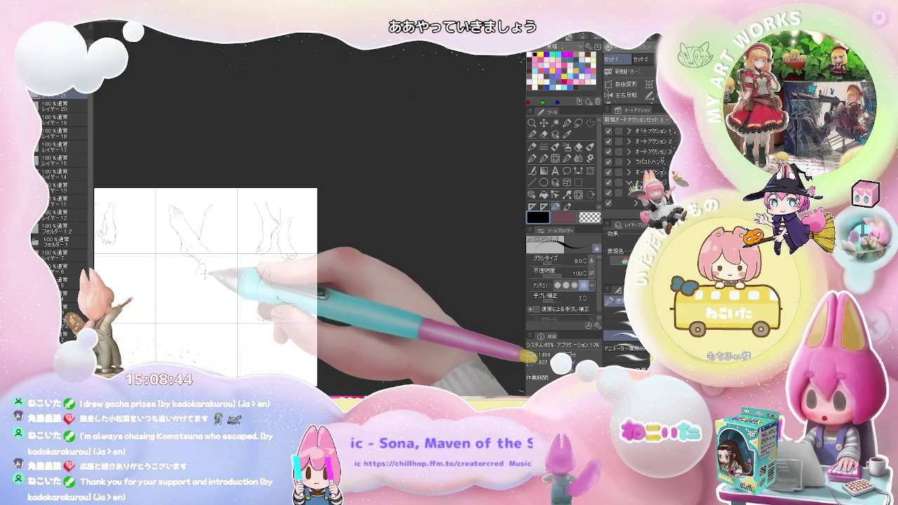
Sketch a foot seen from the sole, with toes along its bottom, below the crossed feet.
scroll(202, 265, up, 5)
key(e)
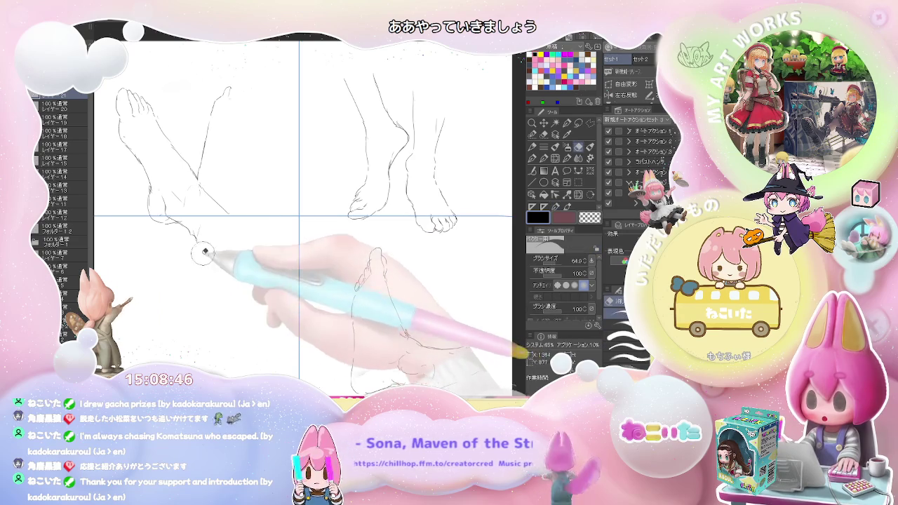
key(p)
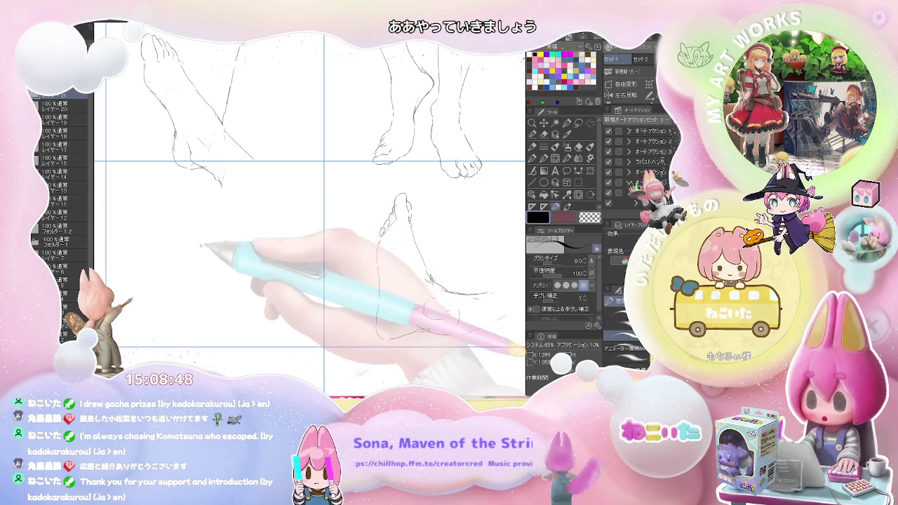
mouse_move(199, 248)
mouse_down()
mouse_move(249, 211)
mouse_move(199, 250)
mouse_move(202, 286)
mouse_up()
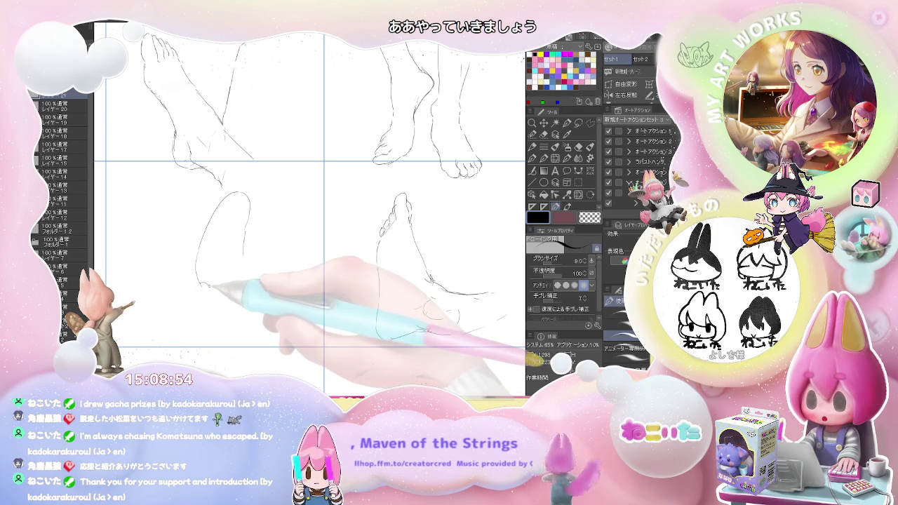
drag(205, 293, 244, 310)
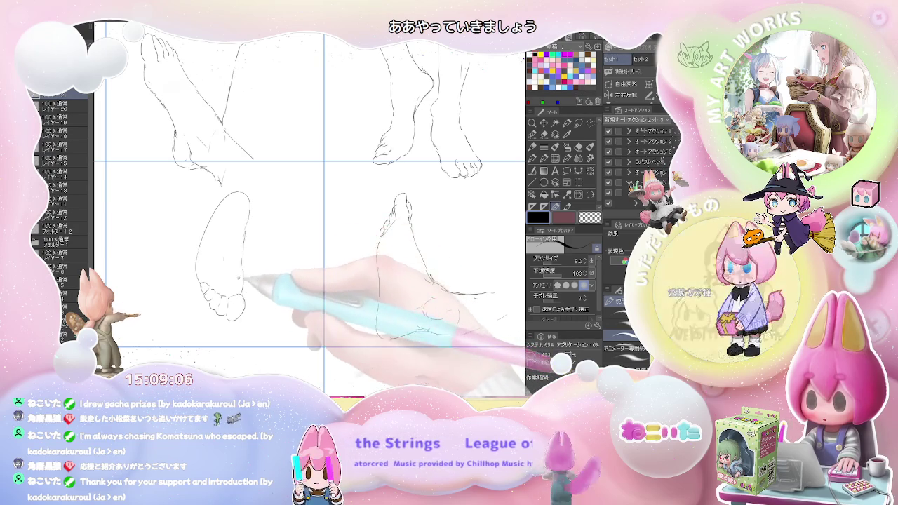
scroll(280, 284, down, 2)
Draw the long top curve and toe tip of a side-view foot in the empty lower-left cell.
scroll(280, 284, down, 2)
scroll(280, 284, up, 1)
scroll(280, 284, up, 1)
drag(267, 280, 338, 255)
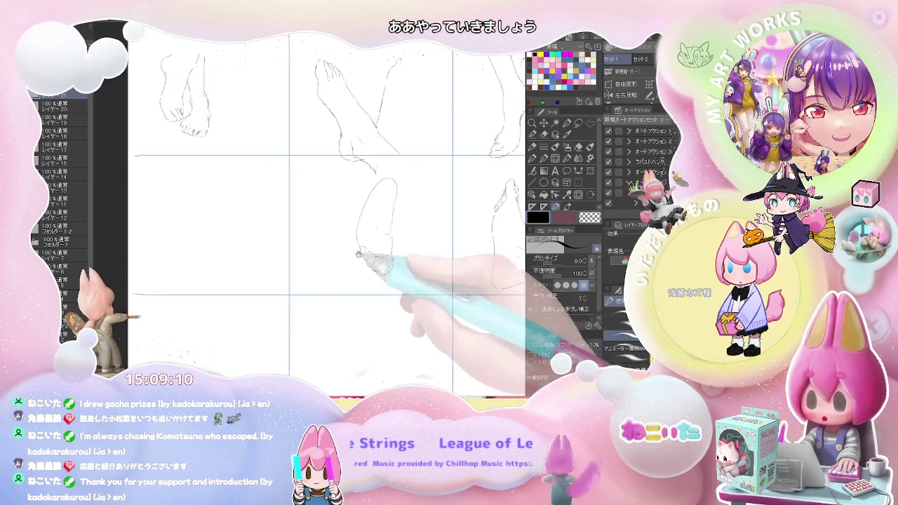
scroll(280, 240, up, 1)
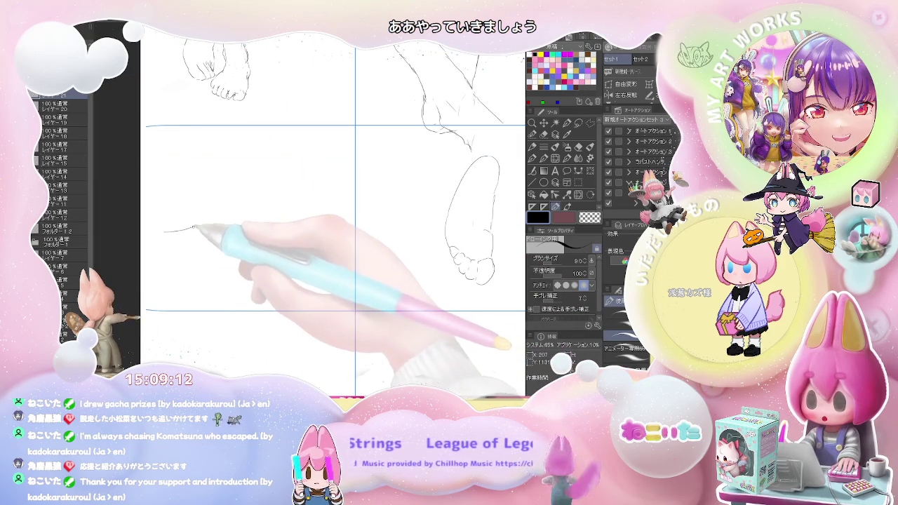
drag(191, 227, 296, 169)
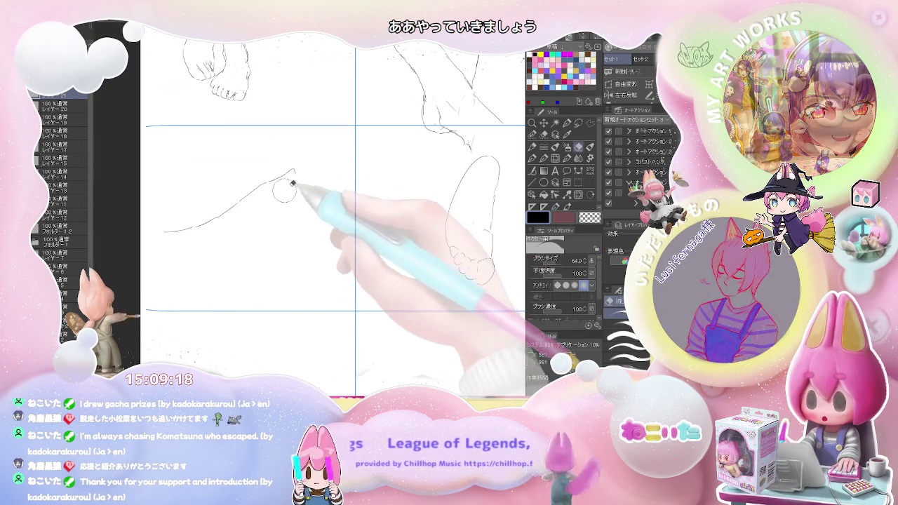
drag(294, 172, 299, 185)
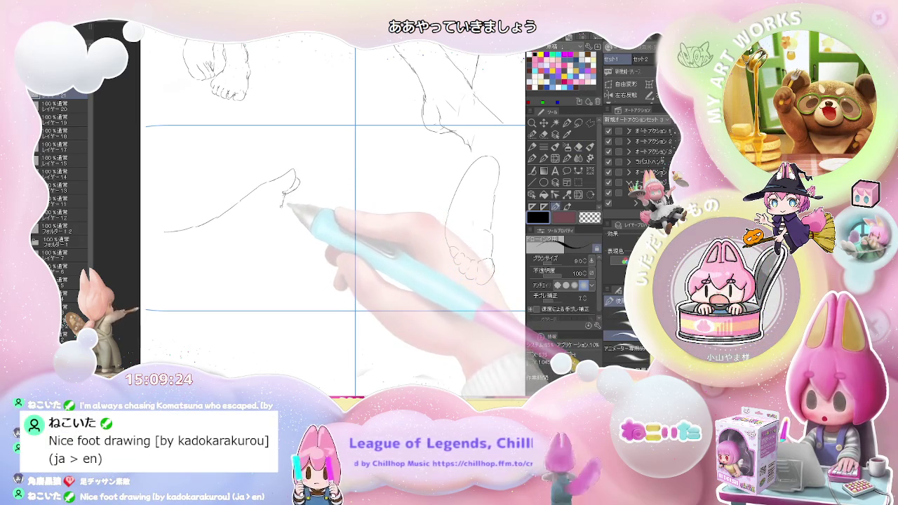
Add the heel, heel bottom and ankle lines, touching them up with the eraser.
mouse_move(265, 217)
mouse_down()
mouse_move(260, 225)
mouse_move(276, 212)
mouse_move(259, 244)
mouse_up()
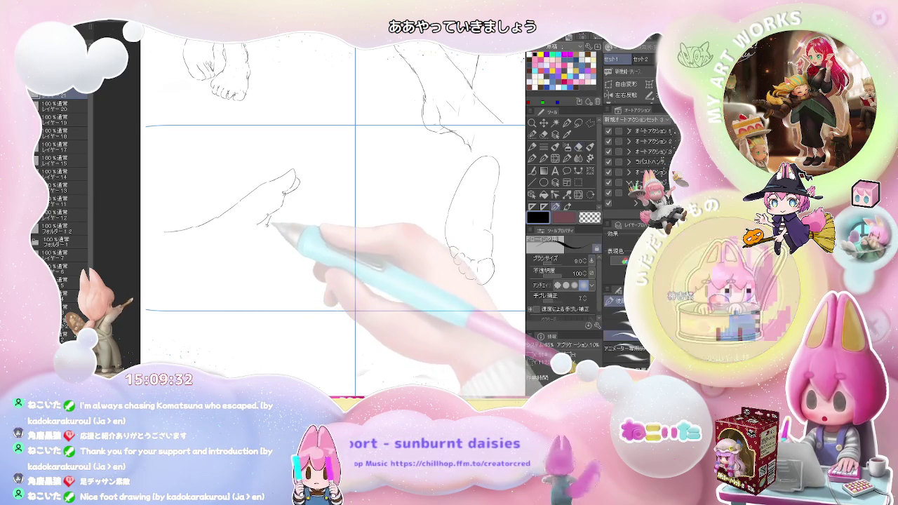
drag(250, 251, 219, 284)
key(e)
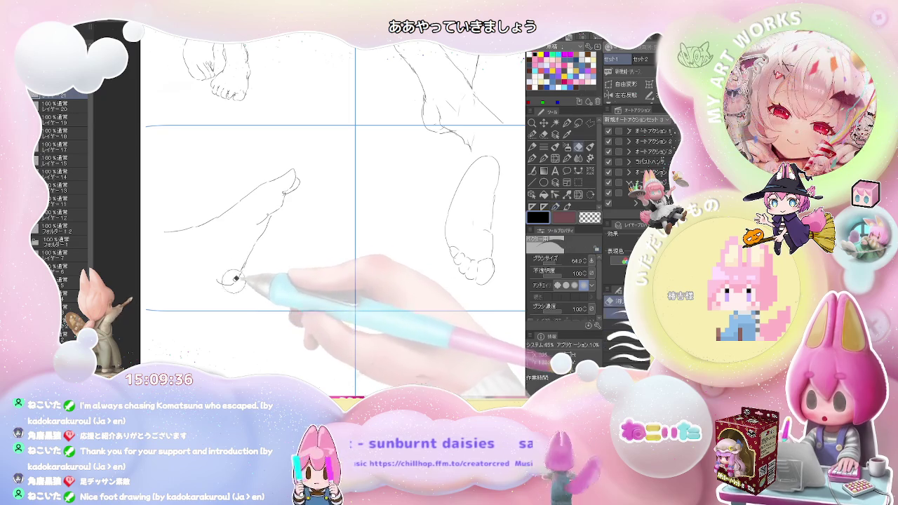
key(p)
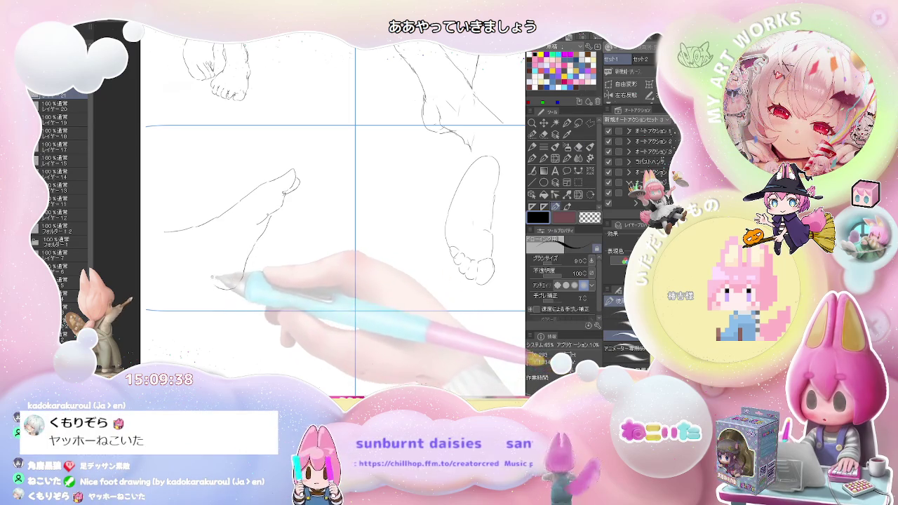
mouse_move(217, 285)
mouse_down()
mouse_move(198, 280)
mouse_move(235, 288)
mouse_up()
mouse_move(194, 238)
mouse_down()
mouse_move(210, 251)
mouse_move(163, 278)
mouse_up()
key(e)
key(p)
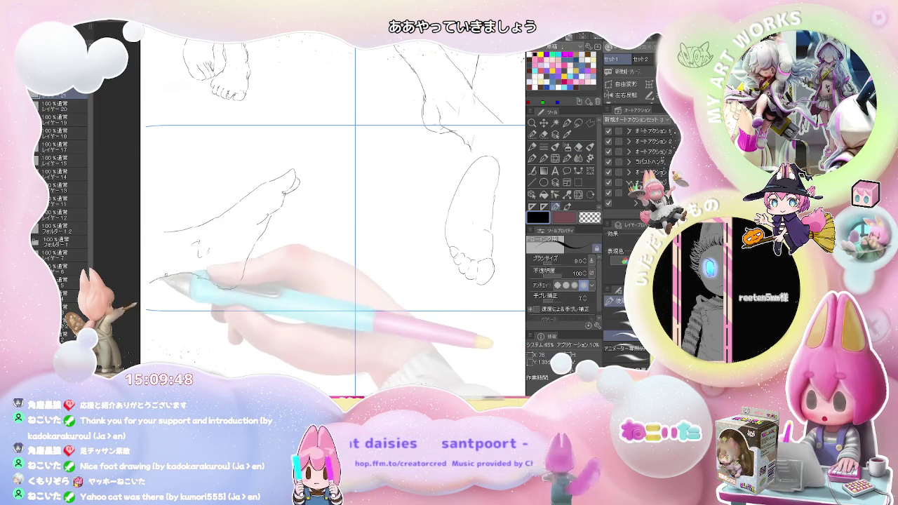
key(e)
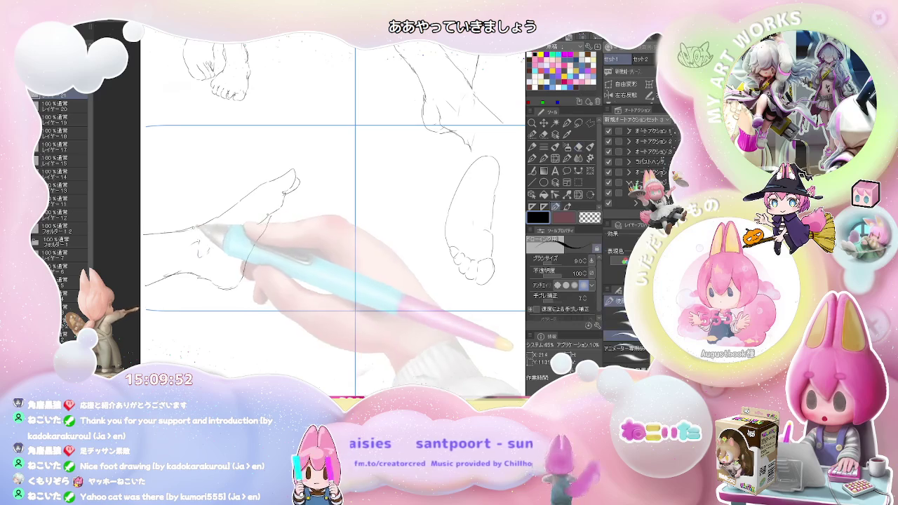
key(p)
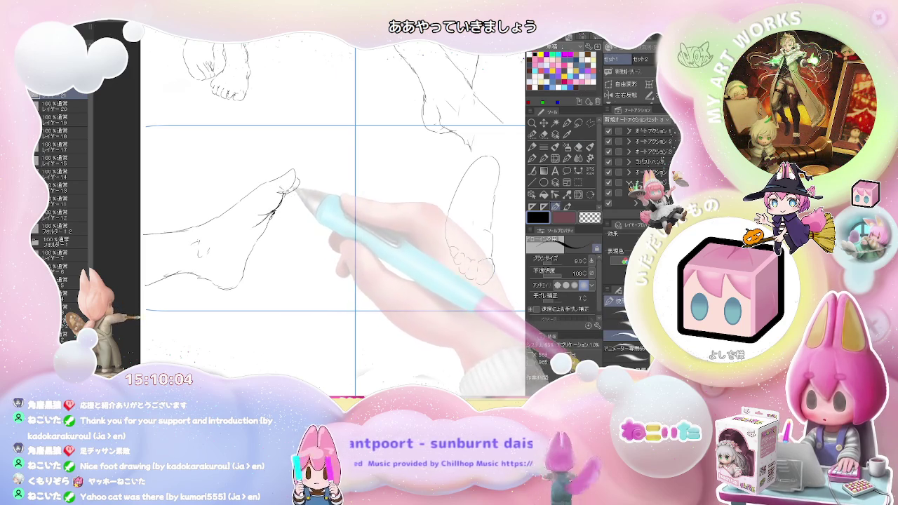
key(ctrl+minus)
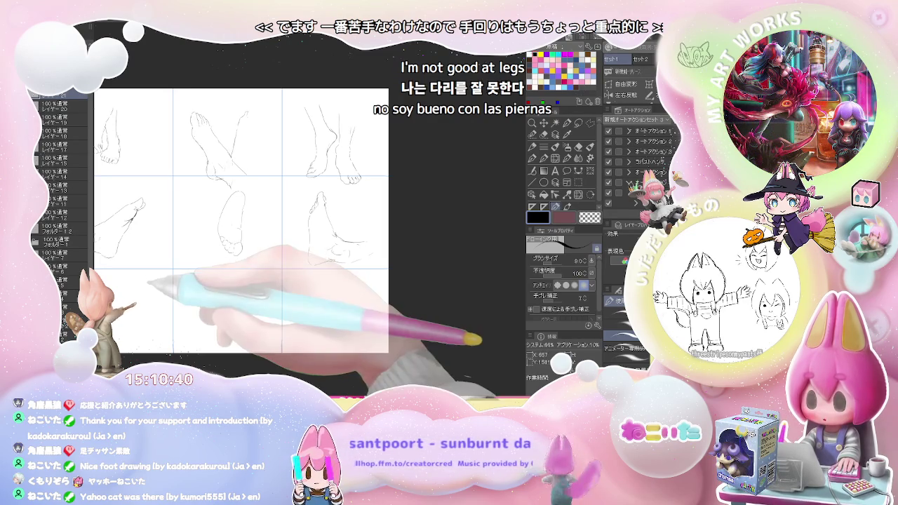
scroll(180, 229, up, 2)
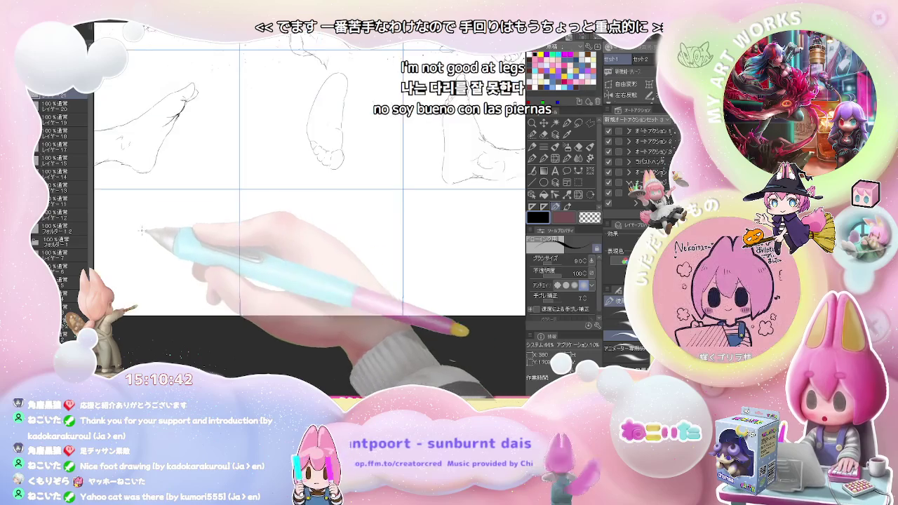
Sketch a boxy outline with top edge, sides and bottom, plus a short line rising above its right.
mouse_move(139, 194)
mouse_down()
mouse_move(125, 225)
mouse_move(156, 188)
mouse_move(152, 209)
mouse_move(163, 172)
mouse_up()
scroll(133, 211, up, 1)
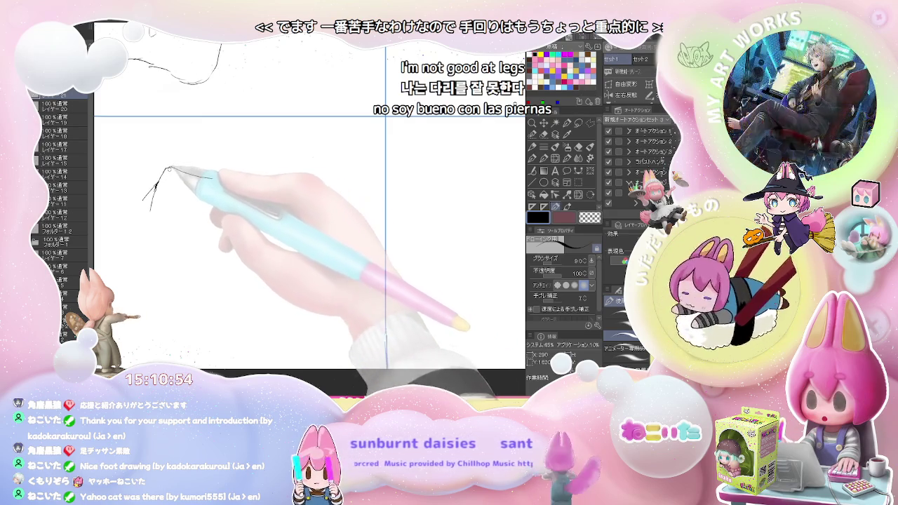
drag(184, 172, 215, 187)
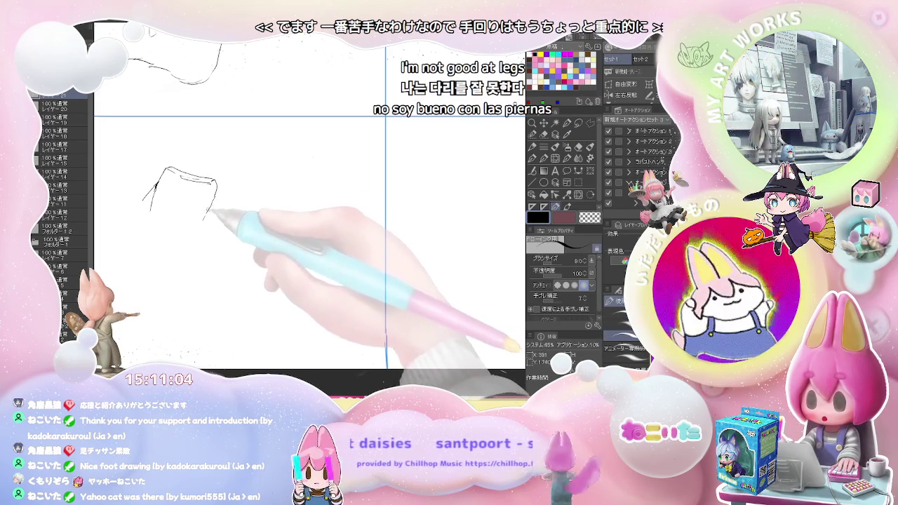
drag(216, 183, 201, 219)
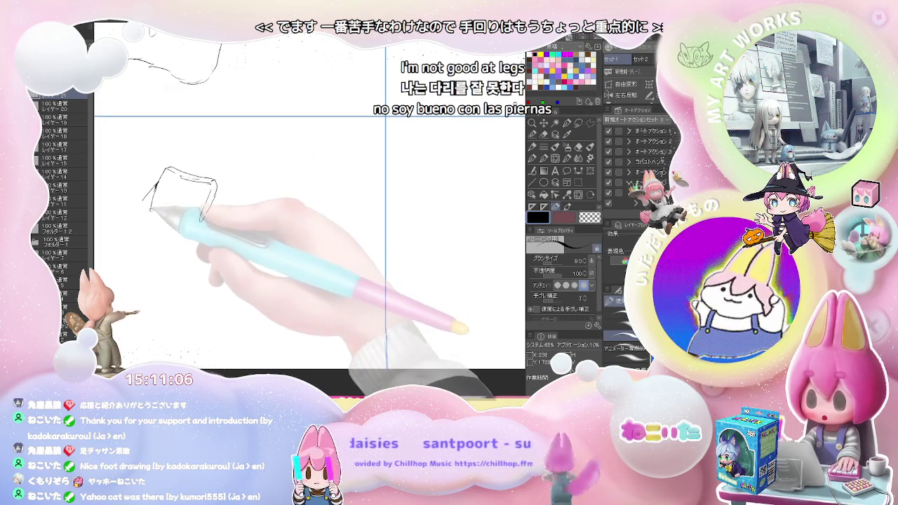
drag(155, 185, 150, 216)
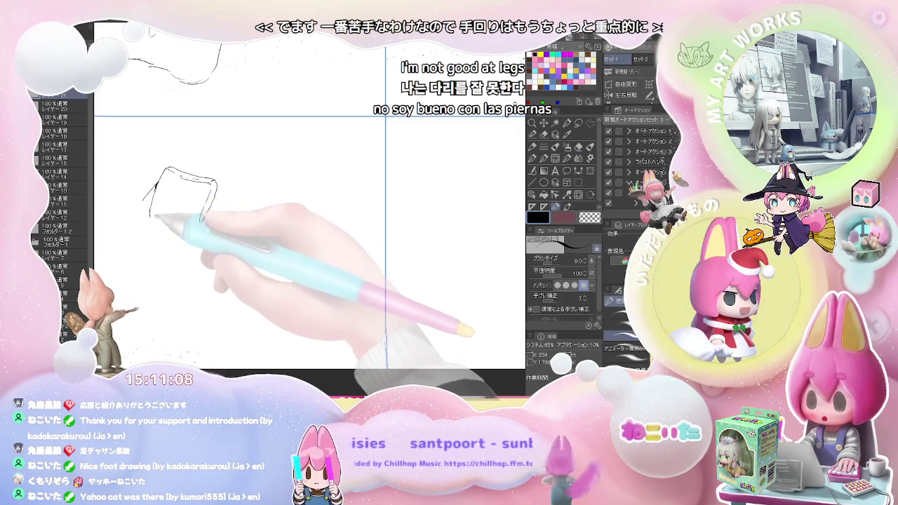
mouse_move(203, 222)
mouse_down()
mouse_move(156, 218)
mouse_move(201, 223)
mouse_up()
key(e)
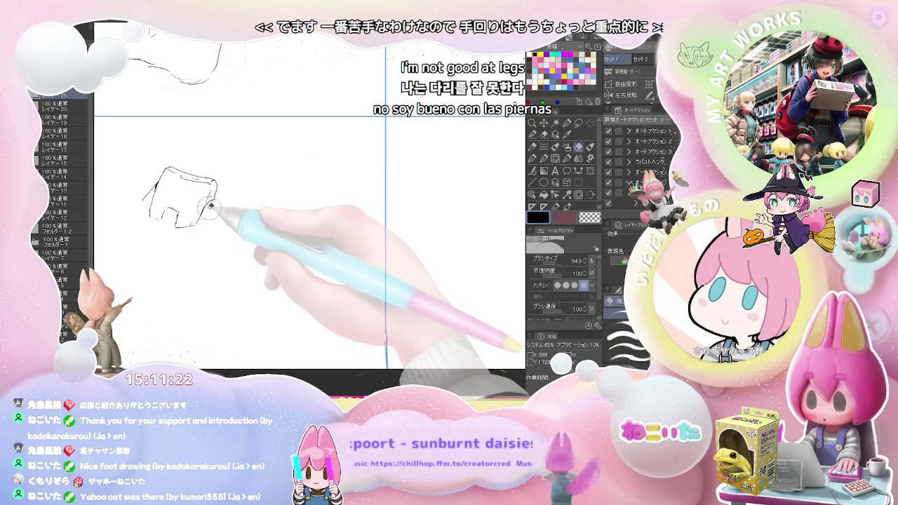
key(p)
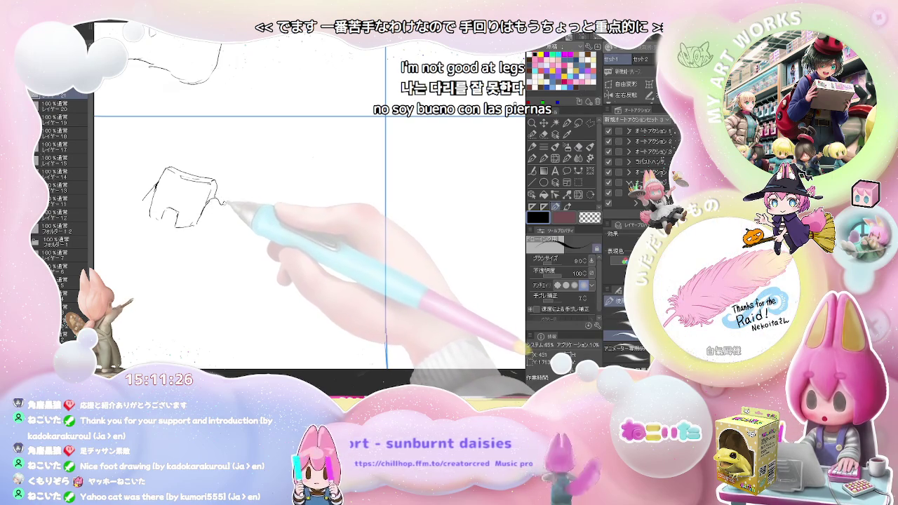
mouse_move(226, 151)
mouse_down()
mouse_move(183, 168)
mouse_move(219, 139)
mouse_up()
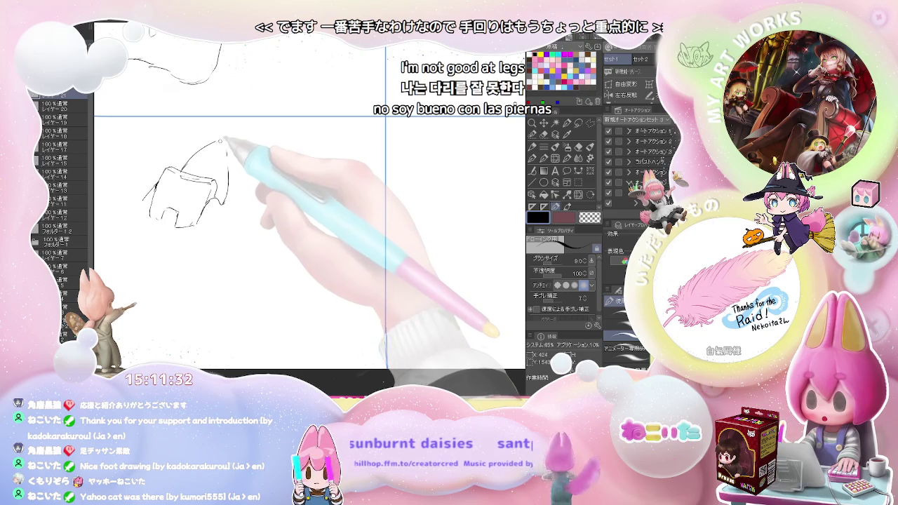
Refine the rising loop with an inner curve, a top line and a cleaner right edge.
key(e)
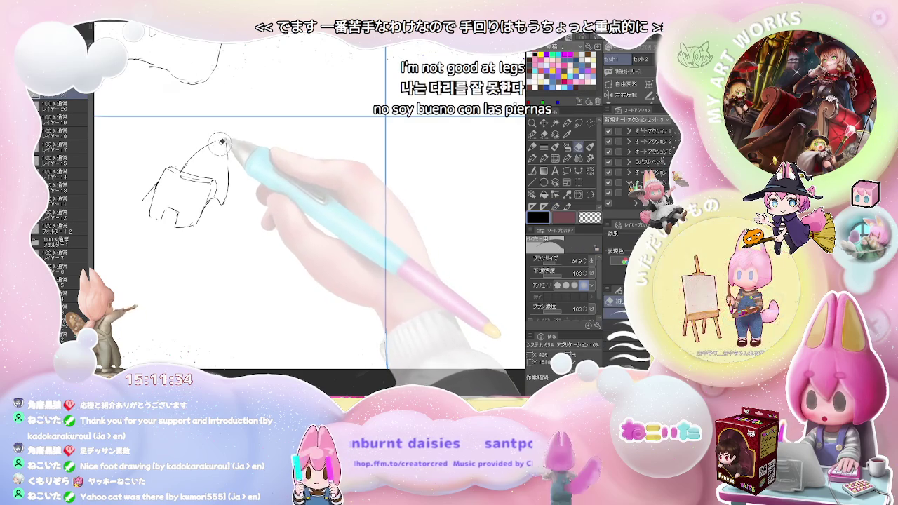
key(p)
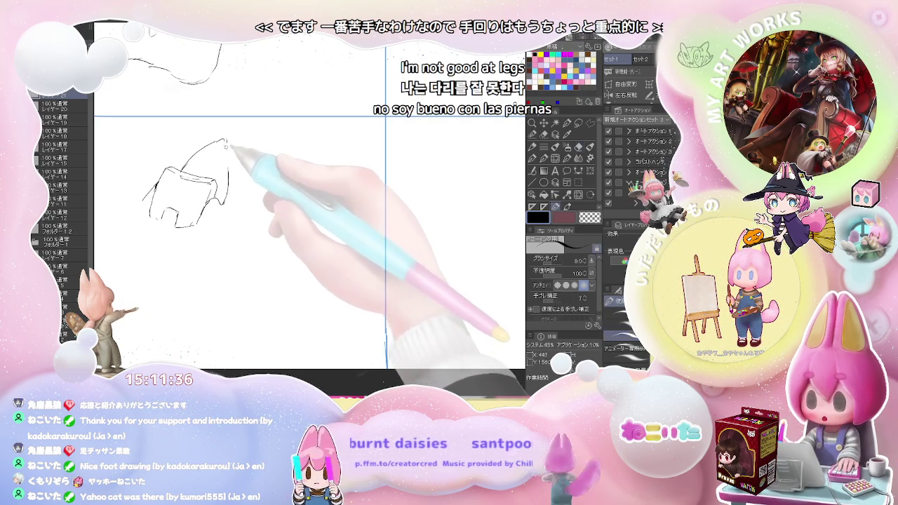
mouse_move(214, 139)
mouse_down()
mouse_move(184, 170)
mouse_move(213, 184)
mouse_up()
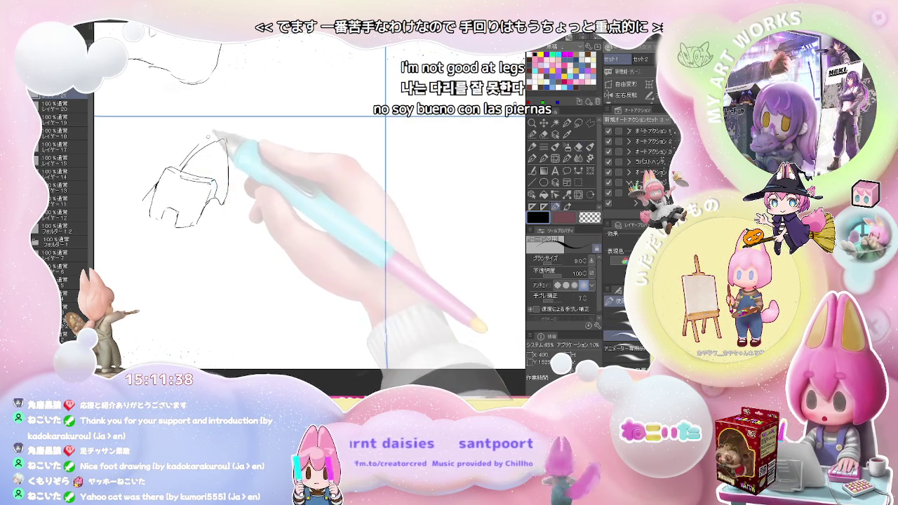
mouse_move(225, 140)
mouse_down()
mouse_move(196, 147)
mouse_move(226, 132)
mouse_up()
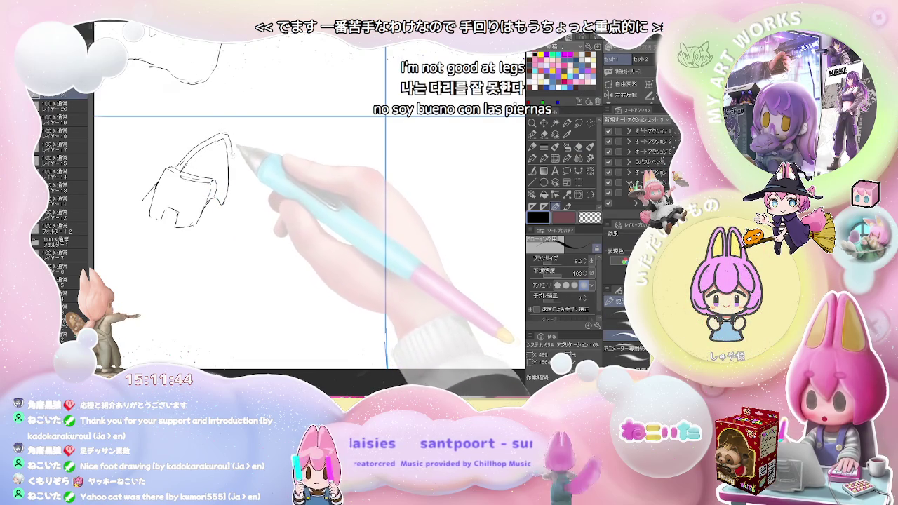
drag(235, 185, 231, 200)
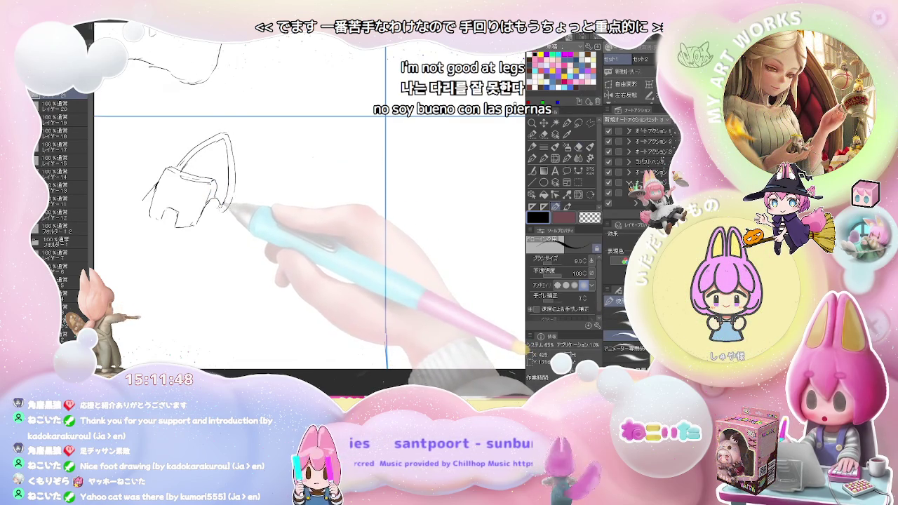
drag(219, 201, 210, 217)
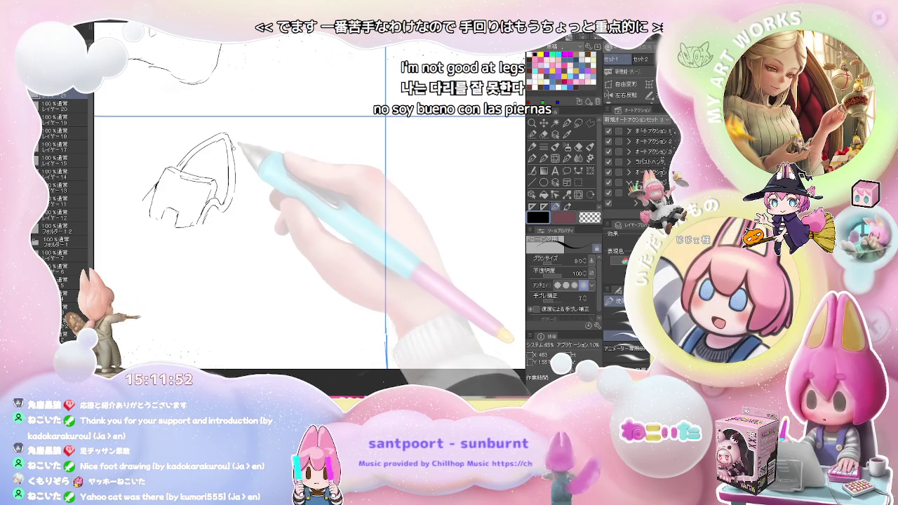
drag(237, 150, 238, 188)
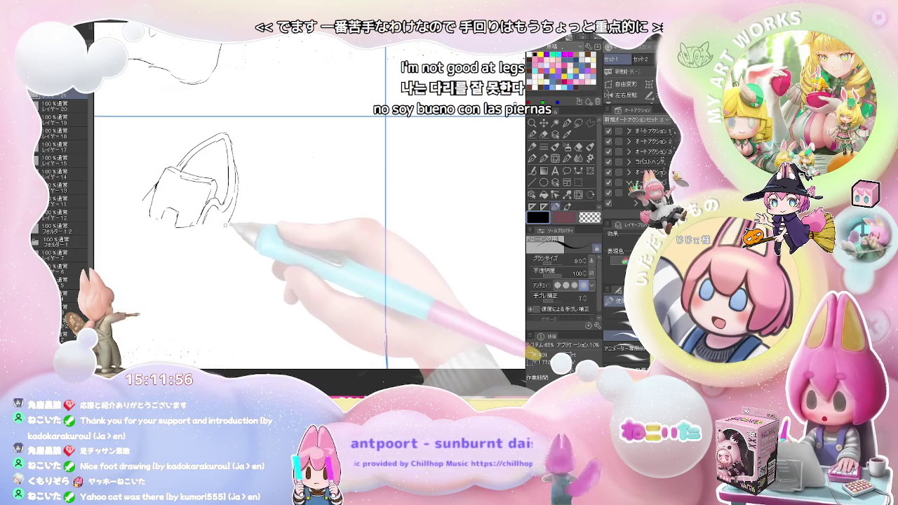
Draw long strokes sweeping down and left from the shape's lower-right outline.
drag(229, 203, 233, 223)
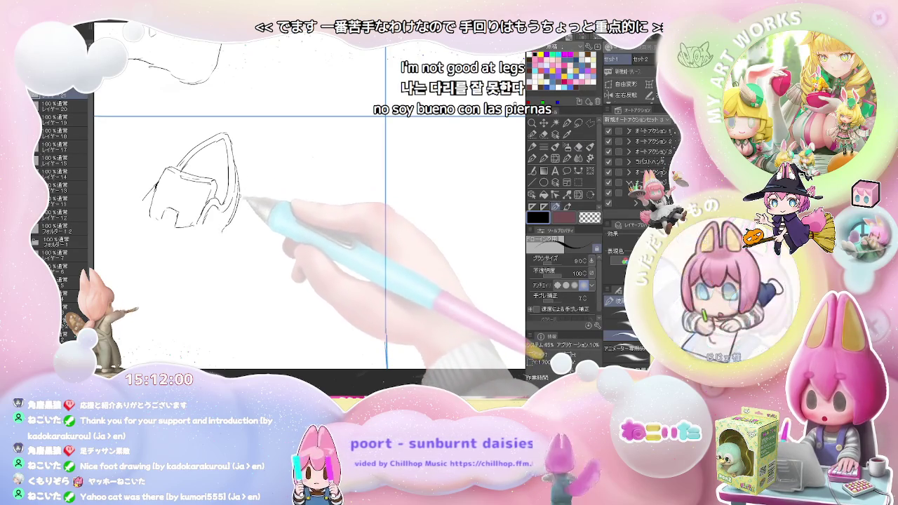
drag(241, 200, 237, 224)
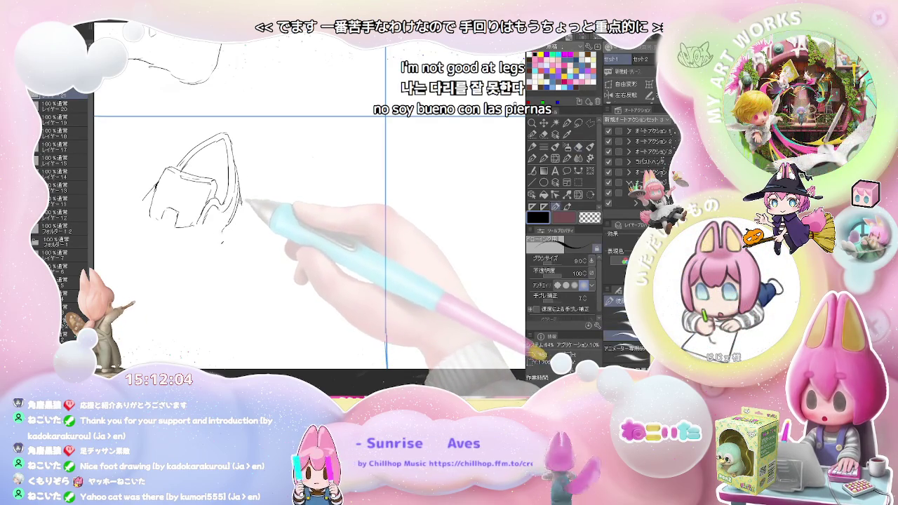
drag(246, 221, 214, 257)
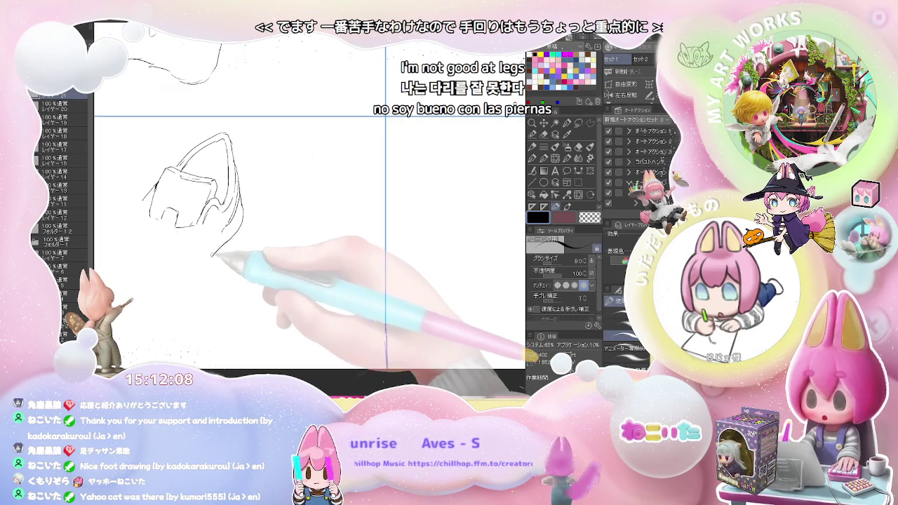
mouse_move(237, 231)
mouse_down()
mouse_move(206, 266)
mouse_move(264, 225)
mouse_up()
Draw the shoe's long left side contour, redoing its lower part, and reshape the rounded toe.
key(e)
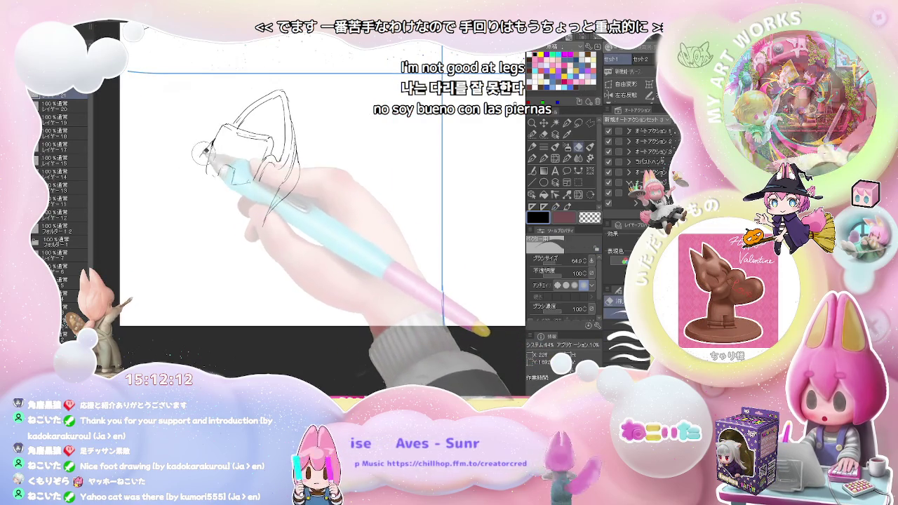
key(p)
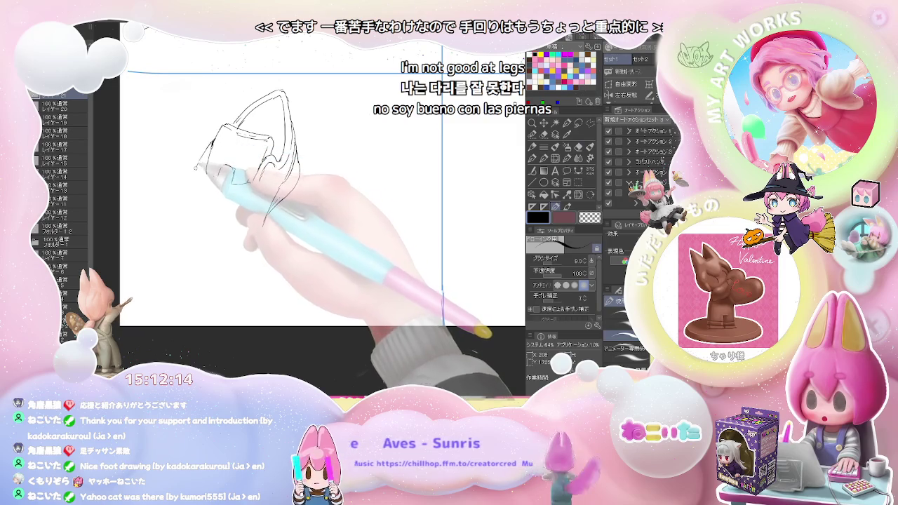
drag(196, 166, 171, 242)
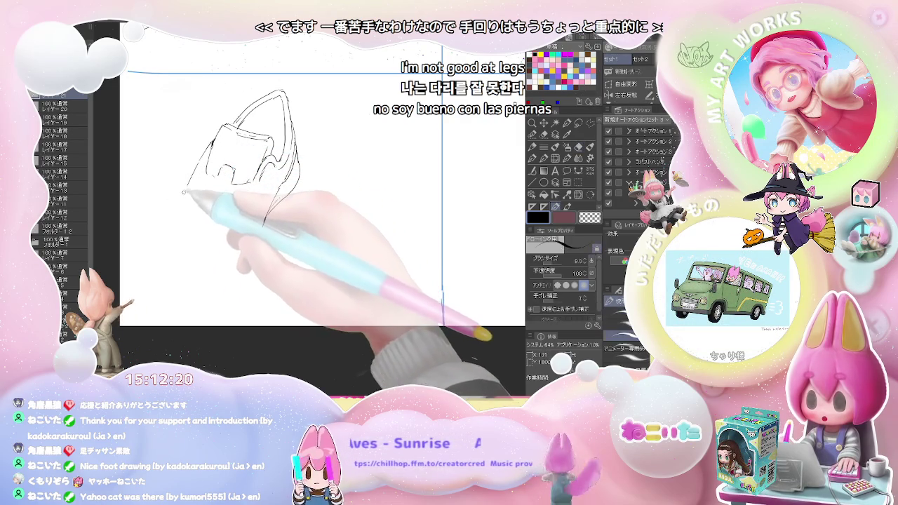
drag(170, 211, 163, 255)
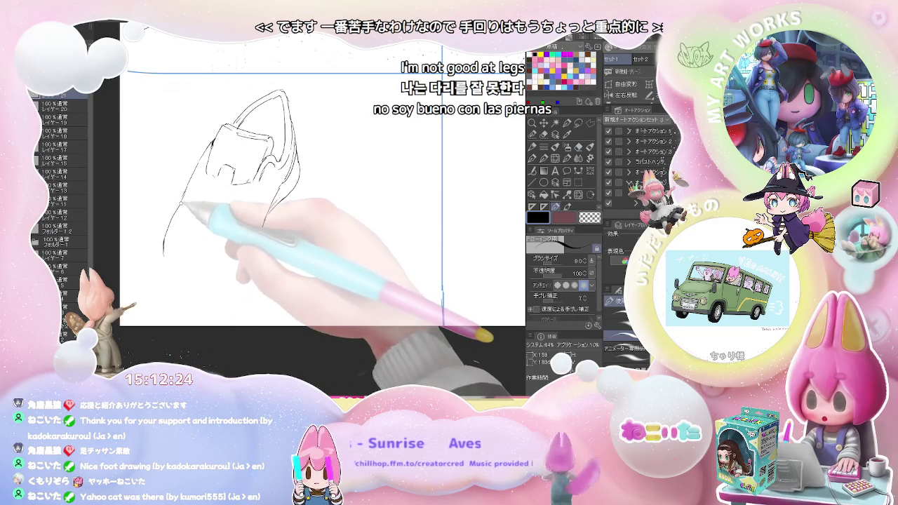
key(ctrl+z)
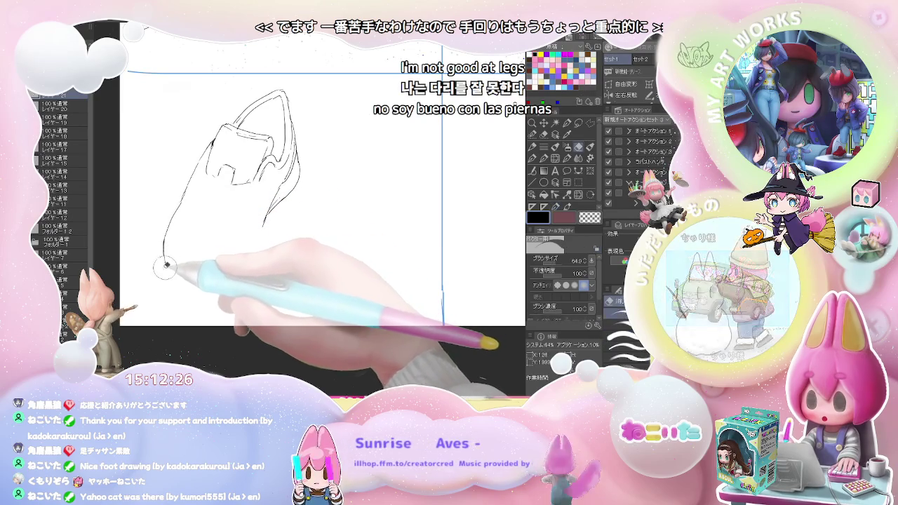
drag(164, 236, 169, 282)
key(e)
key(p)
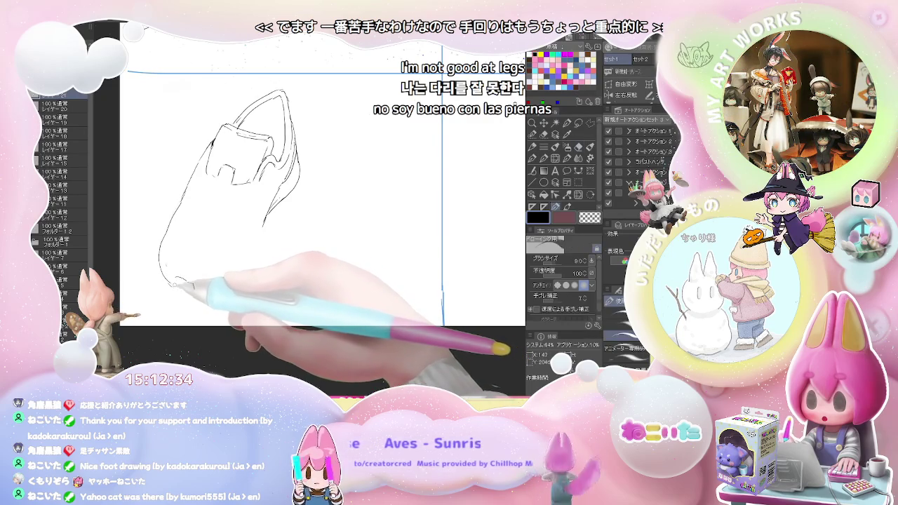
mouse_move(184, 281)
mouse_down()
mouse_move(196, 293)
mouse_move(242, 265)
mouse_up()
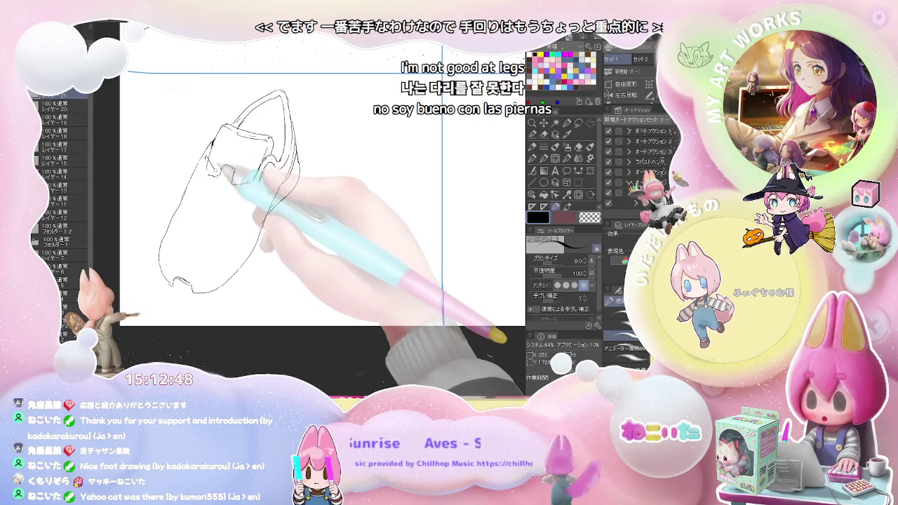
Erase small pieces of the strap line to clean it up.
key(e)
key(p)
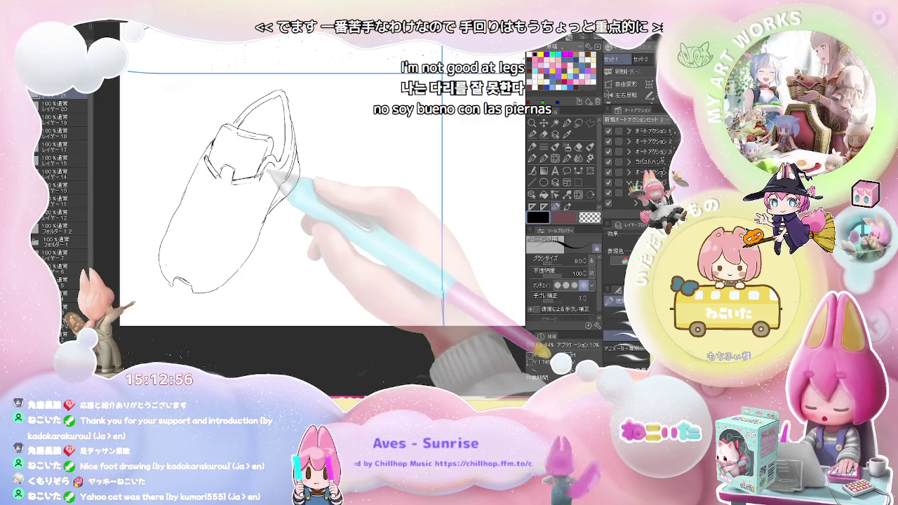
key(e)
key(p)
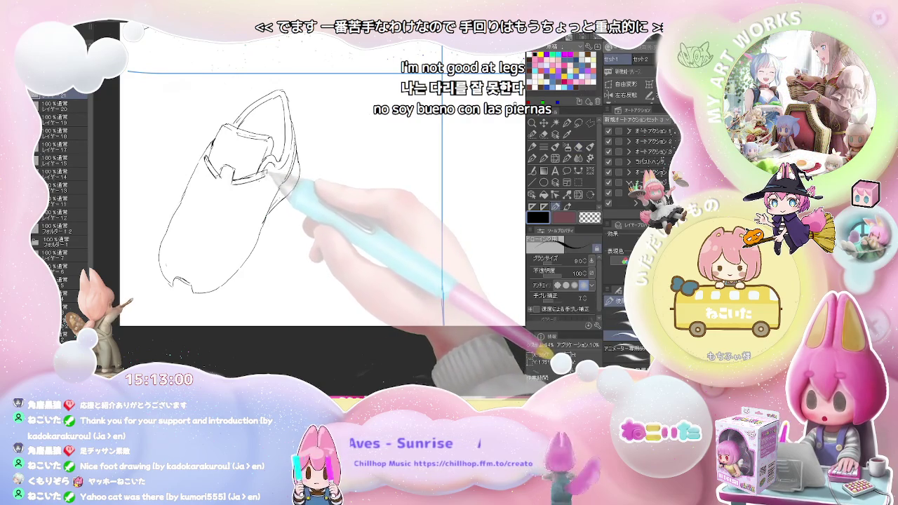
key(e)
mouse_move(227, 179)
mouse_down()
mouse_move(219, 184)
mouse_move(226, 181)
mouse_up()
key(p)
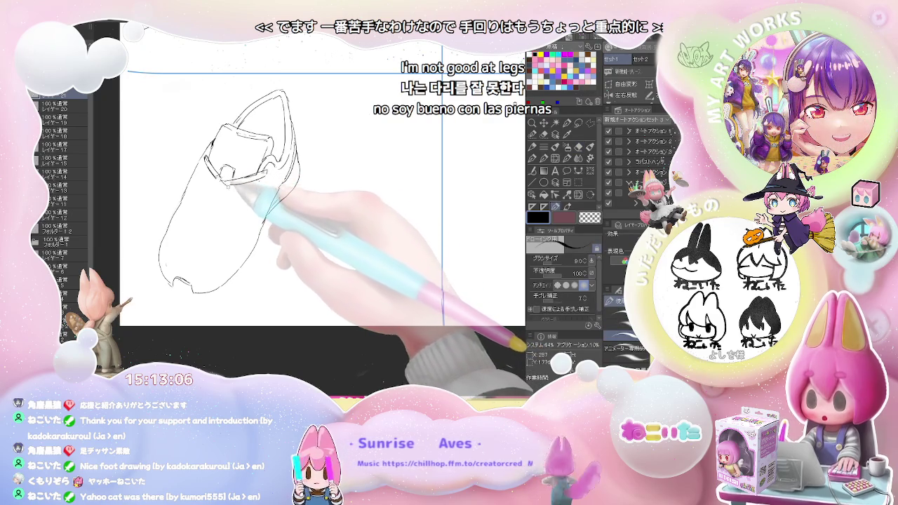
key(e)
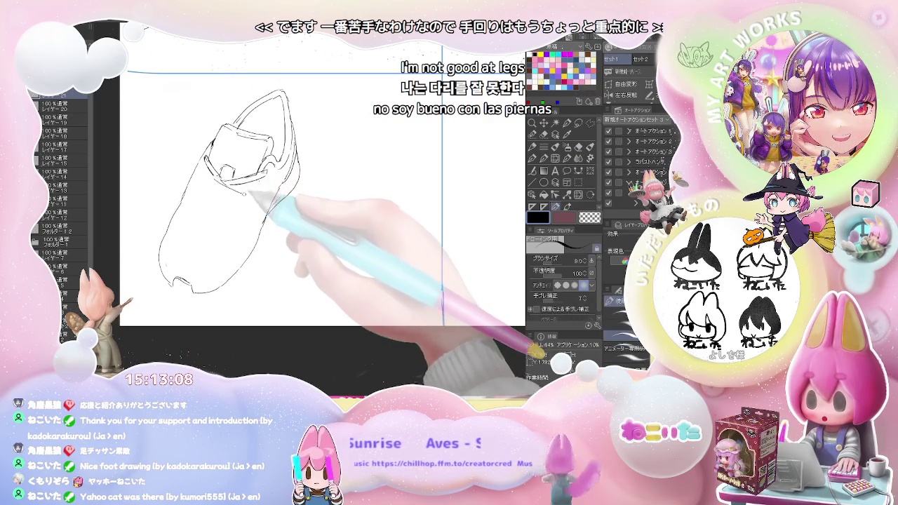
drag(221, 181, 231, 177)
key(p)
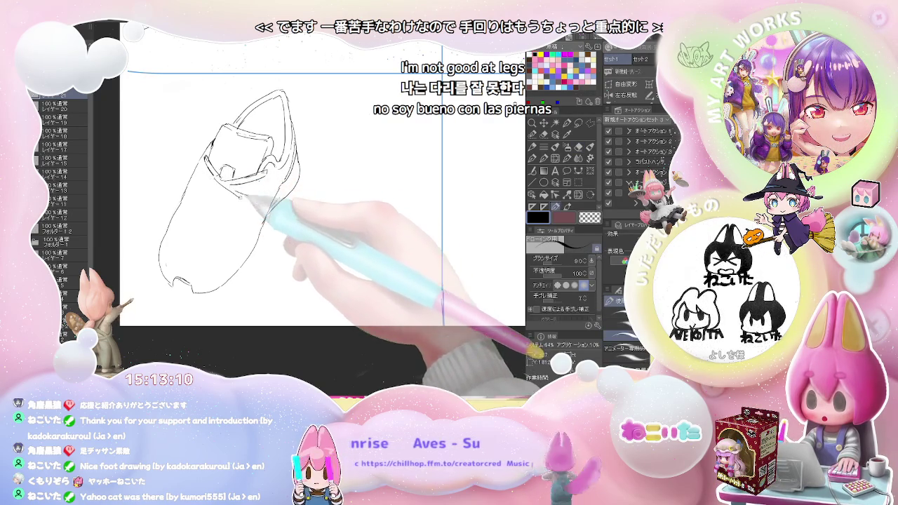
Add short lace strokes and marks along the shoe's front.
key(e)
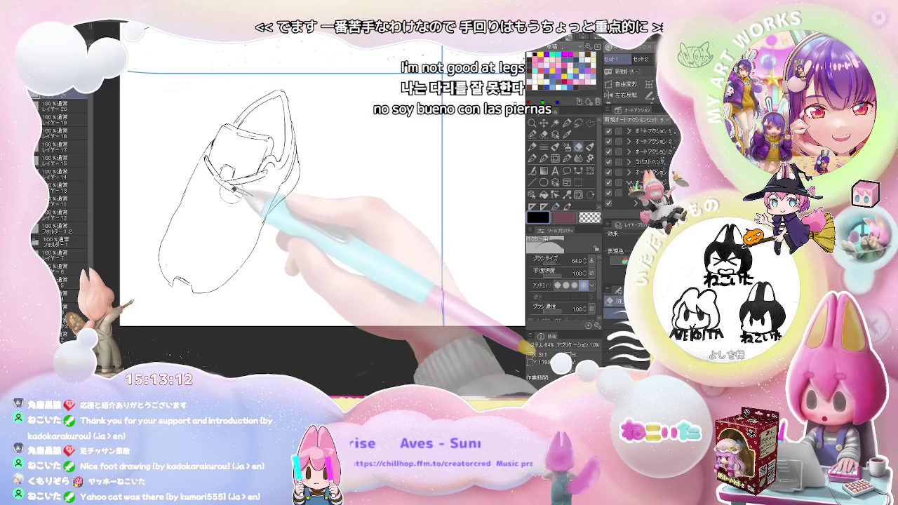
key(p)
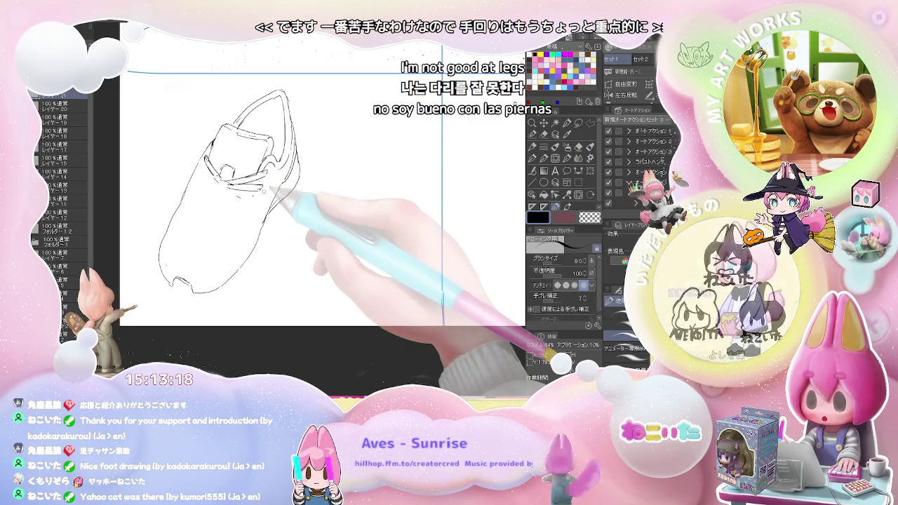
key(e)
key(p)
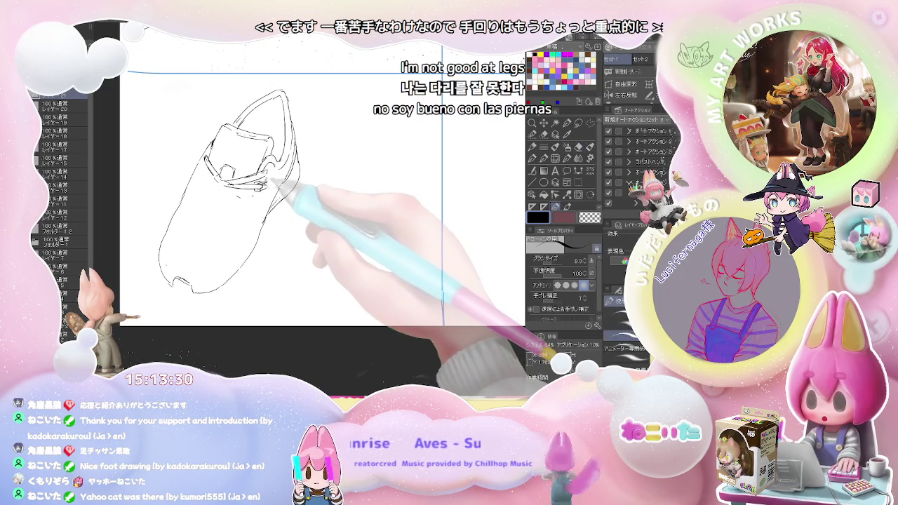
key(e)
key(p)
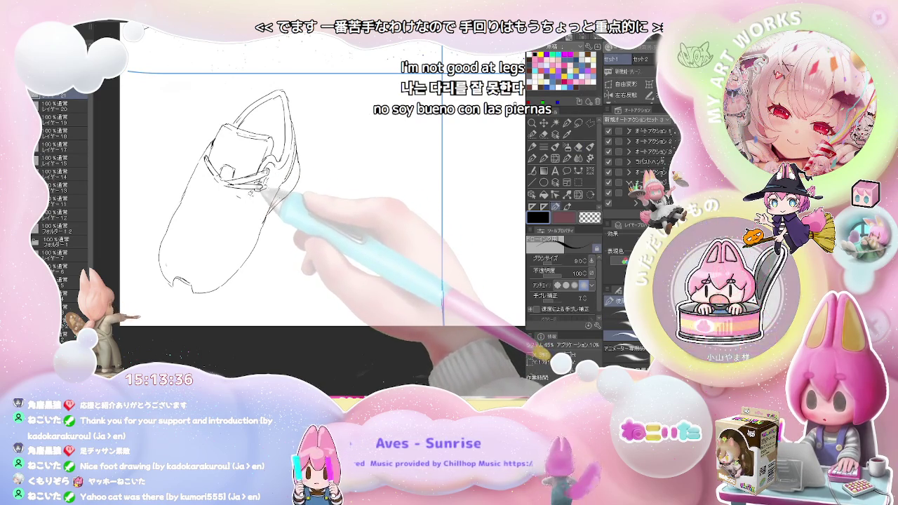
drag(236, 212, 230, 238)
click(239, 227)
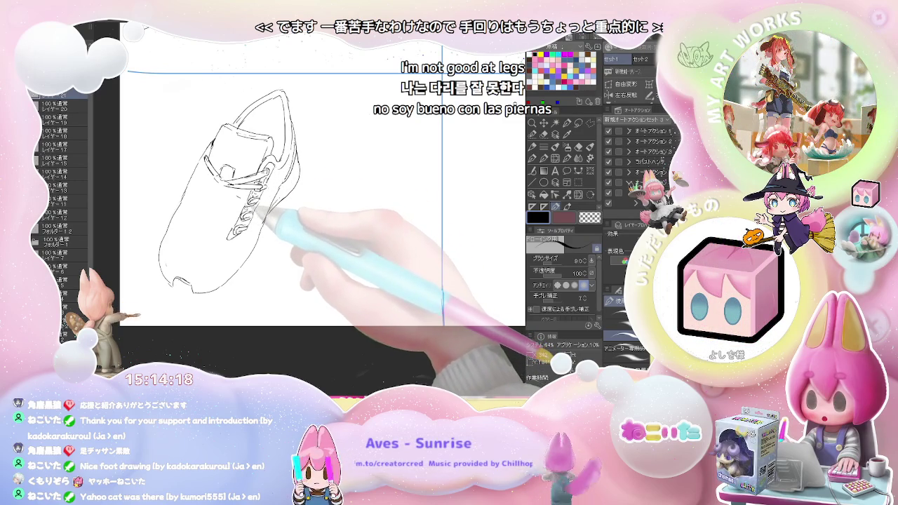
Redraw and clean the lace strands and collar line, alternating pen size 8 and eraser size 64.9.
key(e)
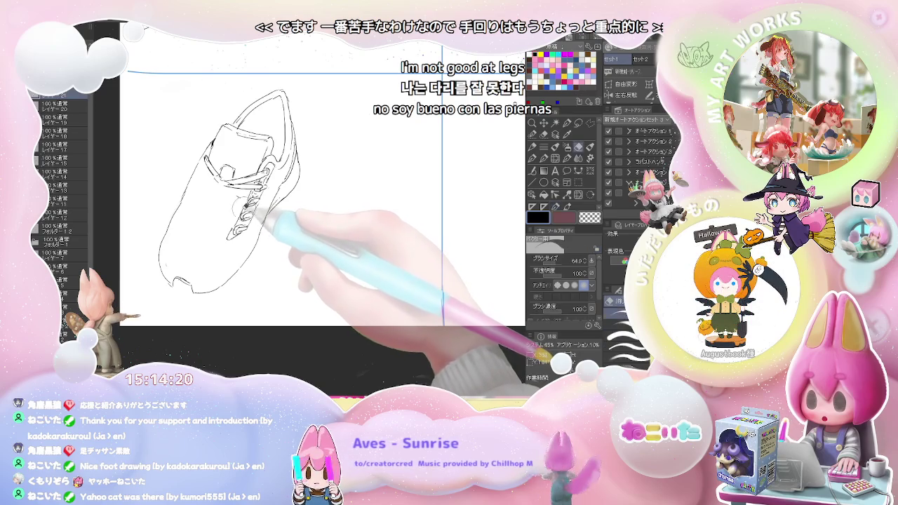
key(p)
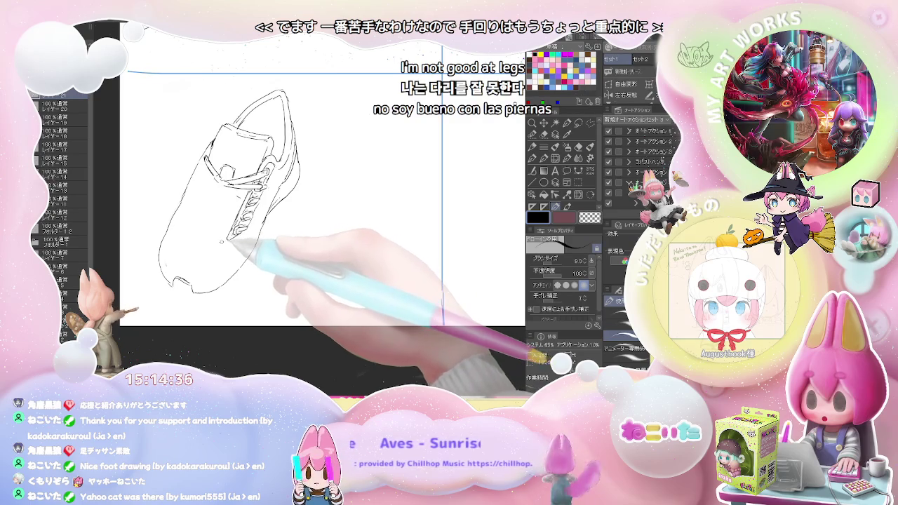
key(e)
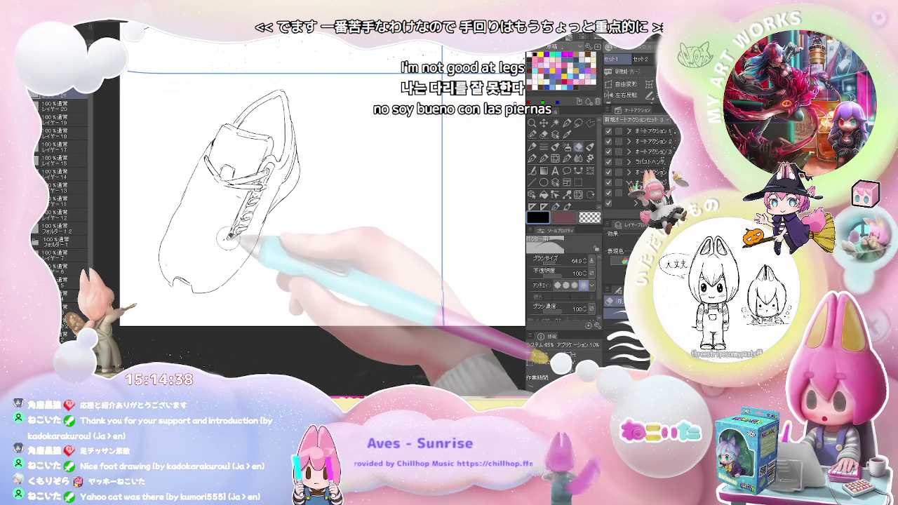
key(p)
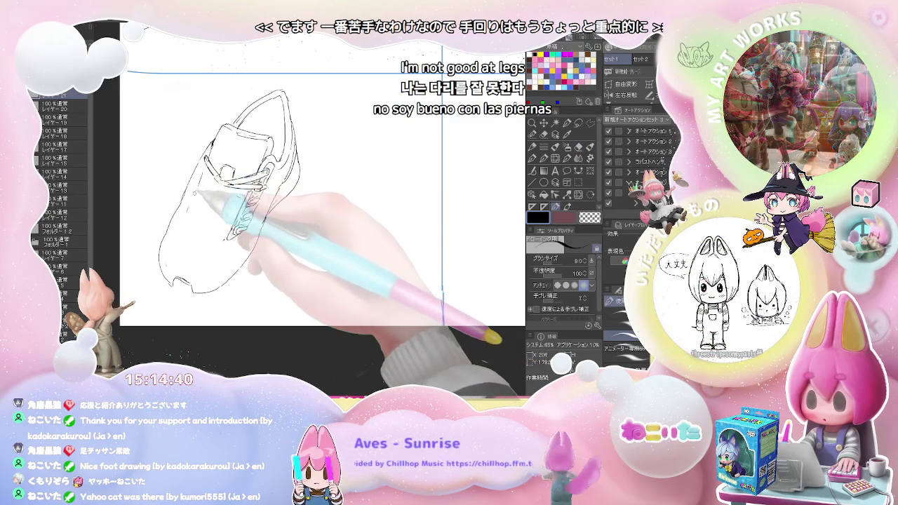
key(e)
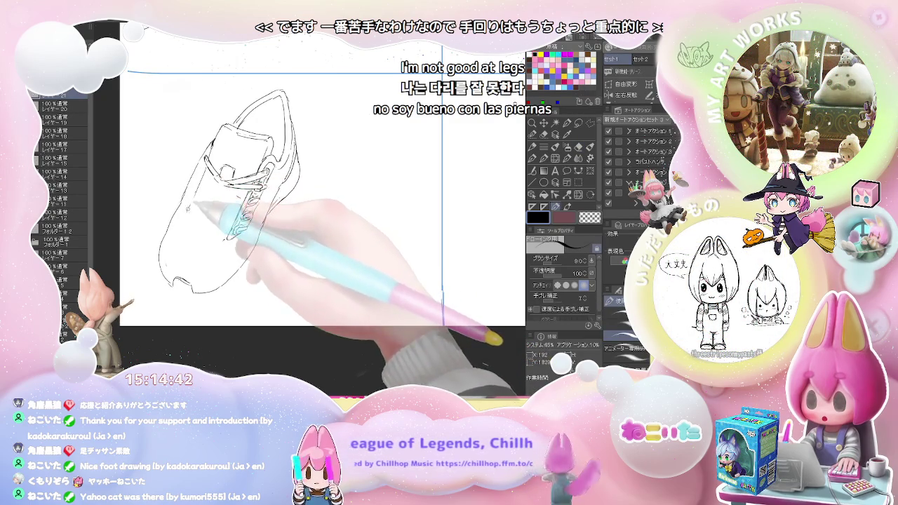
key(p)
key(e)
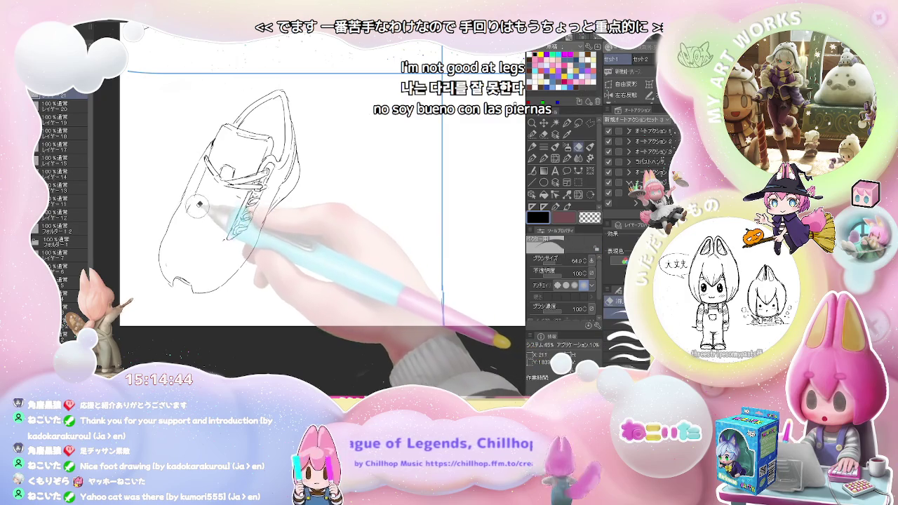
key(p)
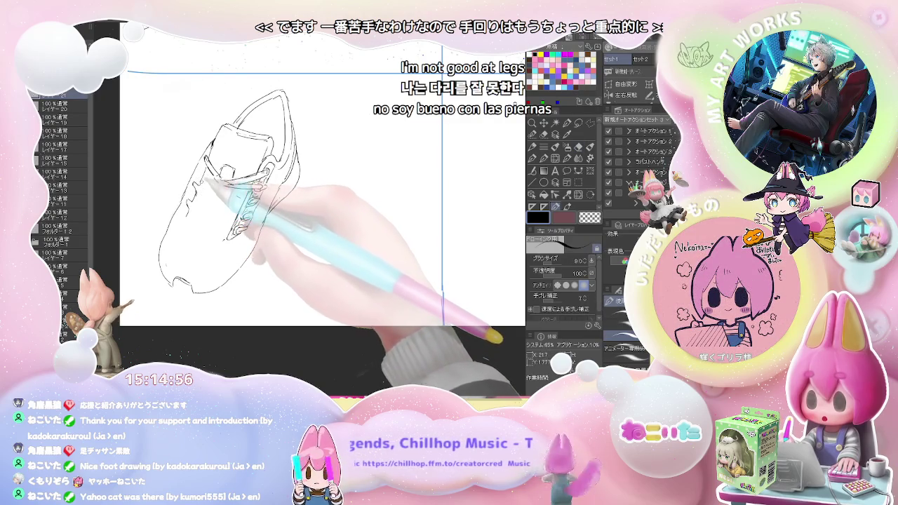
key(e)
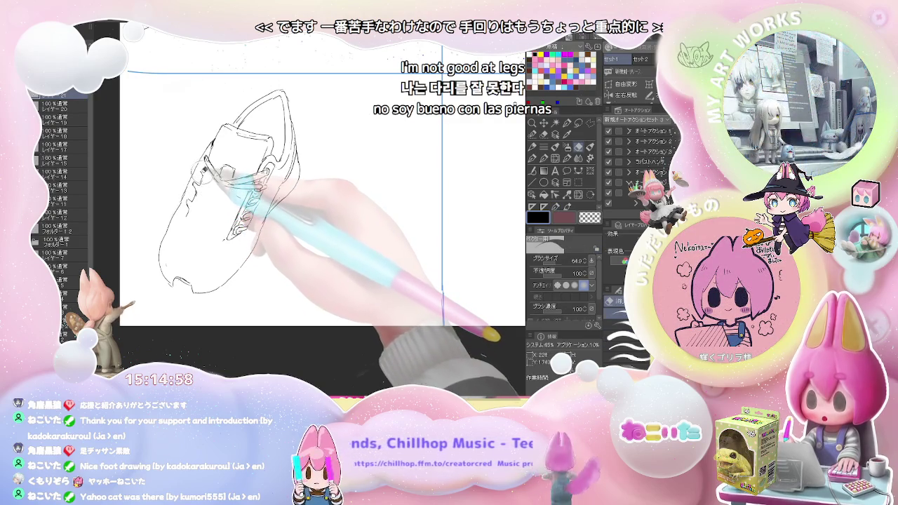
key(p)
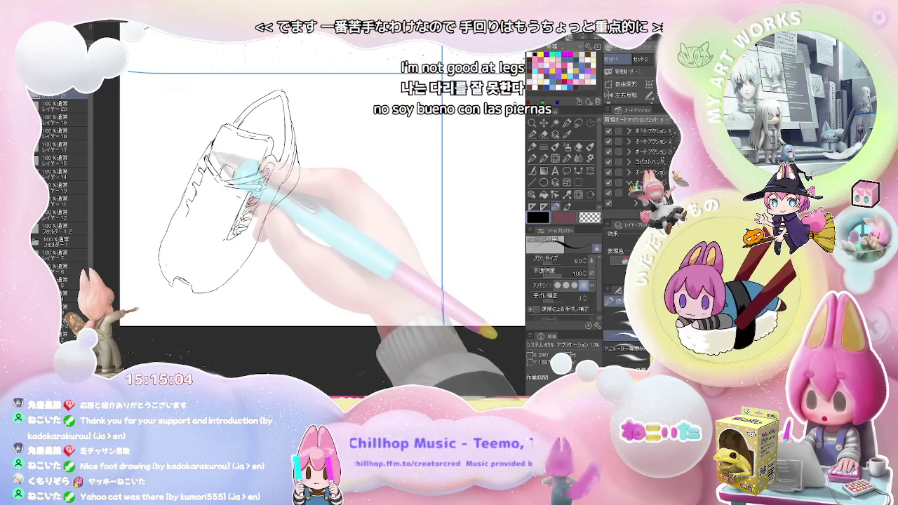
key(e)
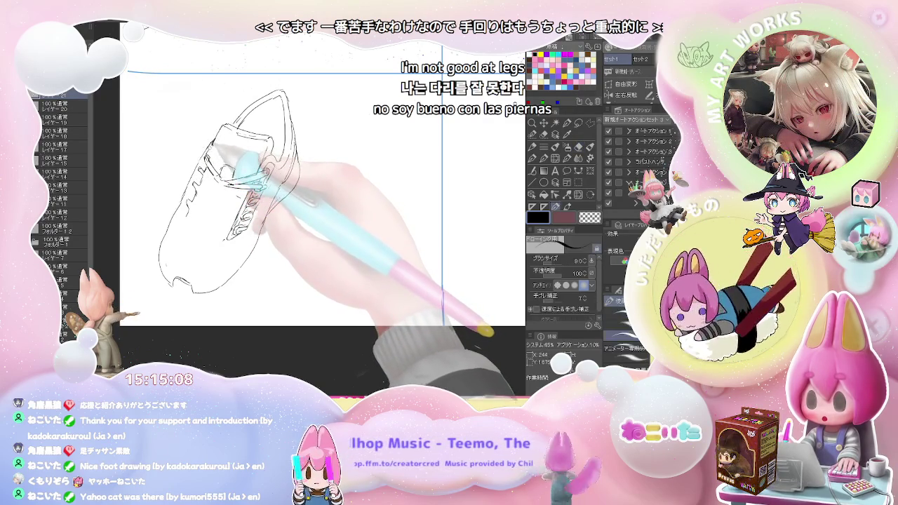
key(p)
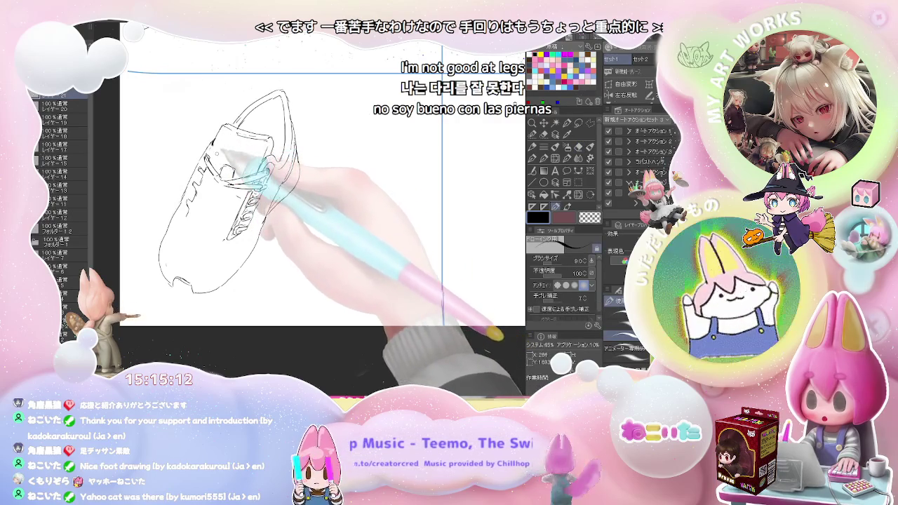
Erase stray lines and redraw the lacing with a row of eyelet marks.
key(e)
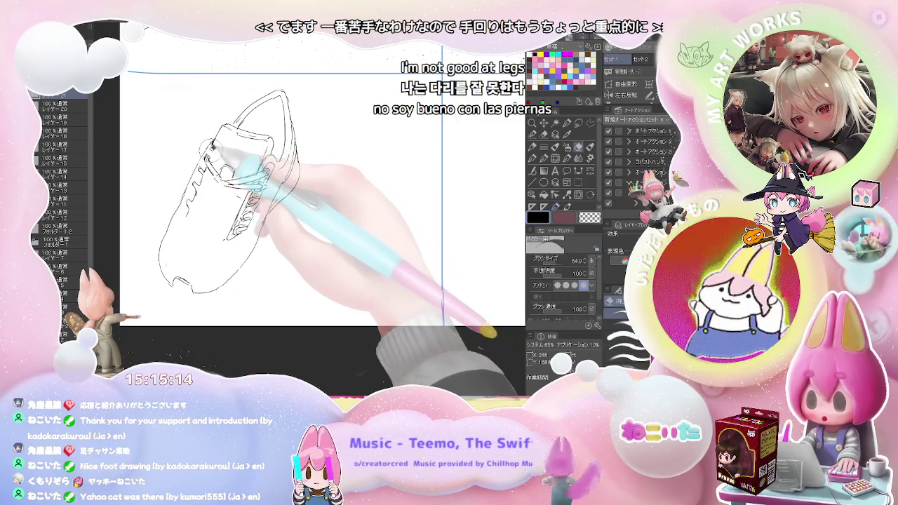
key(p)
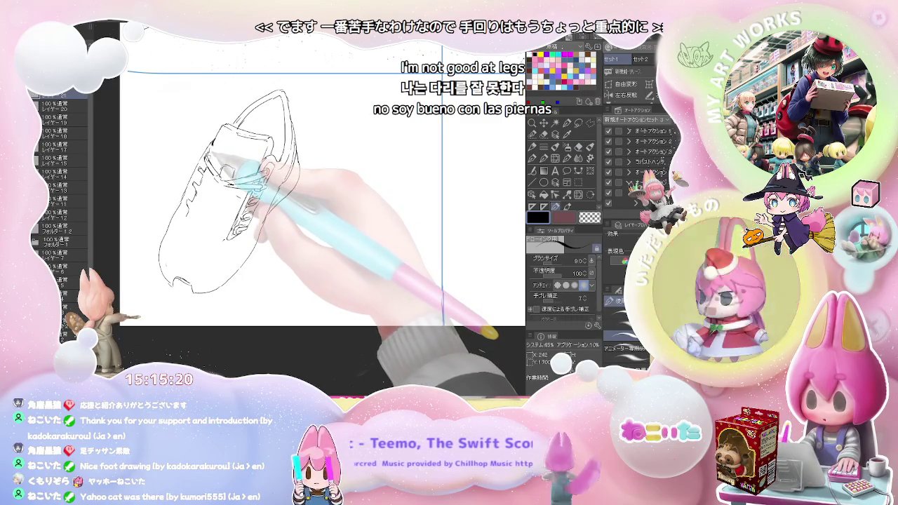
key(e)
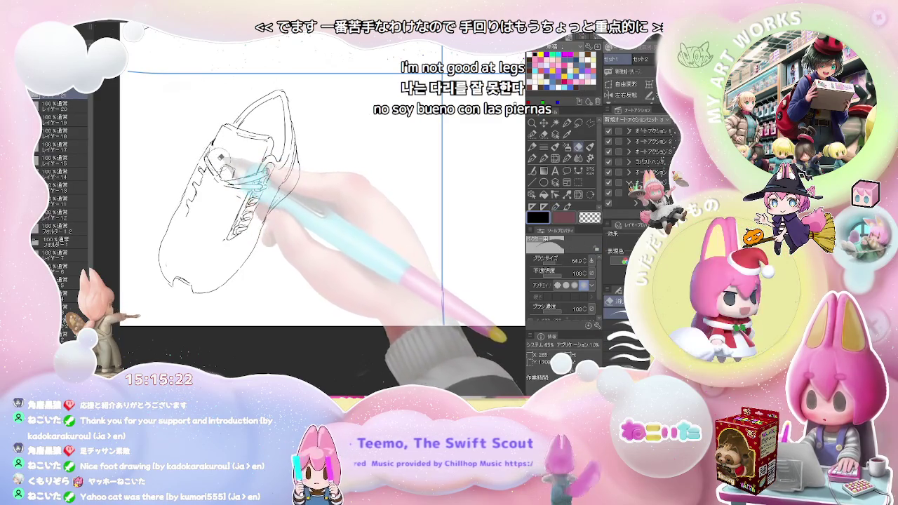
key(p)
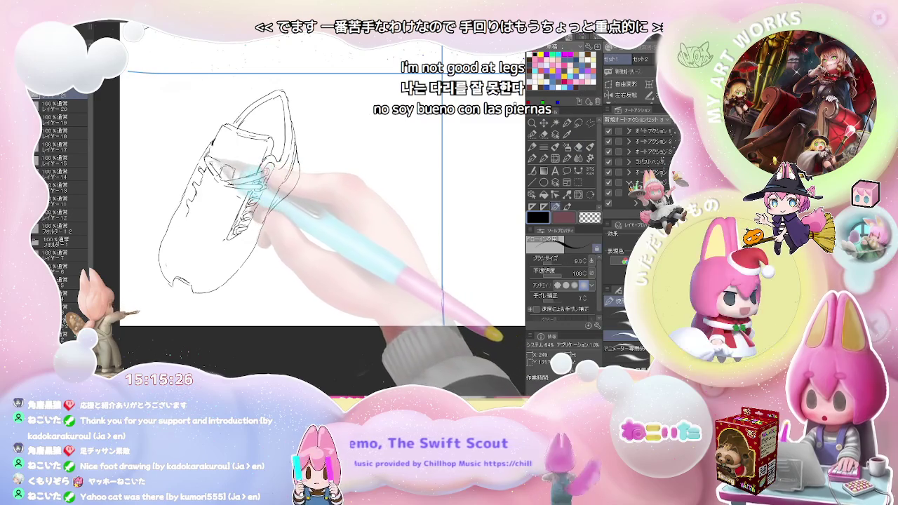
key(e)
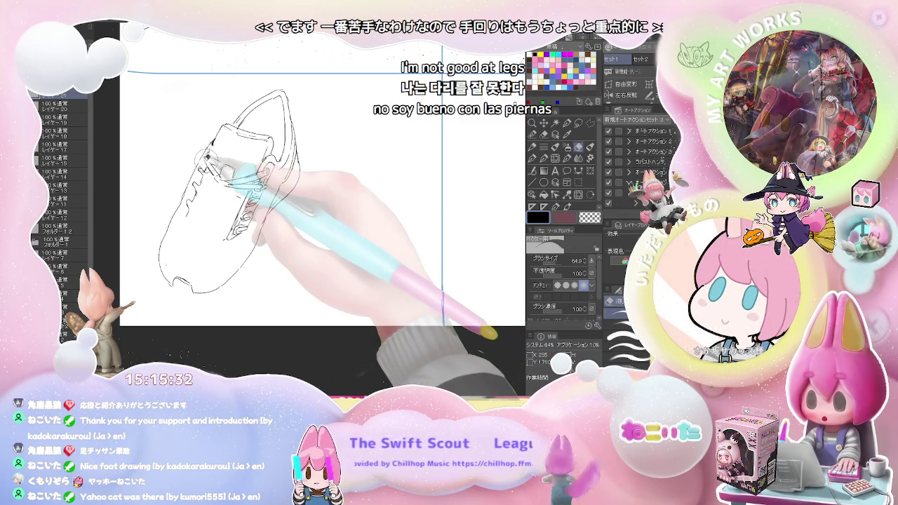
key(p)
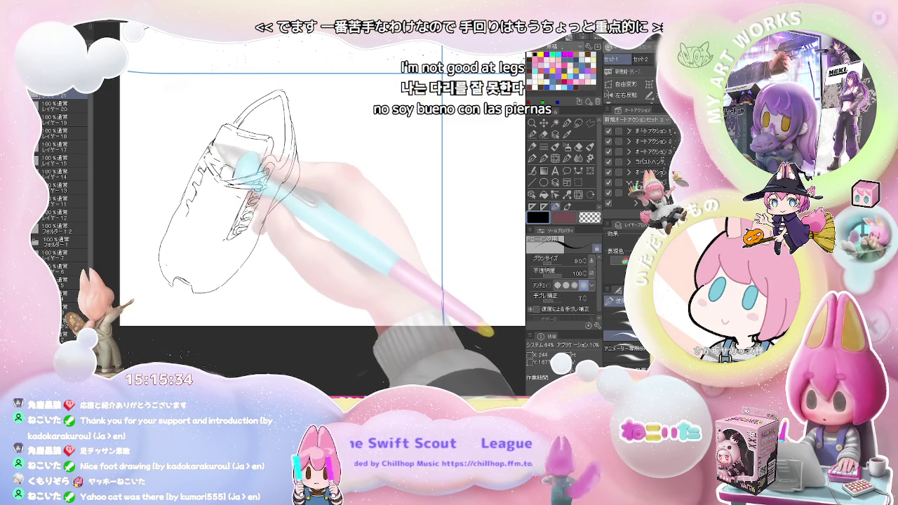
key(e)
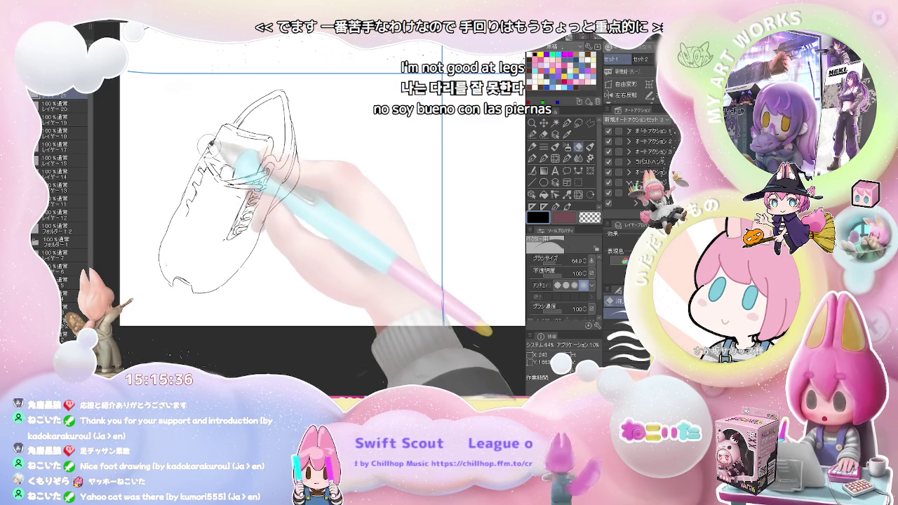
key(p)
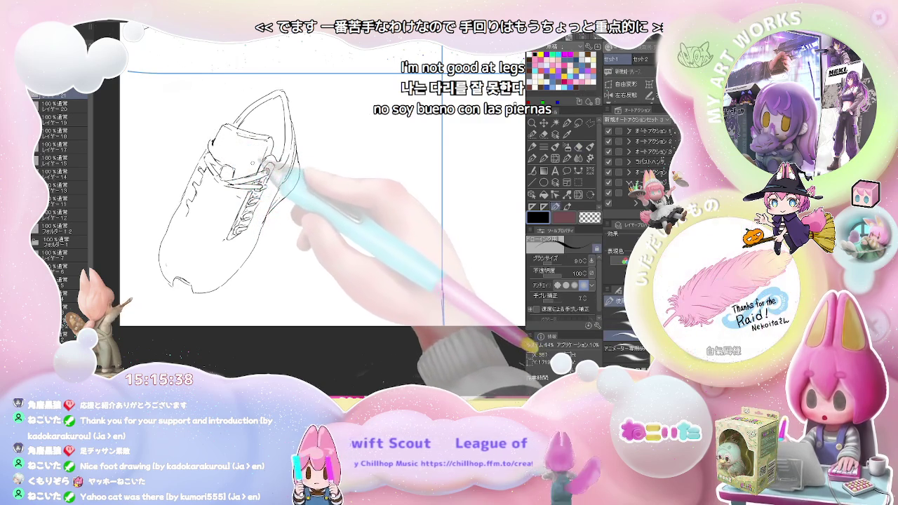
key(e)
key(p)
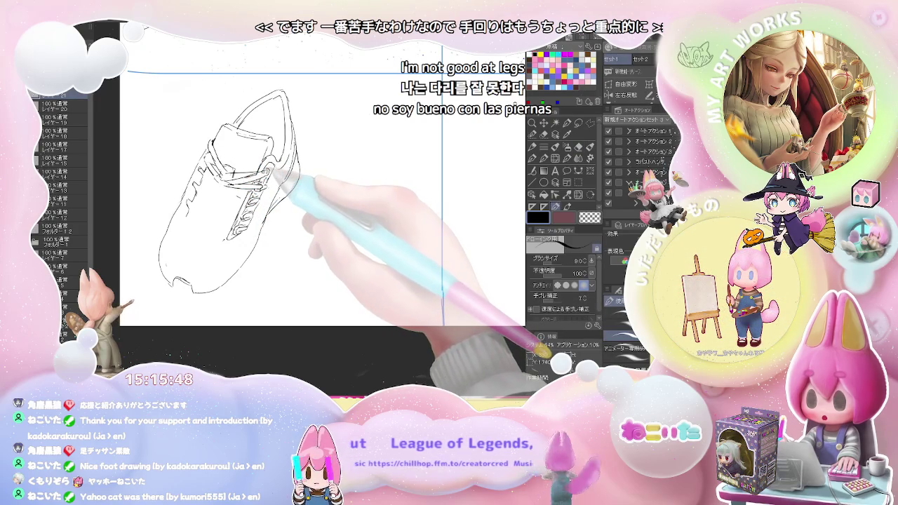
Soften the lace lines with the Blend tool, then flip the canvas view horizontally.
key(j)
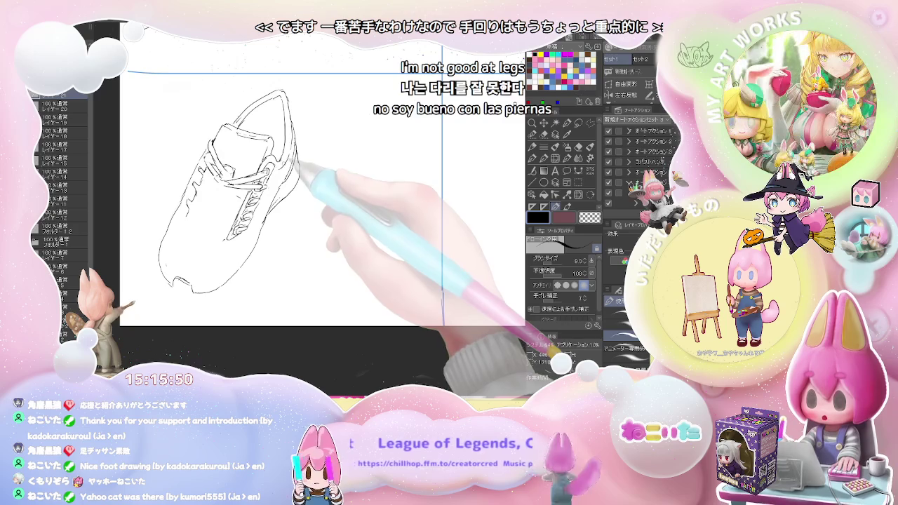
drag(214, 163, 235, 171)
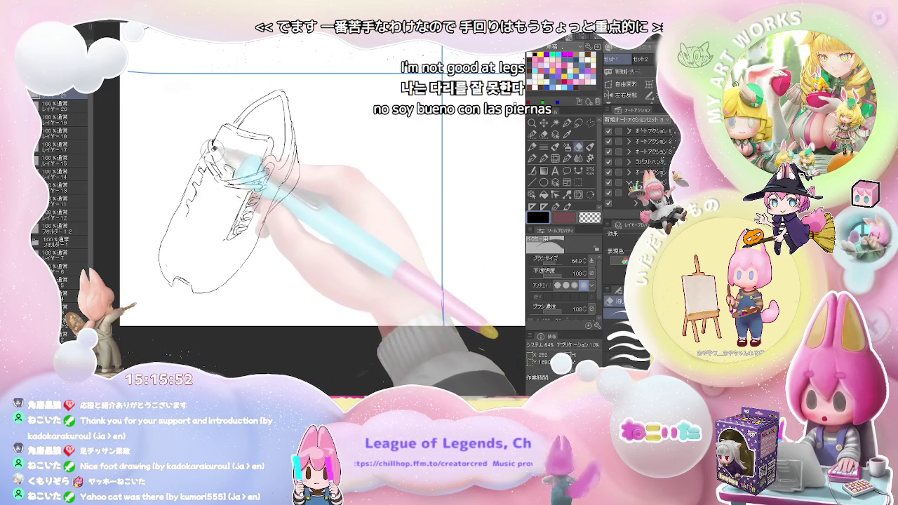
key(p)
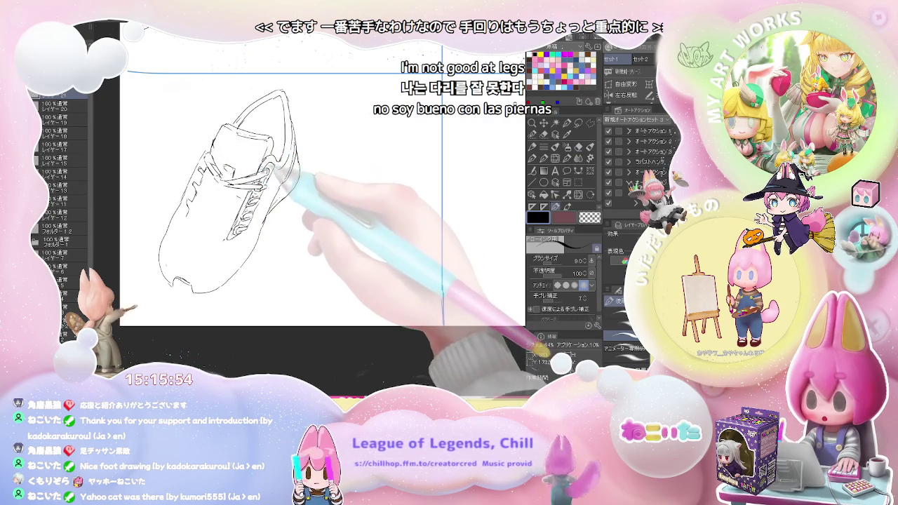
key(j)
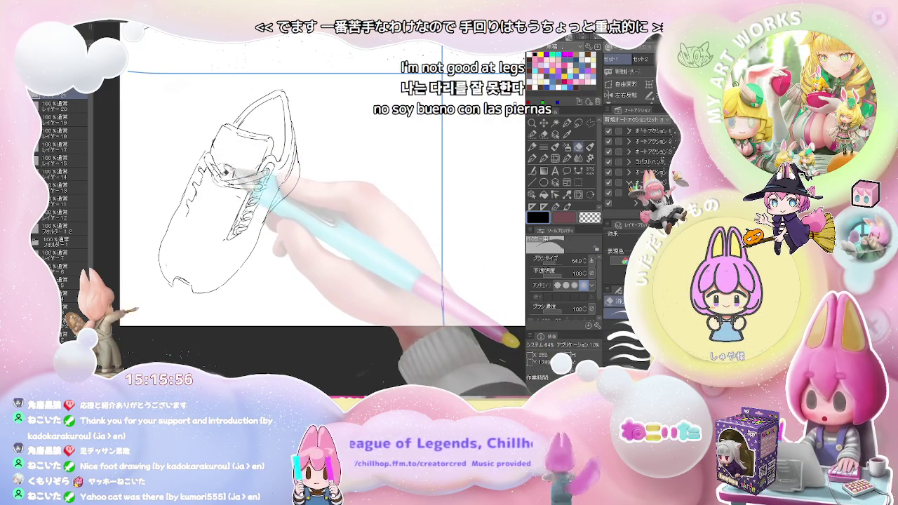
key(p)
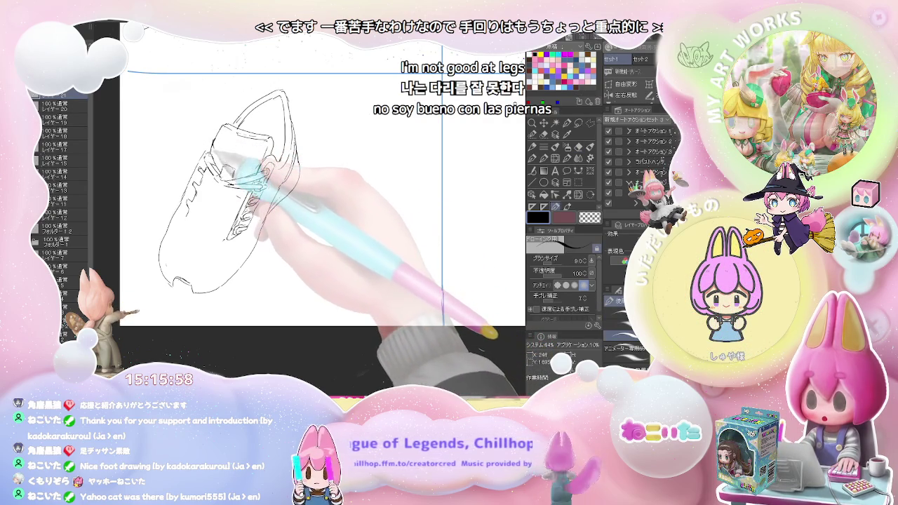
key(j)
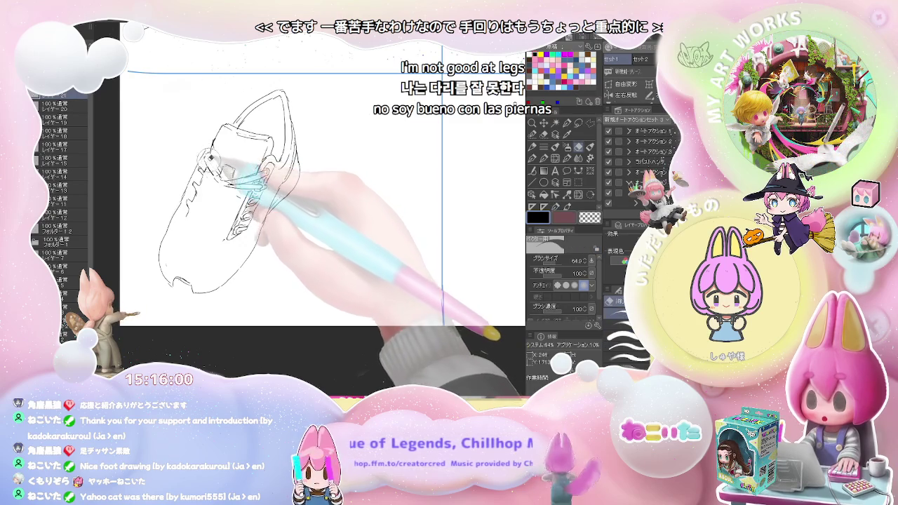
key(p)
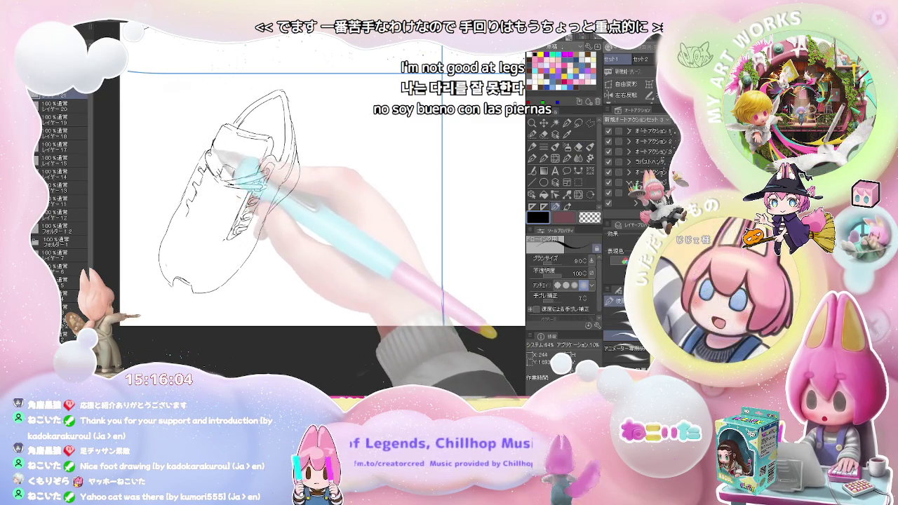
key(j)
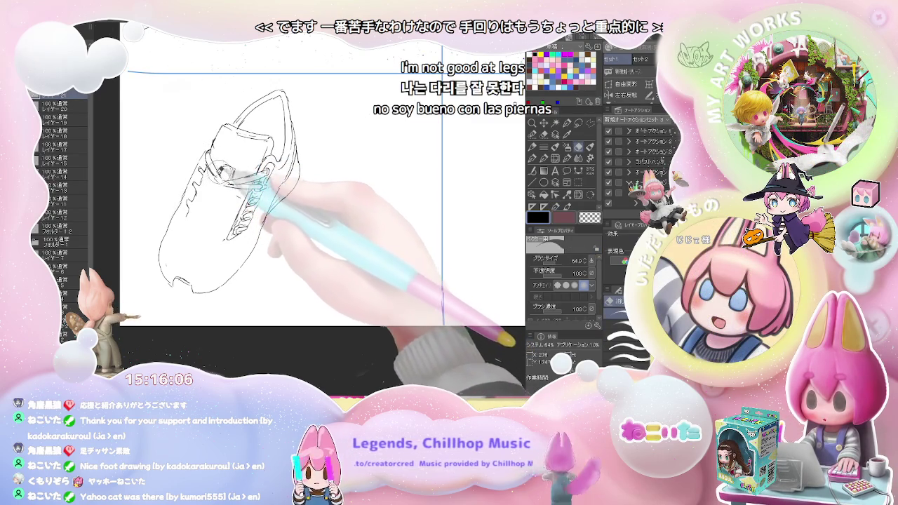
key(p)
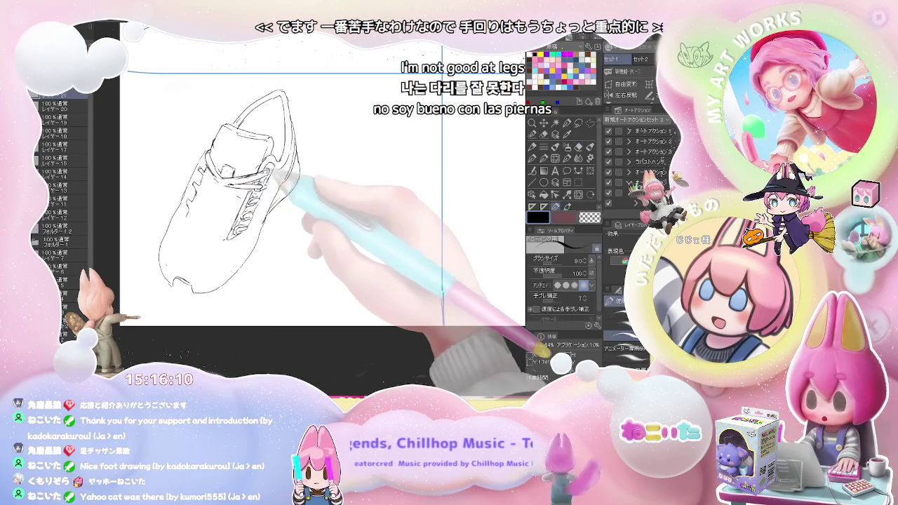
key(j)
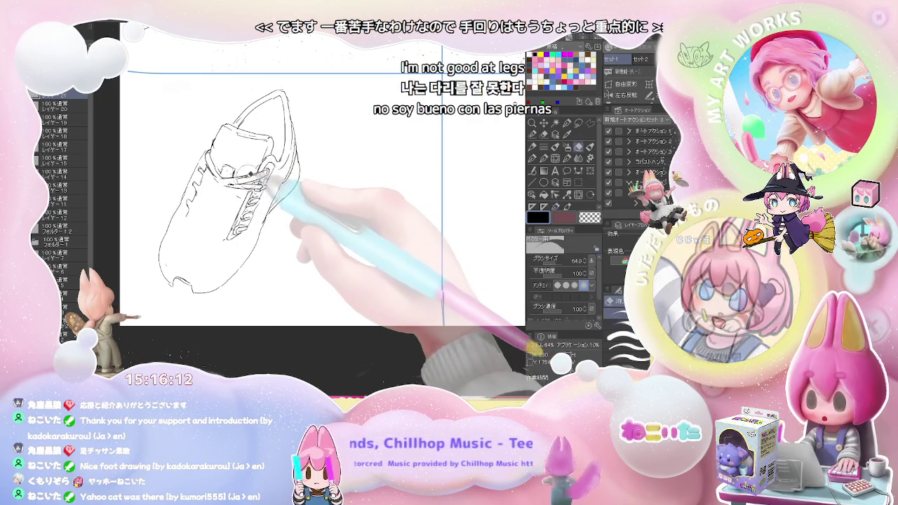
click(626, 94)
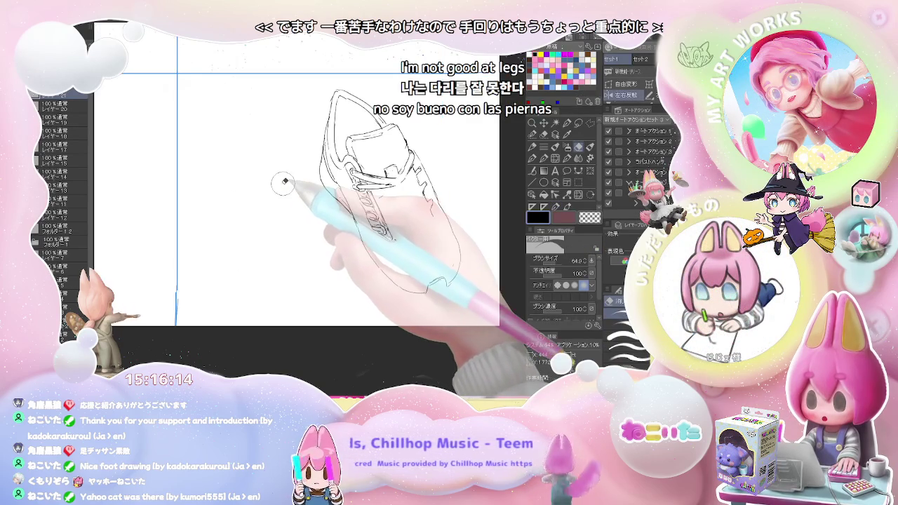
Zoom in, unflip and tilt the view, and soften the sneaker's lace lines by blending.
key(ctrl+plus)
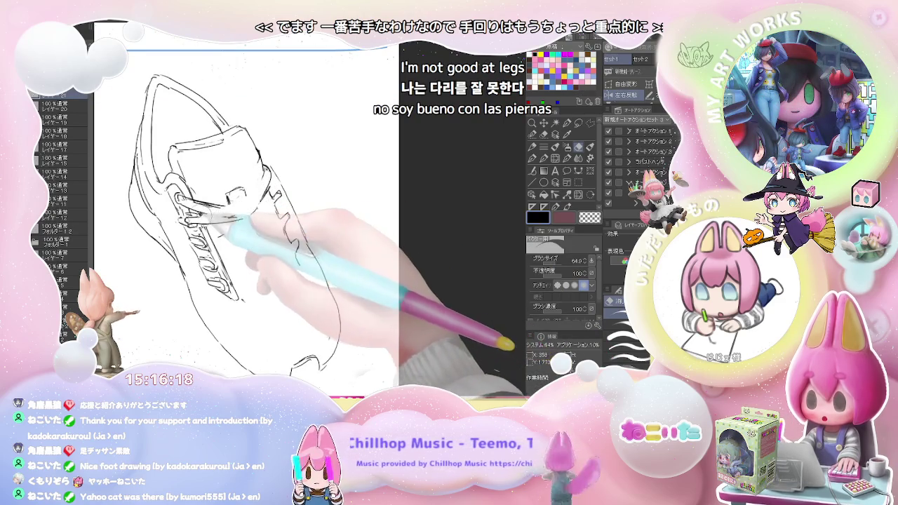
key(p)
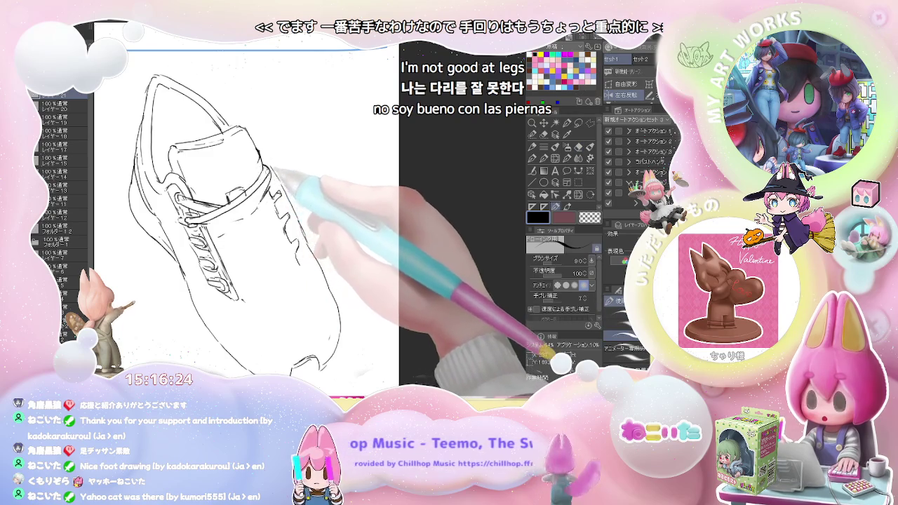
key(j)
key(h)
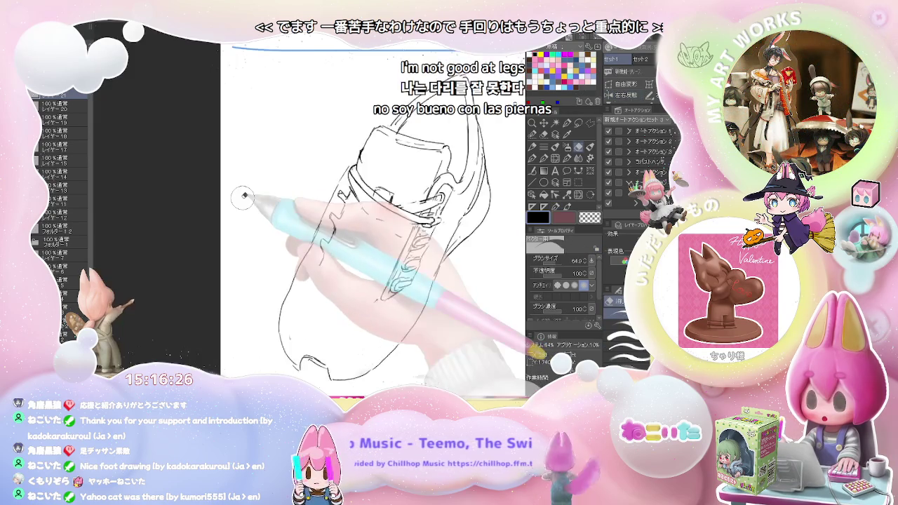
drag(244, 195, 291, 220)
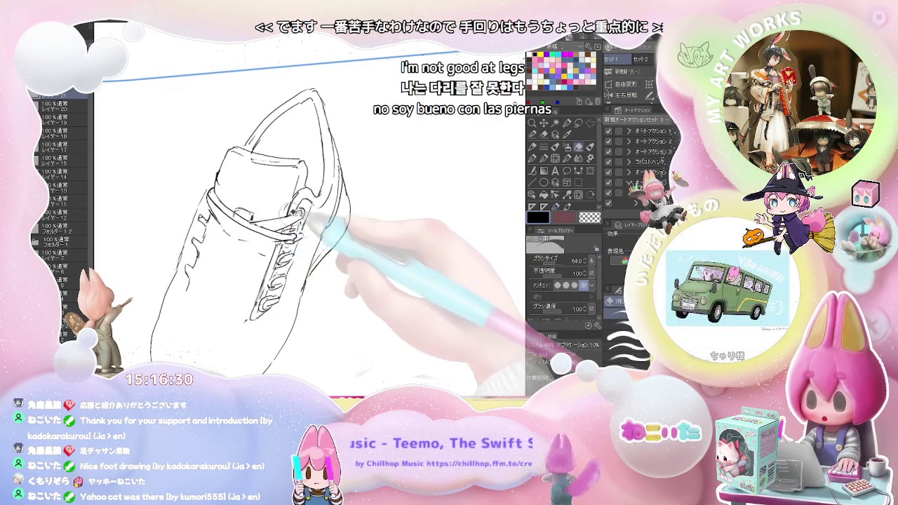
drag(284, 213, 273, 229)
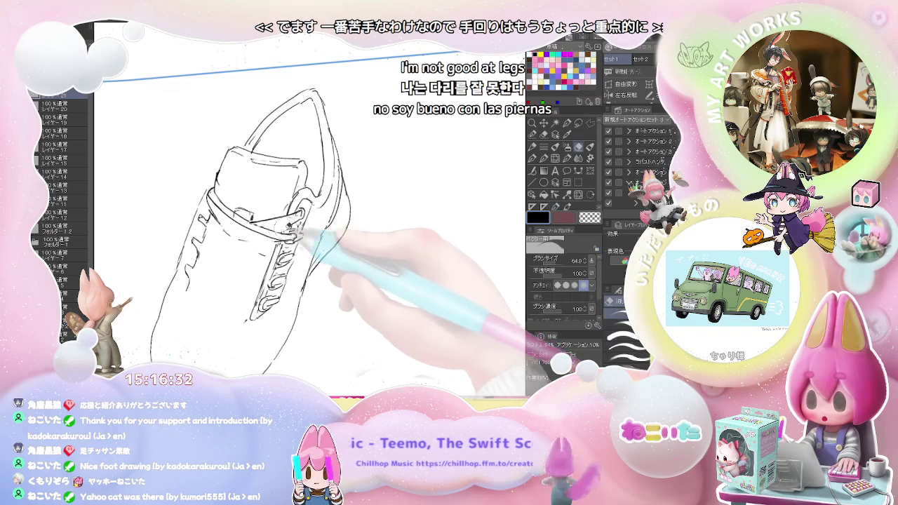
key(p)
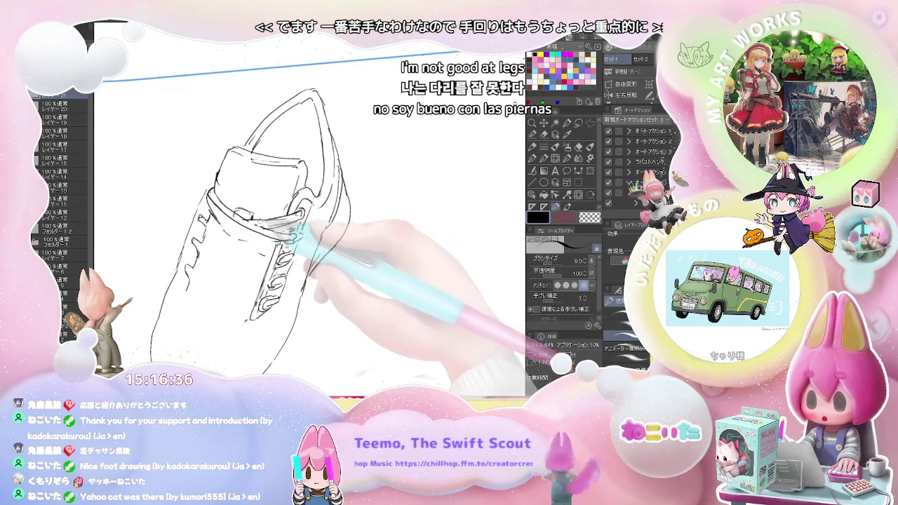
key(j)
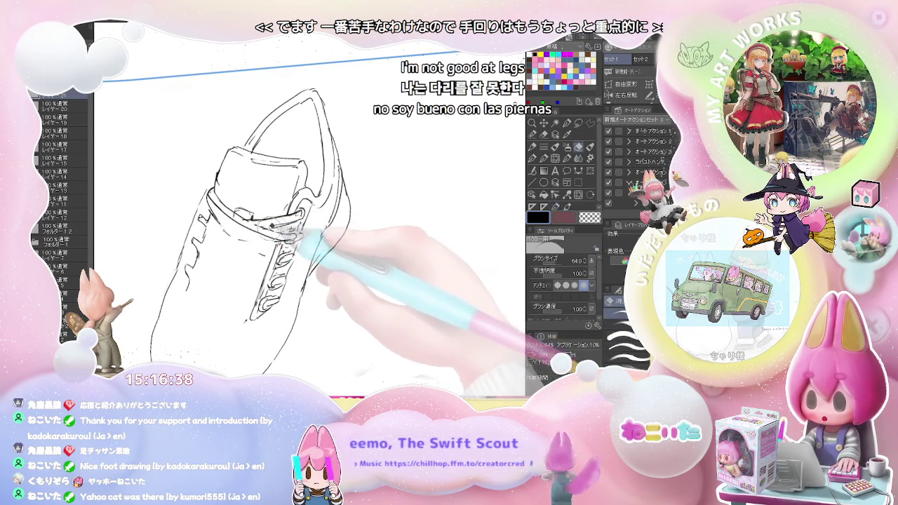
key(p)
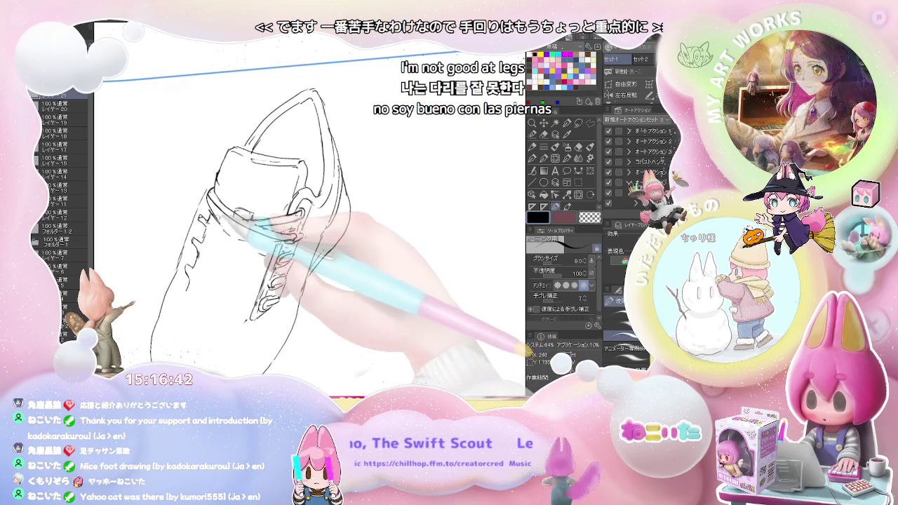
key(j)
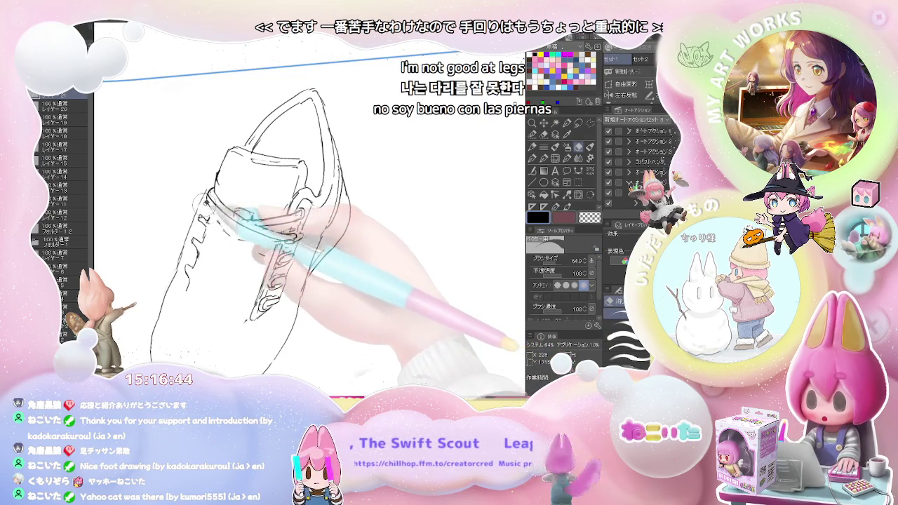
key(p)
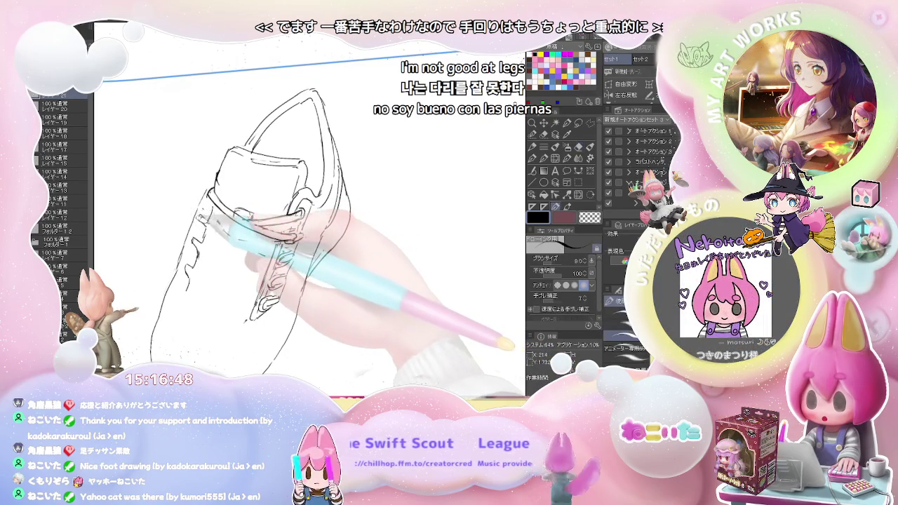
key(j)
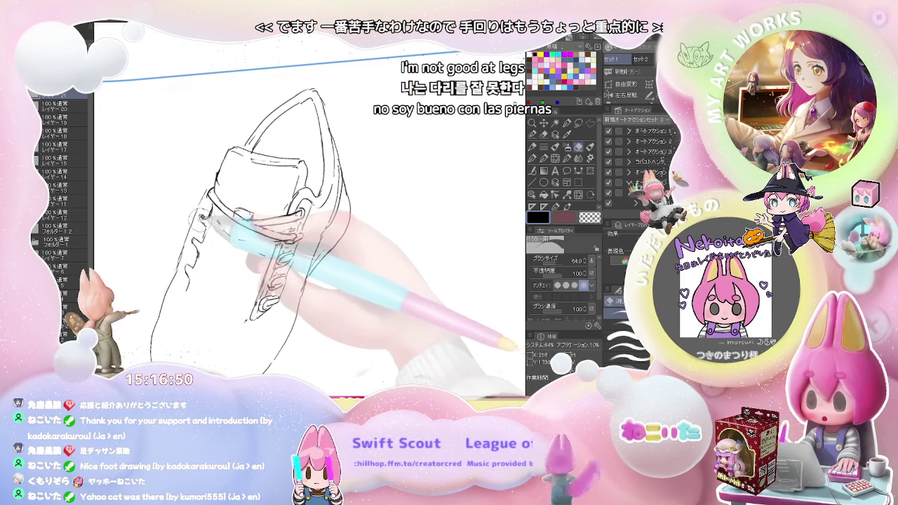
key(p)
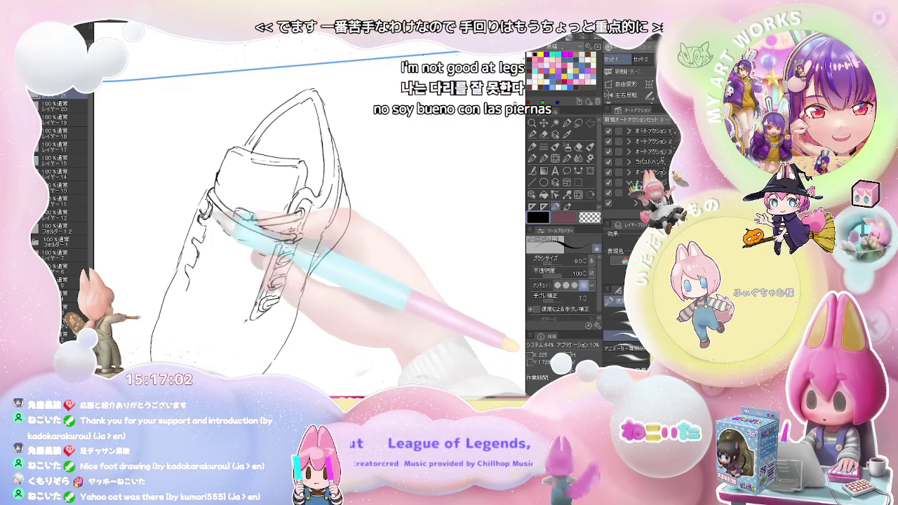
Erase stray lines, straighten the view, and ink a lace line across the shoe.
key(e)
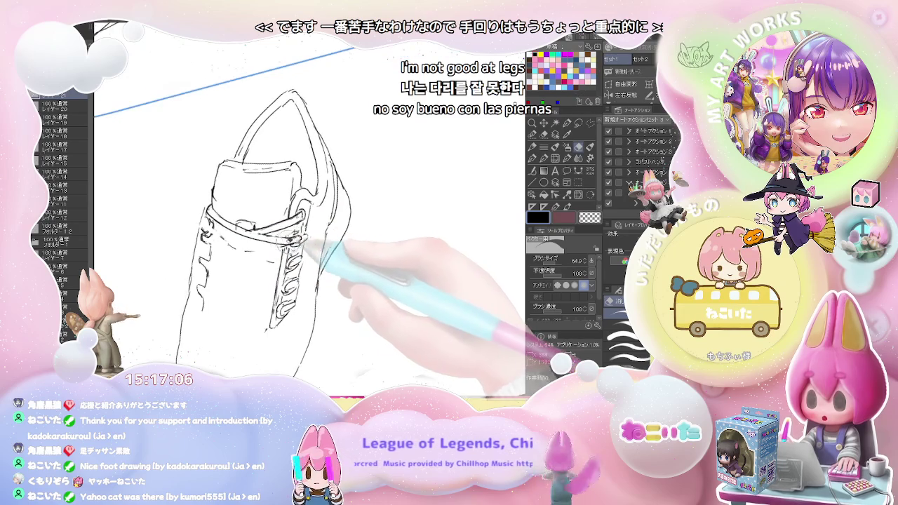
key(p)
key(ctrl+plus)
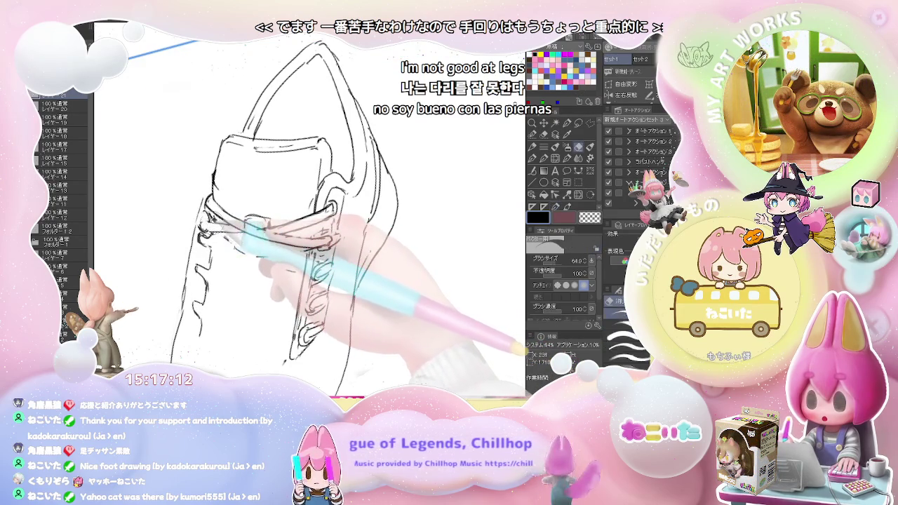
key(e)
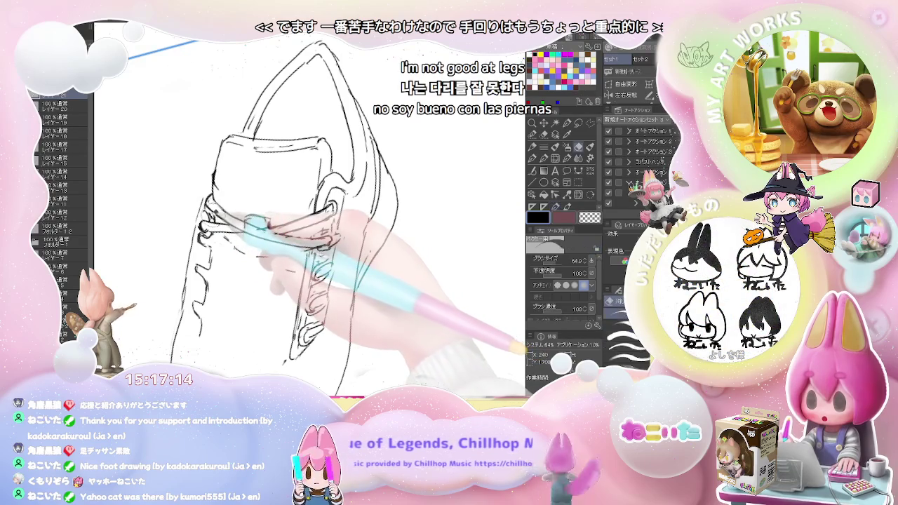
key(p)
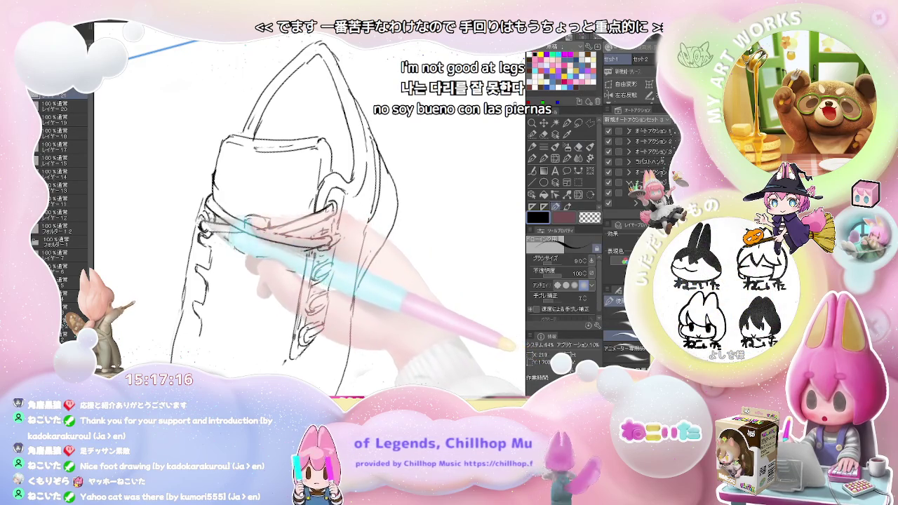
key(ctrl+minus)
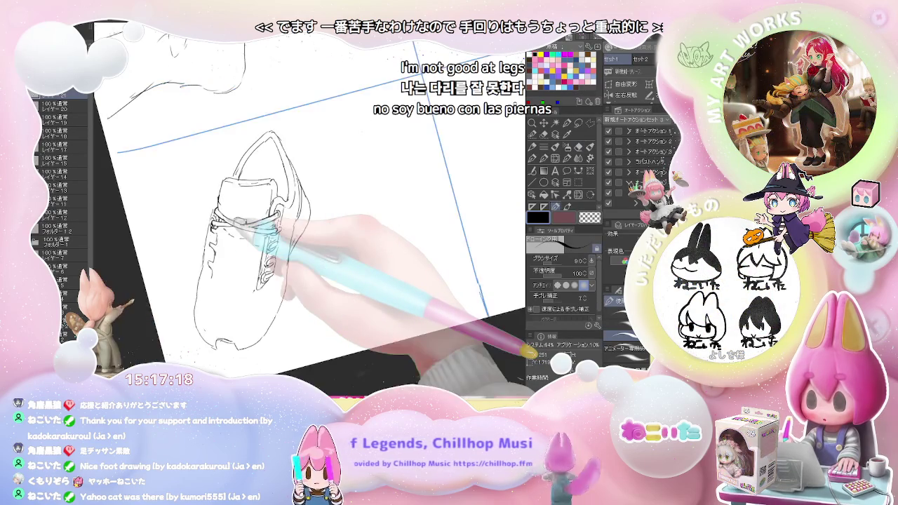
key(asciicircum)
key(asciicircum)
key(asciicircum)
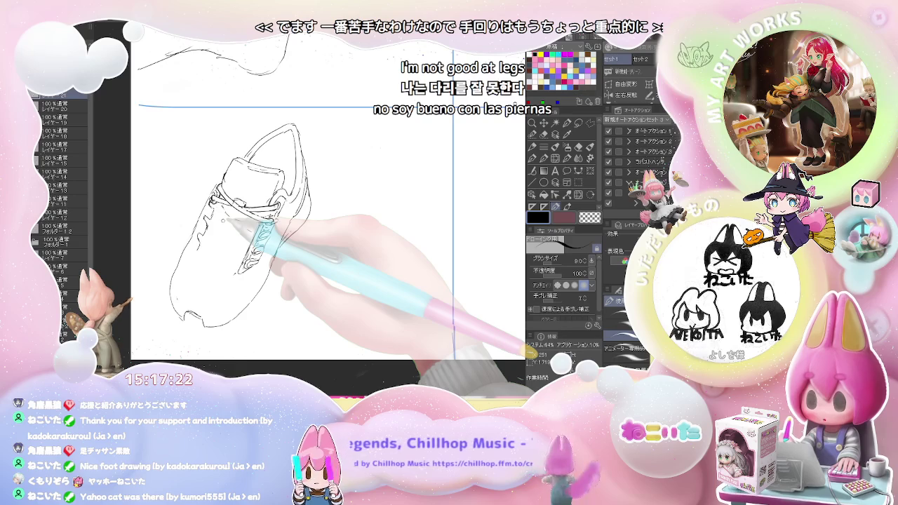
scroll(231, 211, up, 3)
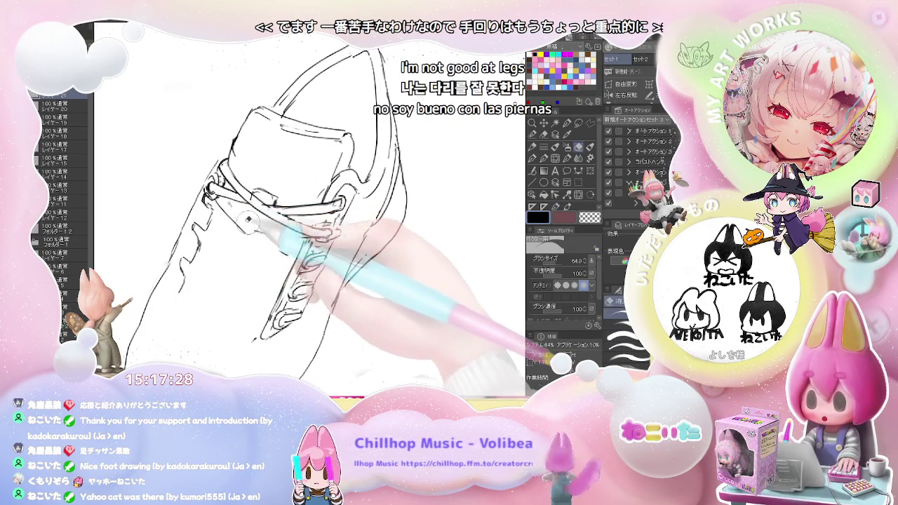
drag(226, 202, 253, 205)
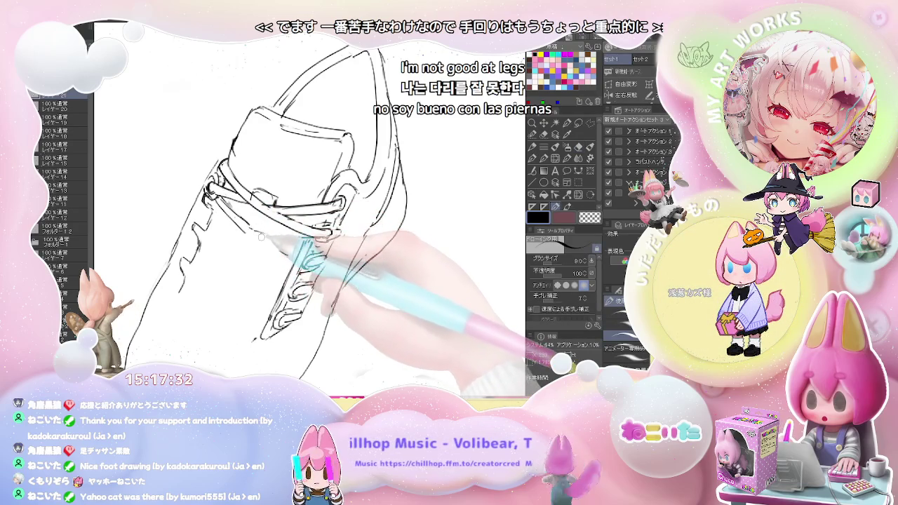
Clean up the eyelet rings under the laces and mirror the canvas to check the drawing.
key(e)
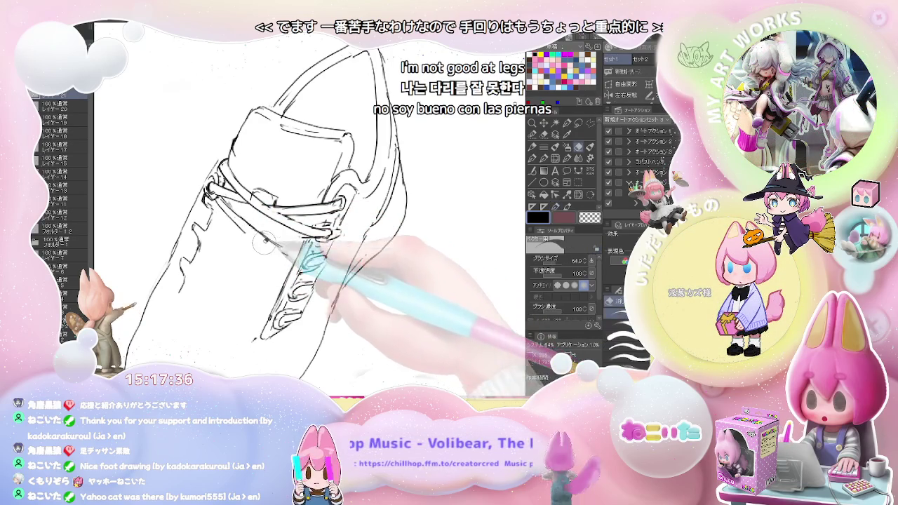
key(p)
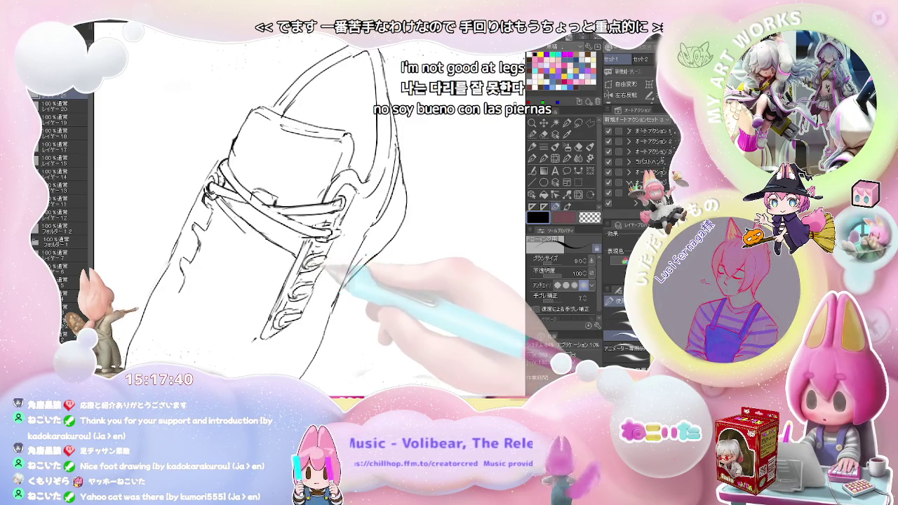
key(e)
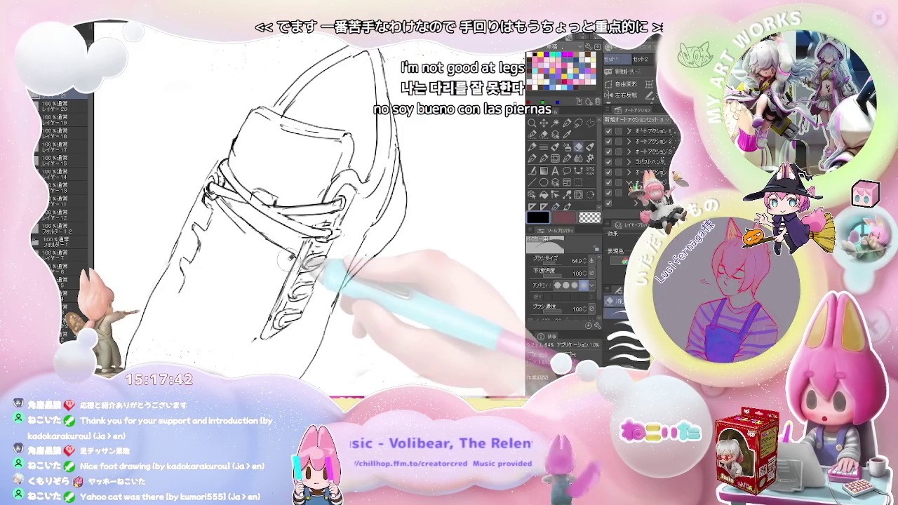
key(p)
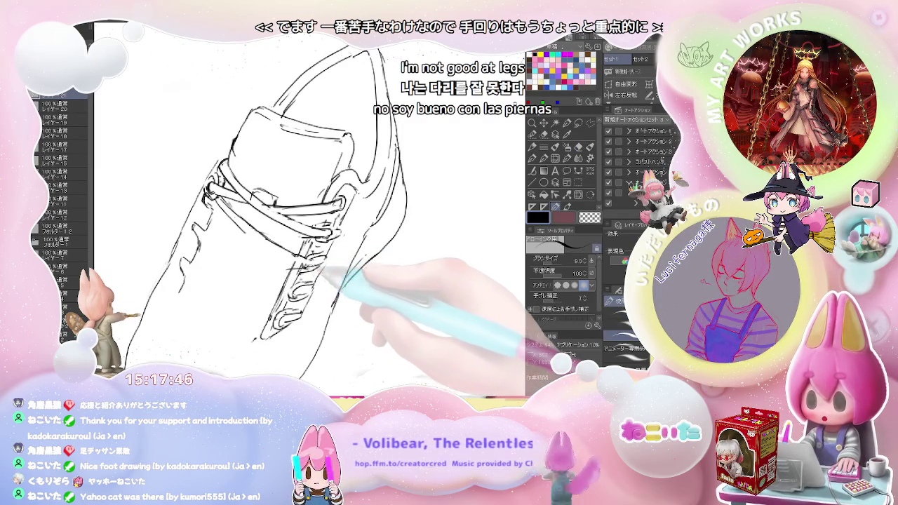
key(e)
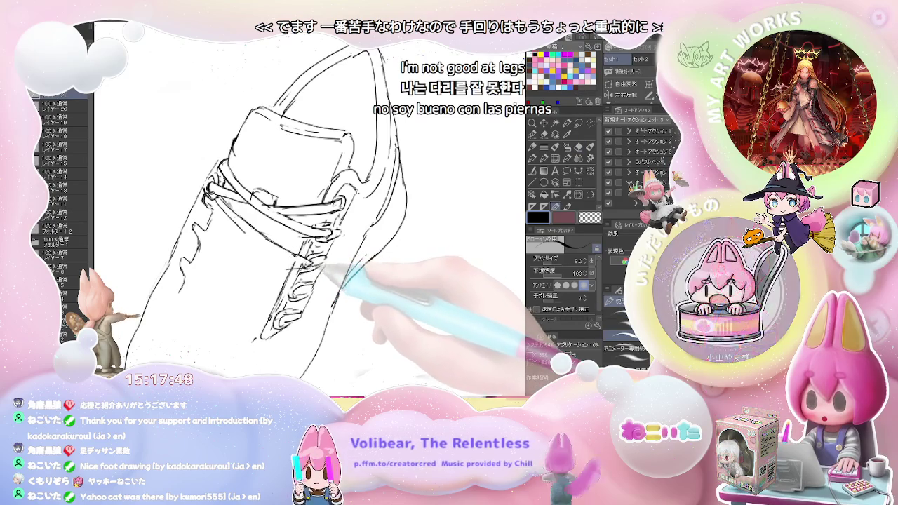
click(625, 94)
key(p)
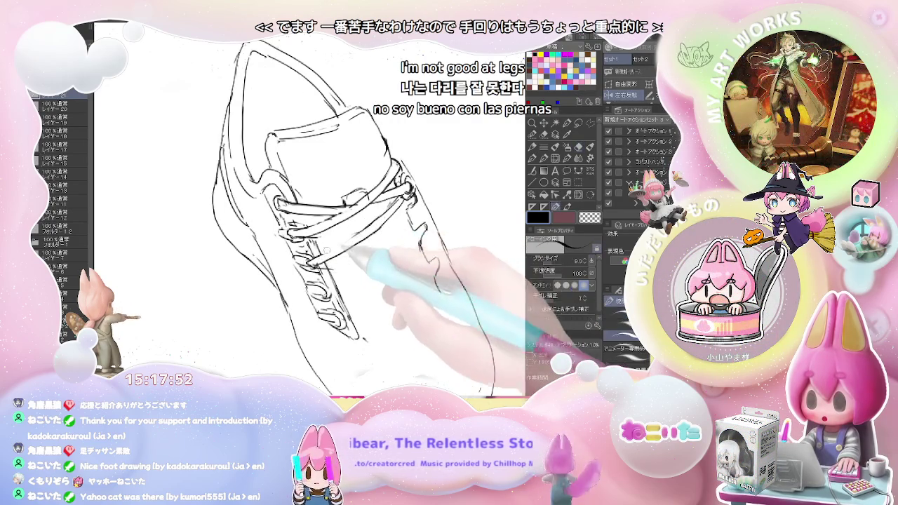
Ink the first crisscrossing lace strands over the sneaker tongue, erasing mistakes as needed.
key(e)
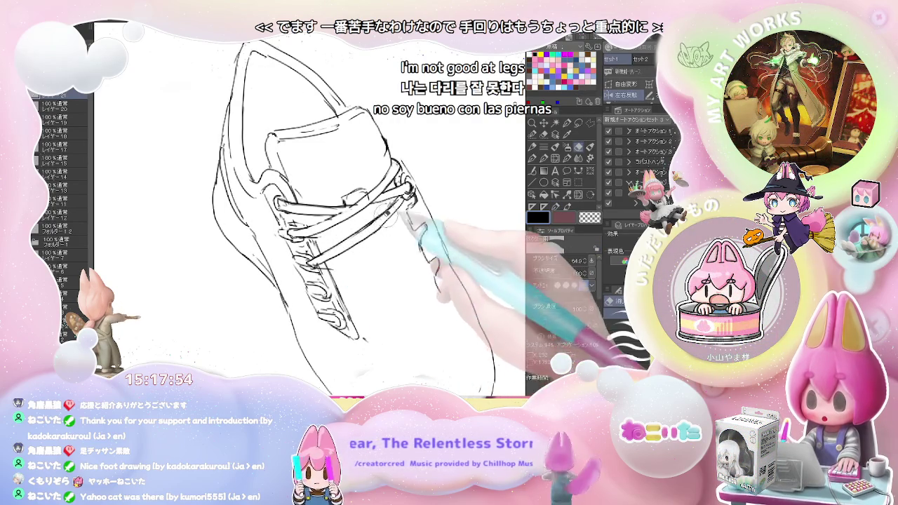
key(p)
drag(383, 234, 278, 246)
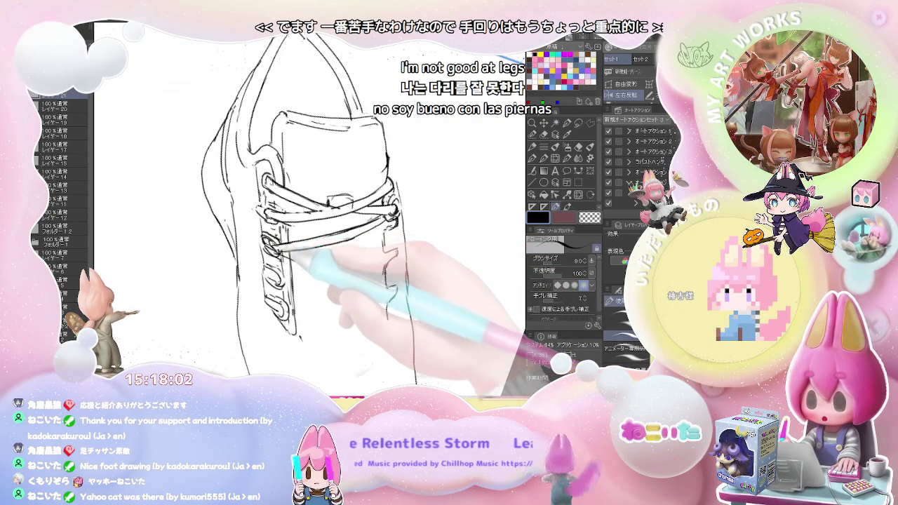
key(e)
drag(281, 246, 351, 232)
key(p)
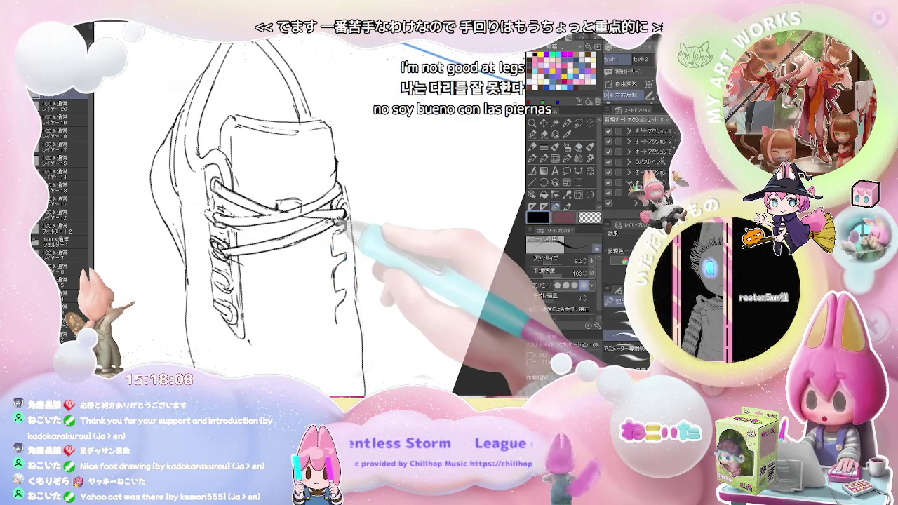
Add more crossed lace strands and tidy the outlines around the lacing area.
drag(344, 218, 316, 242)
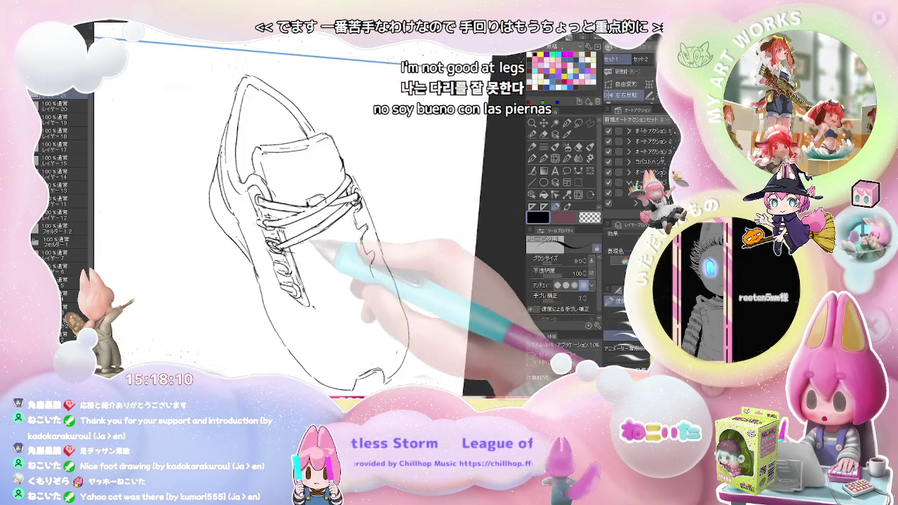
key(e)
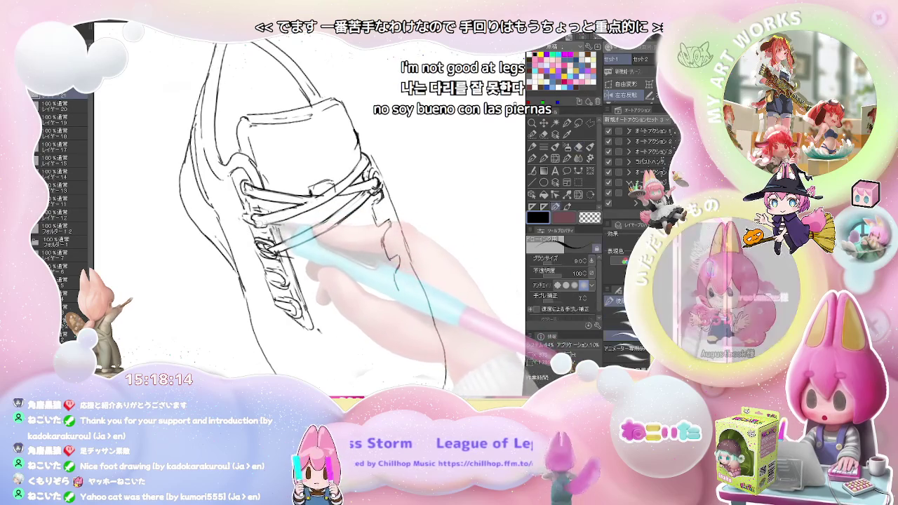
key(p)
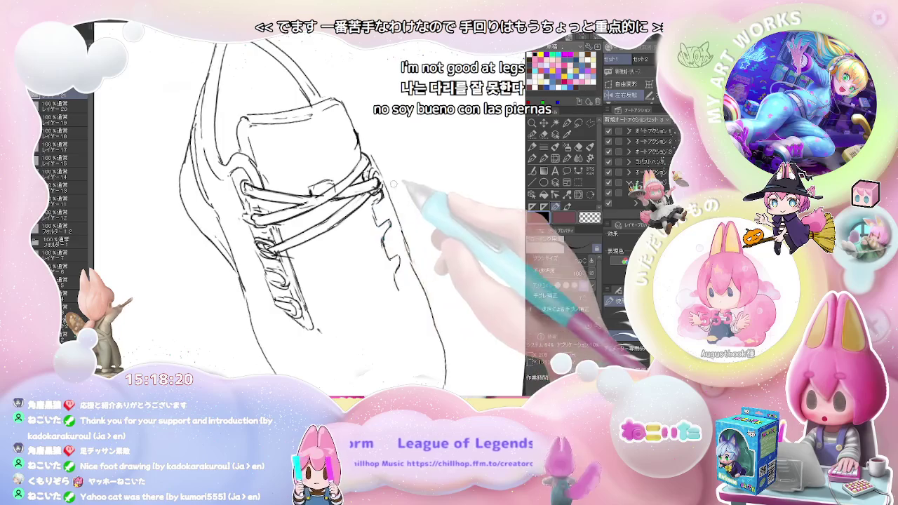
key(ctrl+0)
drag(382, 220, 377, 229)
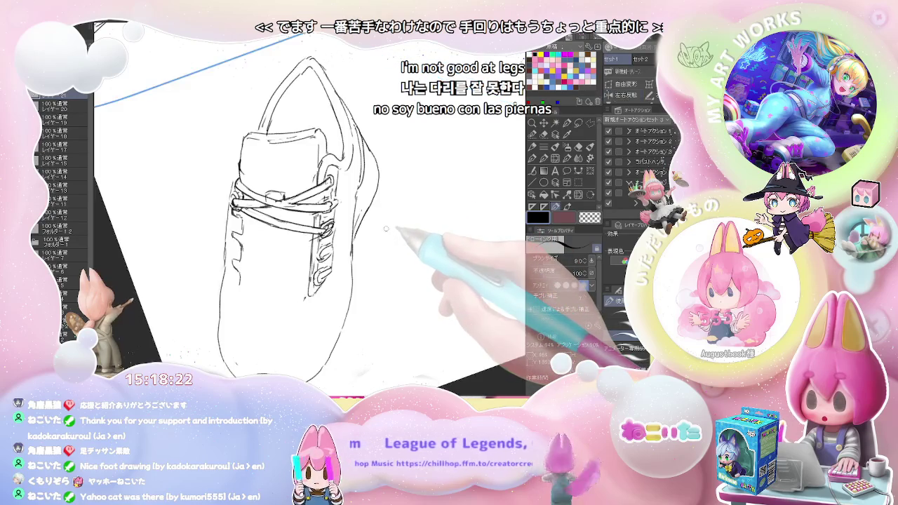
scroll(378, 229, up, 2)
key(e)
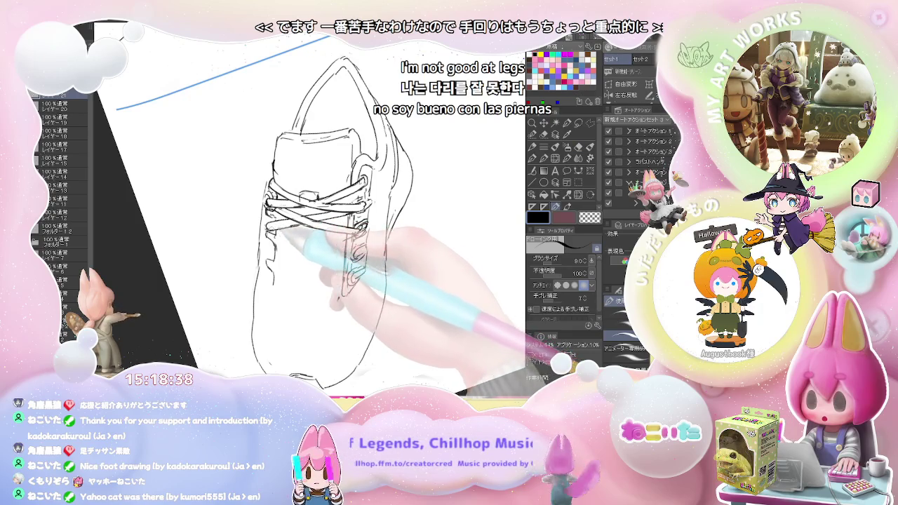
Redraw the laces with the size 8 pen as outlined double-line strands.
key(e)
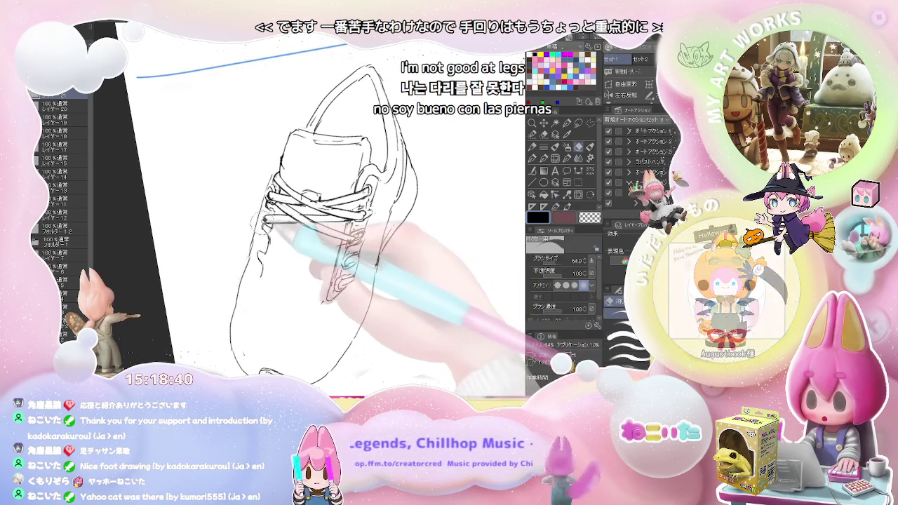
key(p)
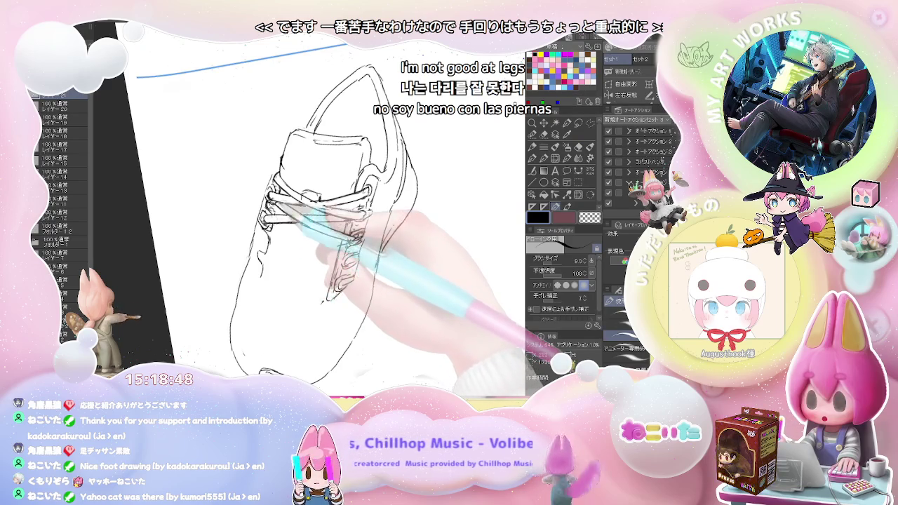
scroll(316, 210, down, 1)
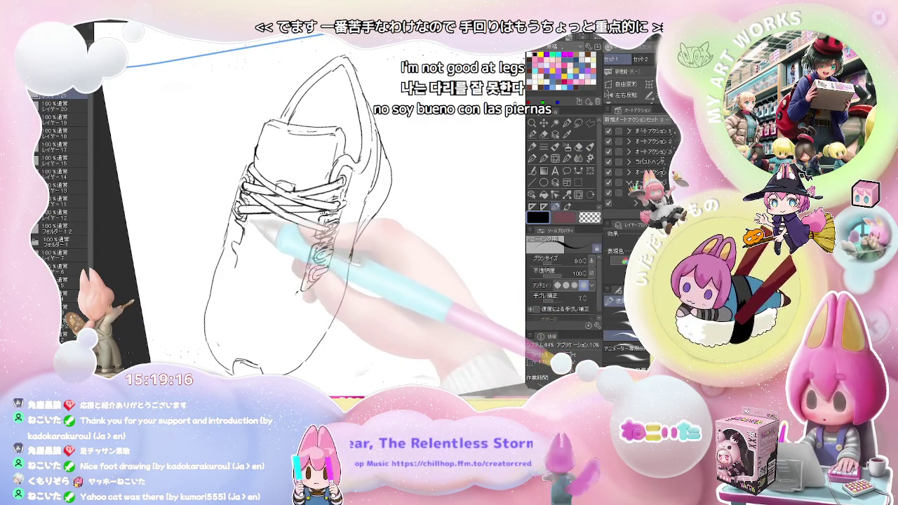
drag(351, 267, 332, 252)
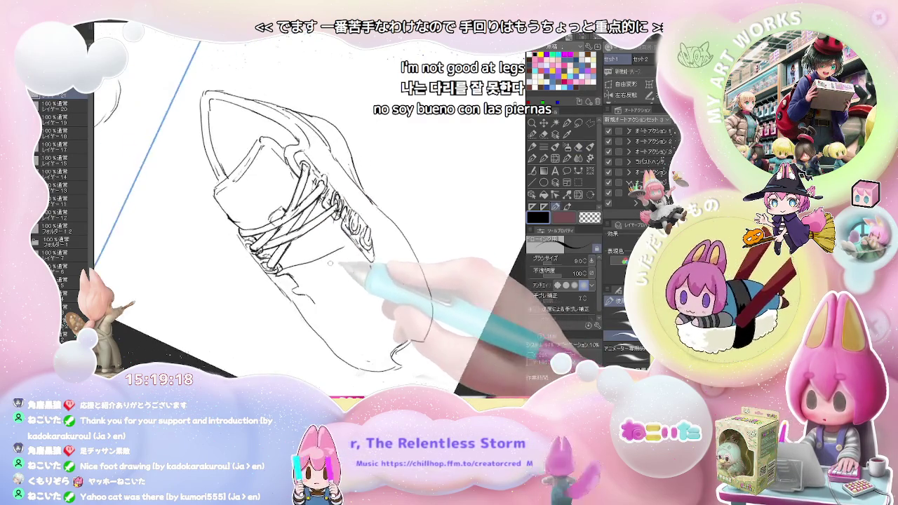
key(p)
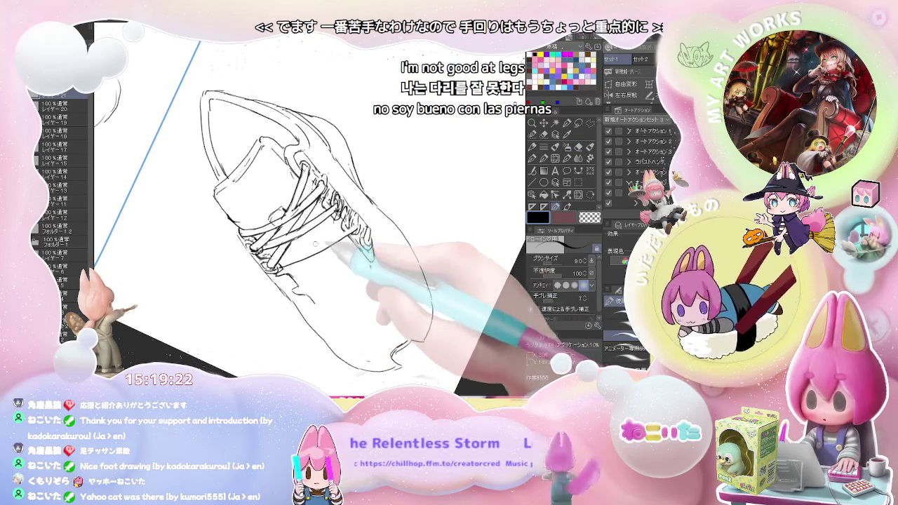
key(j)
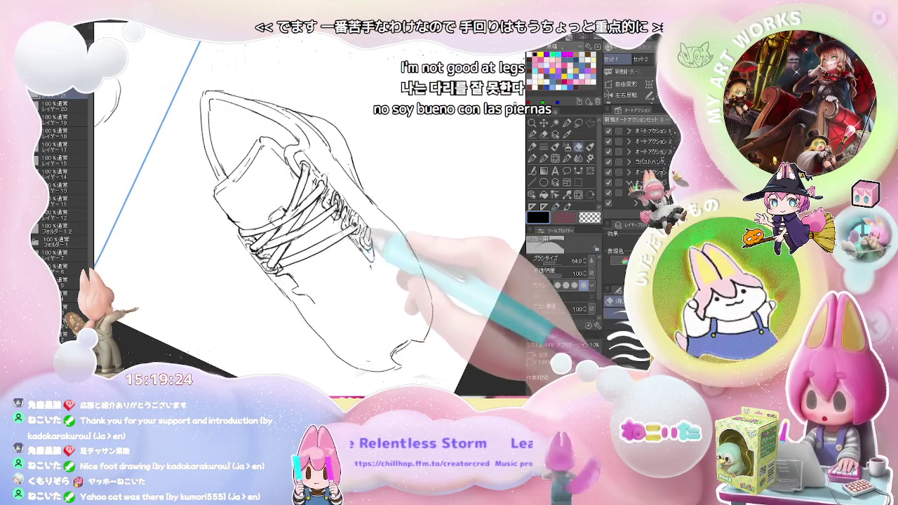
key(p)
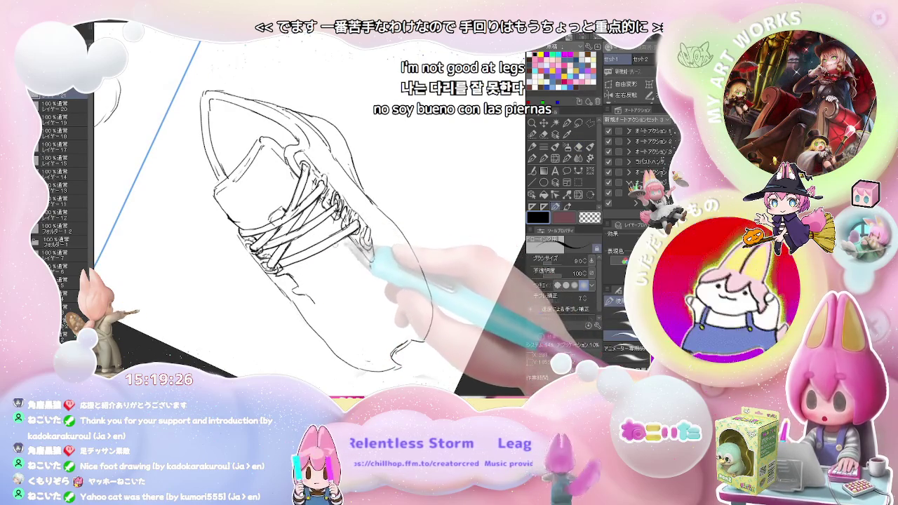
Tighten the sneaker outline, softening lines with the blending tool between pen strokes.
drag(336, 253, 326, 257)
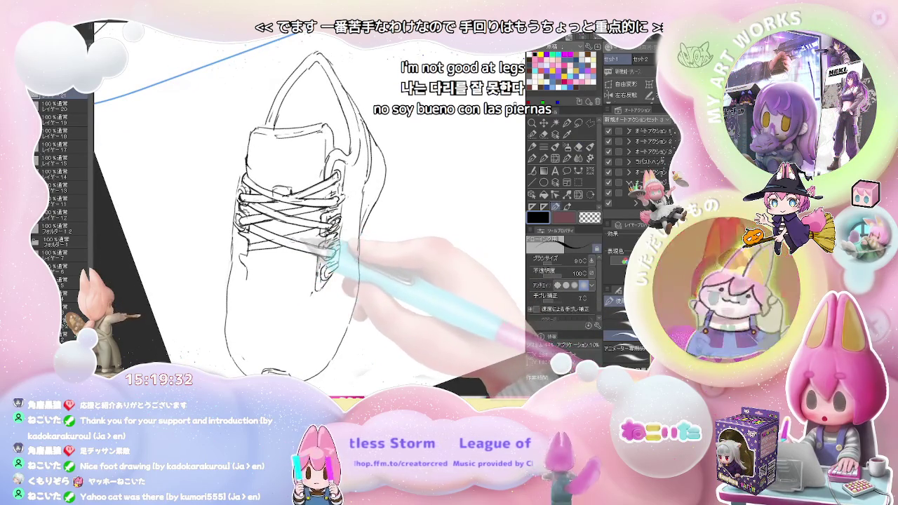
key(j)
key(p)
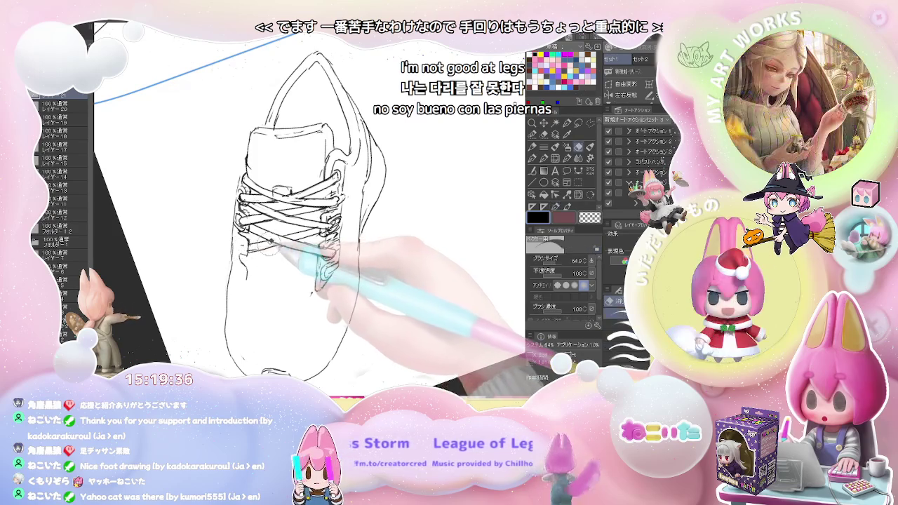
key(j)
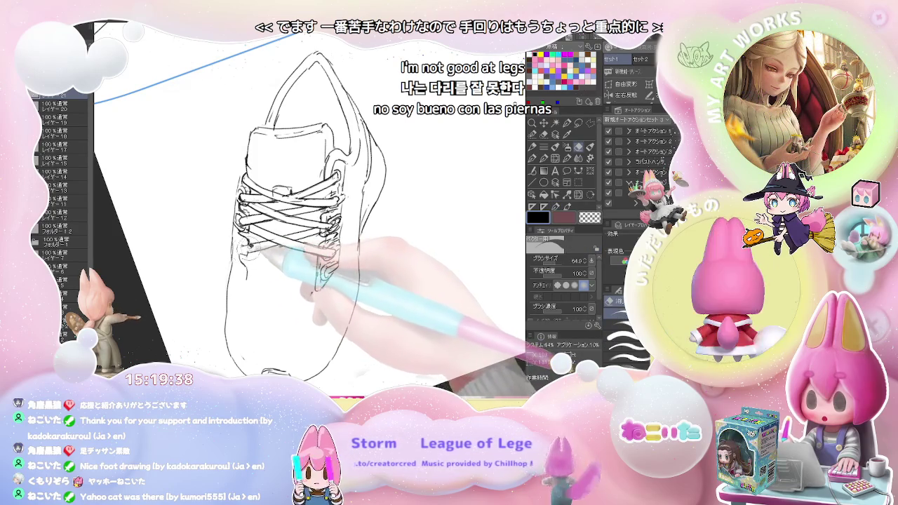
key(p)
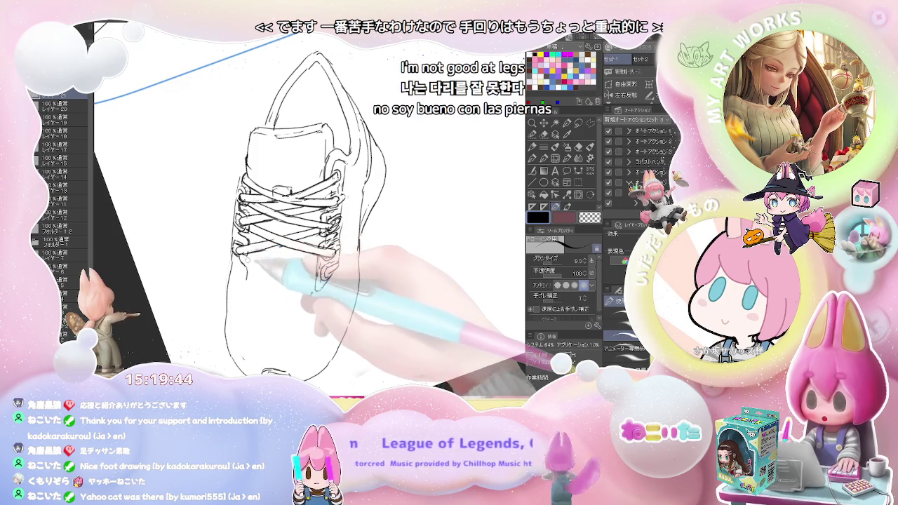
drag(279, 258, 246, 247)
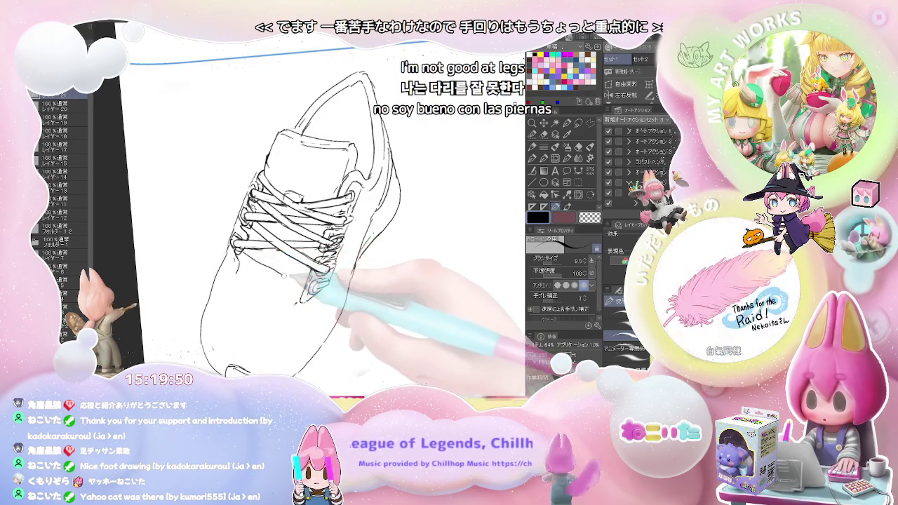
Erase stray lines with the size 64 eraser and redraw them with the size 8 pen.
drag(295, 281, 281, 267)
key(e)
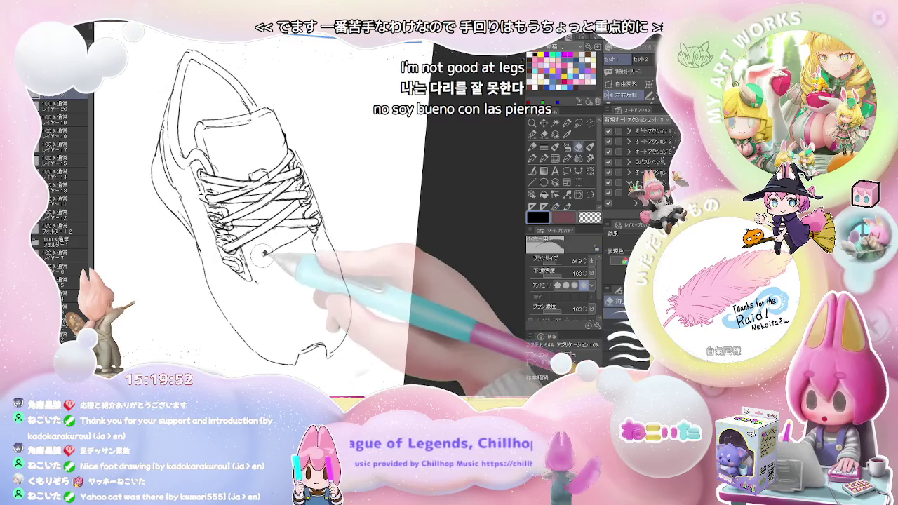
key(p)
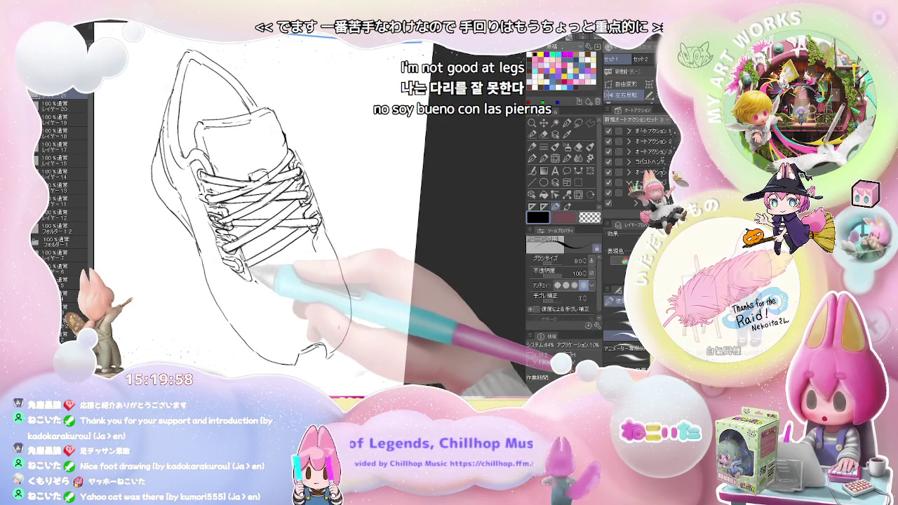
key(e)
key(p)
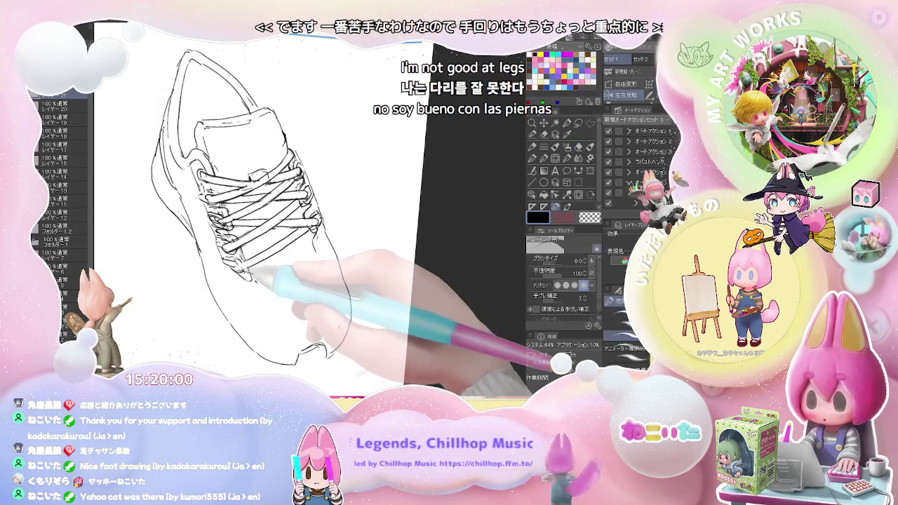
key(ctrl+minus)
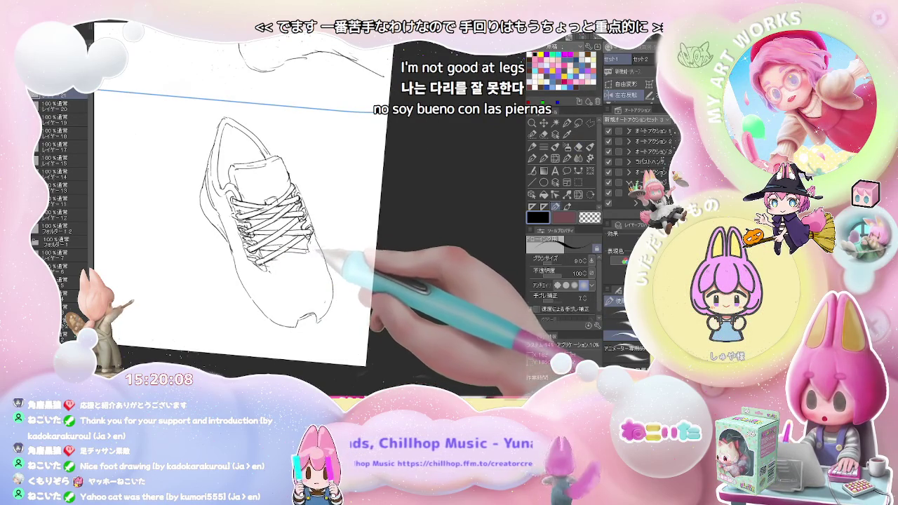
key(ctrl+minus)
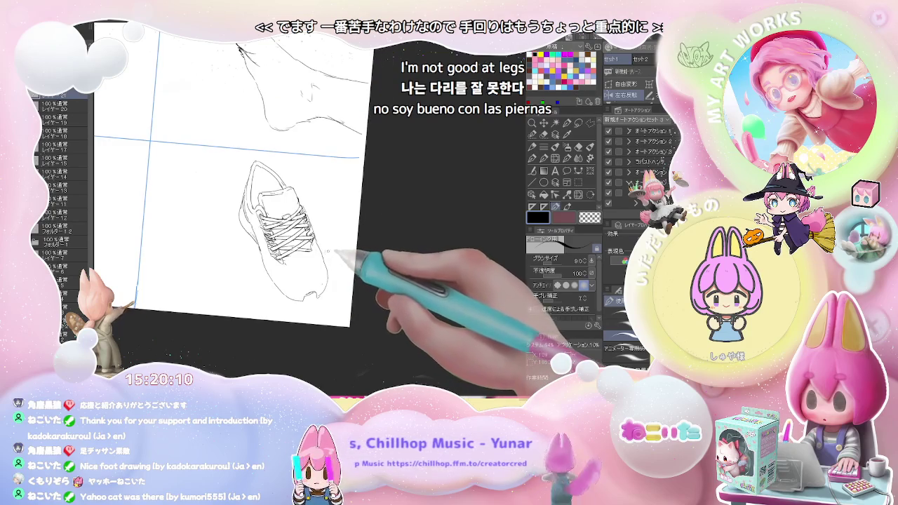
key(minus)
key(ctrl+plus)
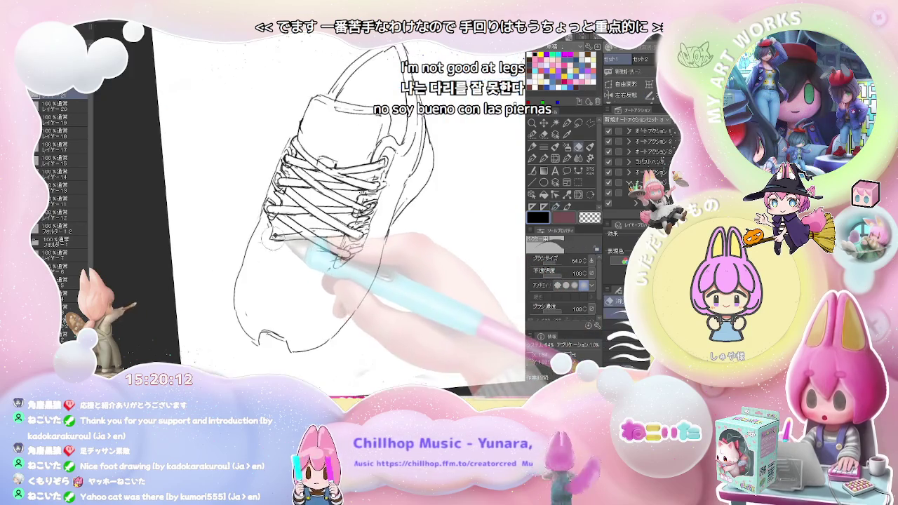
Add short hatch strokes along the shoe's side near the laces.
key(p)
drag(278, 241, 309, 237)
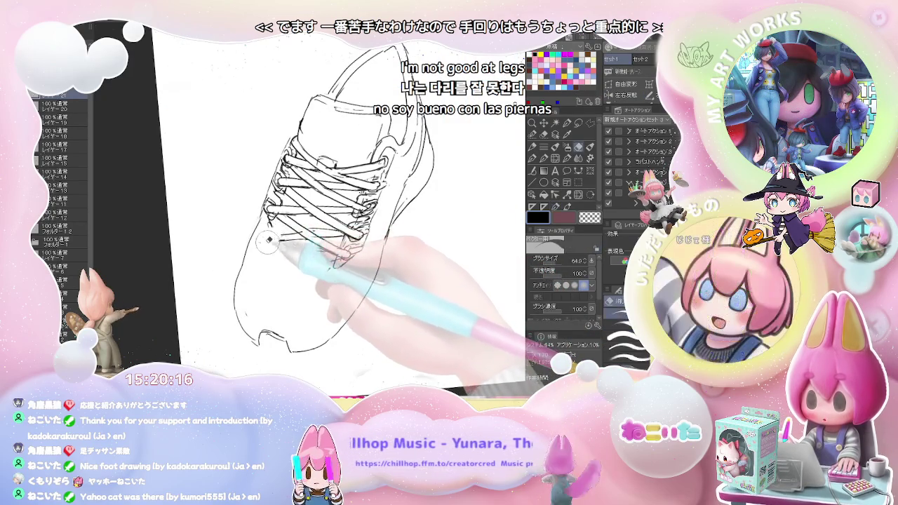
key(e)
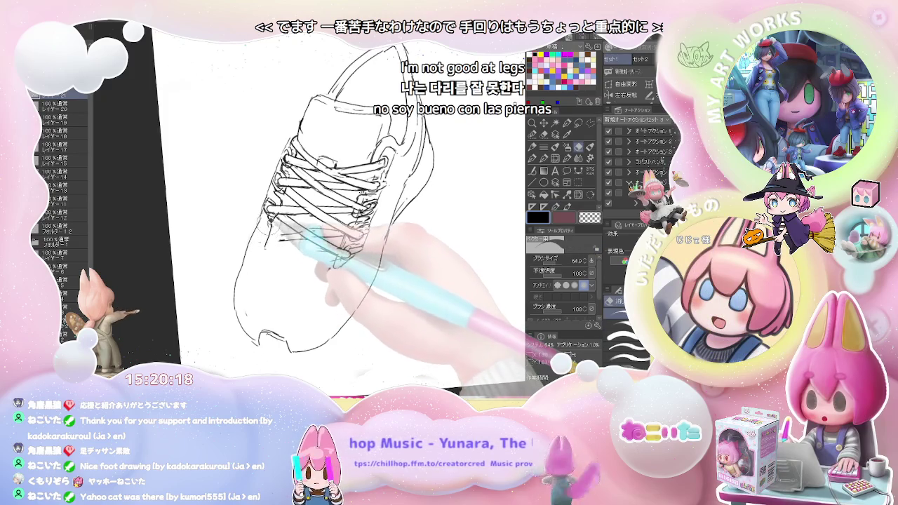
key(p)
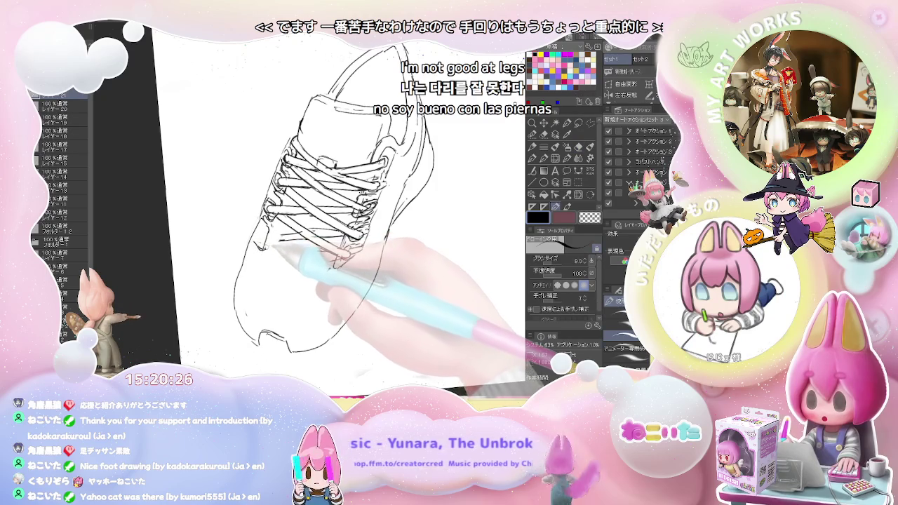
key(e)
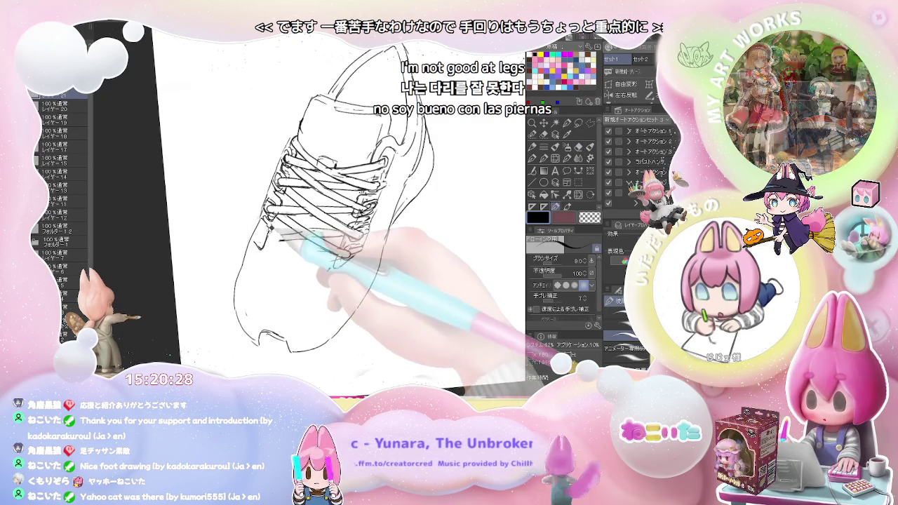
key(p)
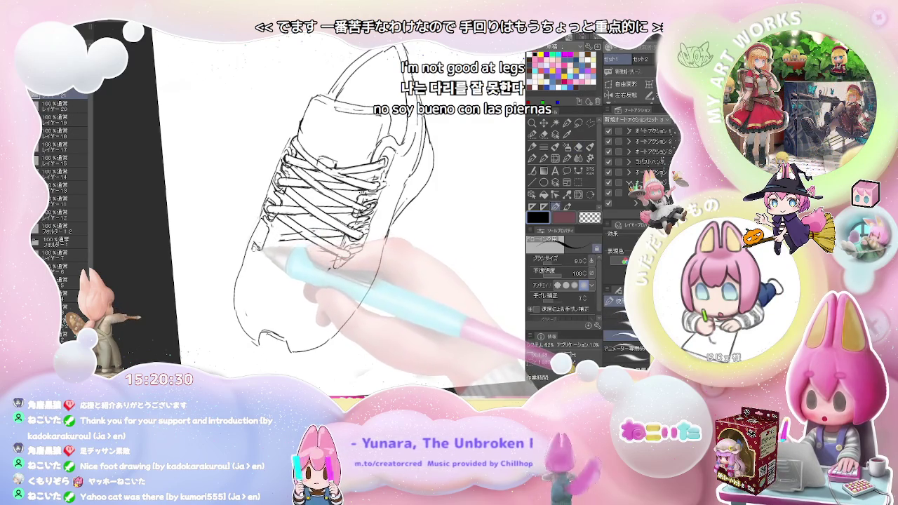
key(e)
key(p)
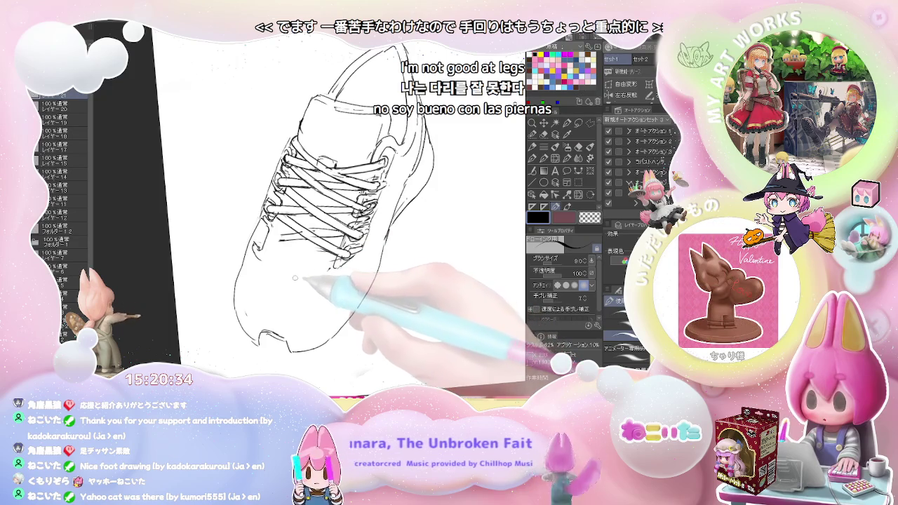
Complete the outlined crisscross laces down to the toe and soften lines with the blender.
key(e)
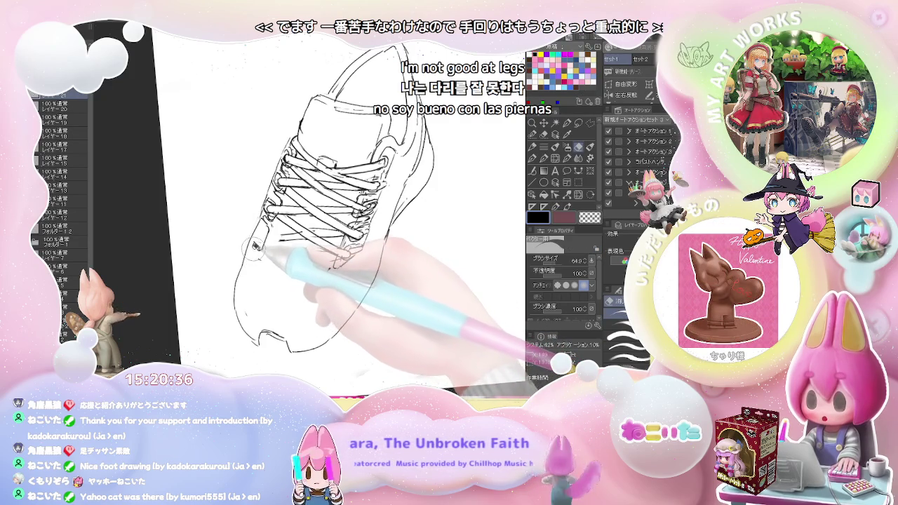
key(p)
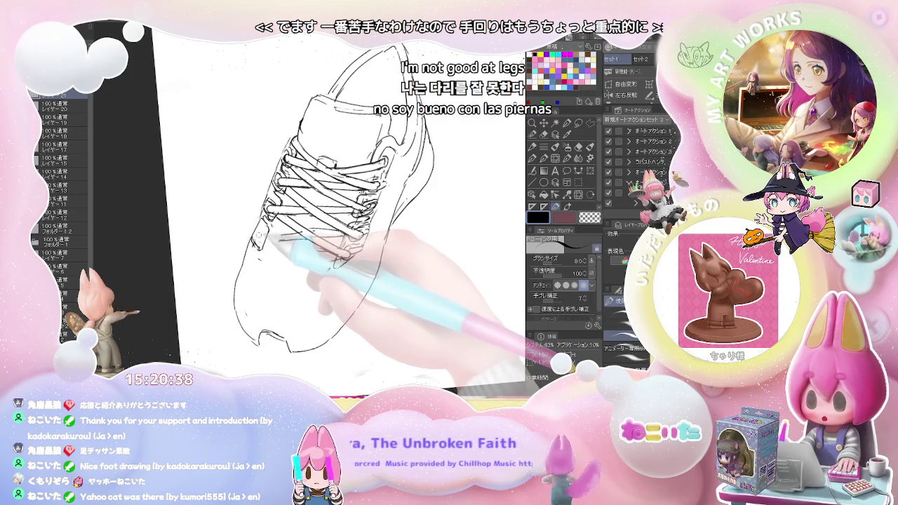
key(e)
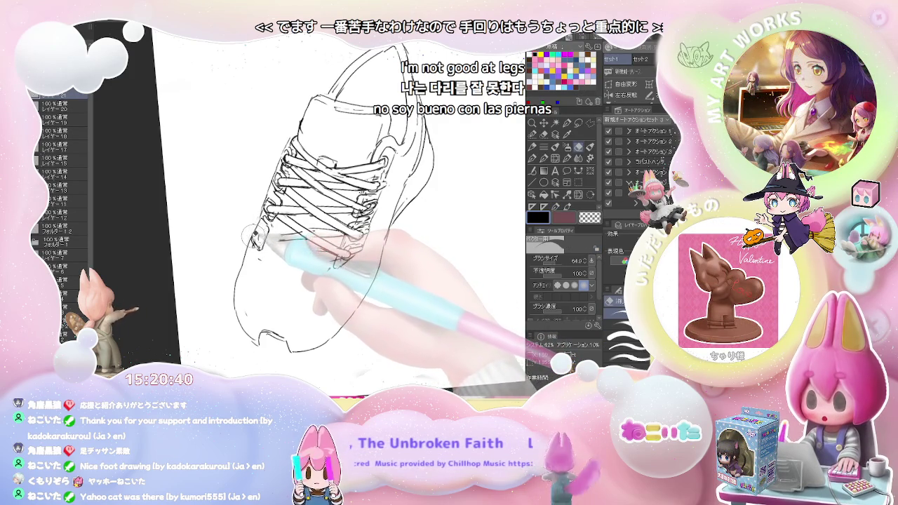
key(p)
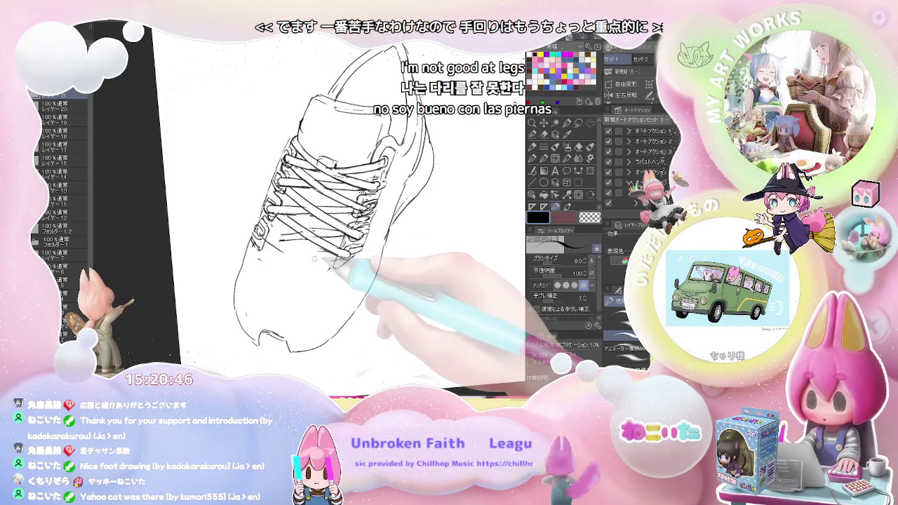
key(e)
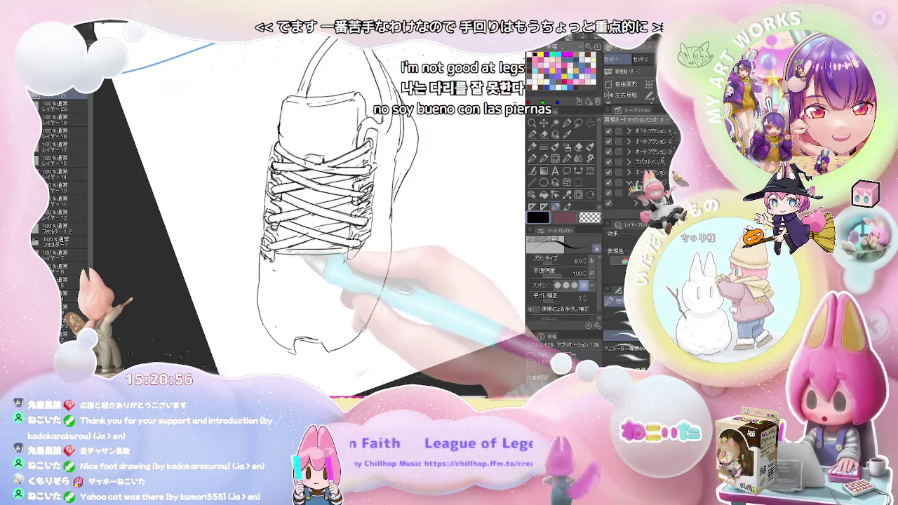
key(ctrl+minus)
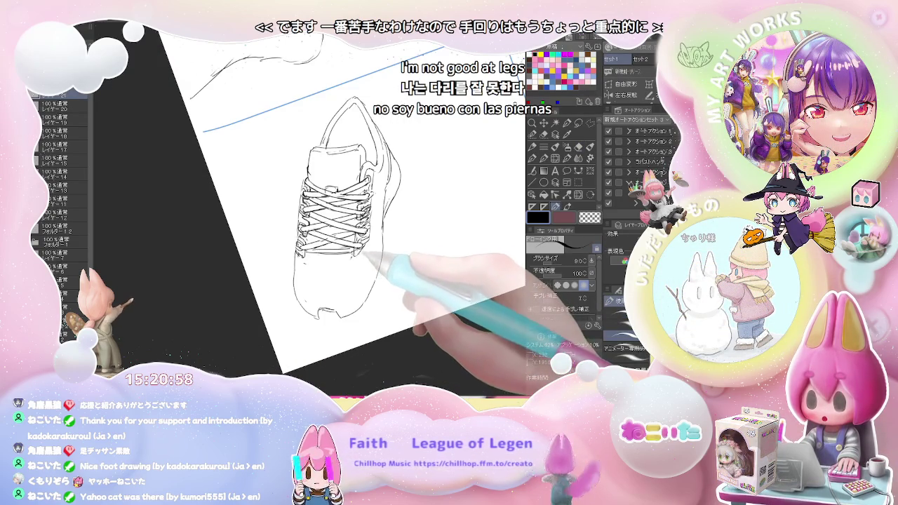
key(j)
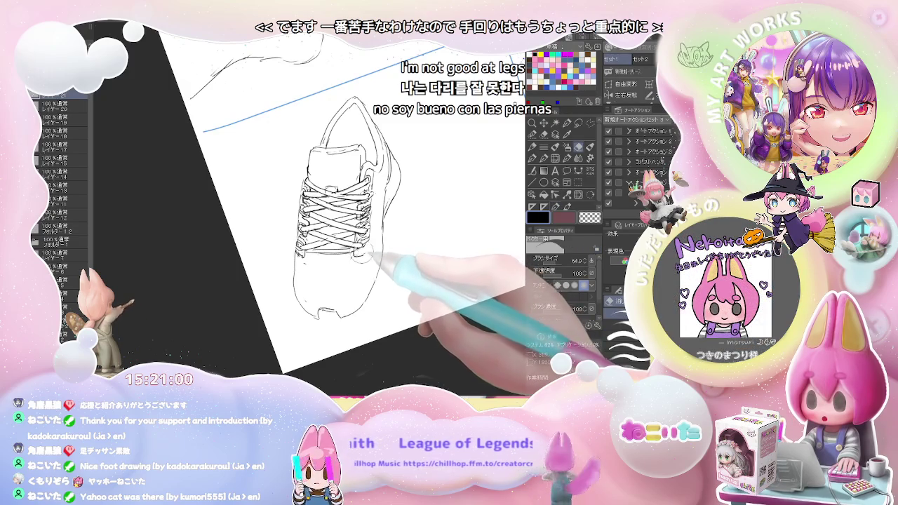
key(asciicircum)
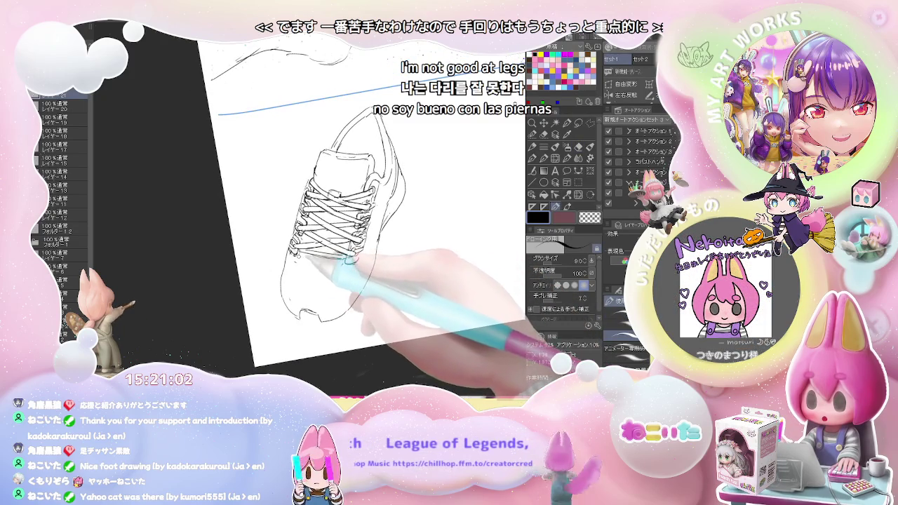
key(at)
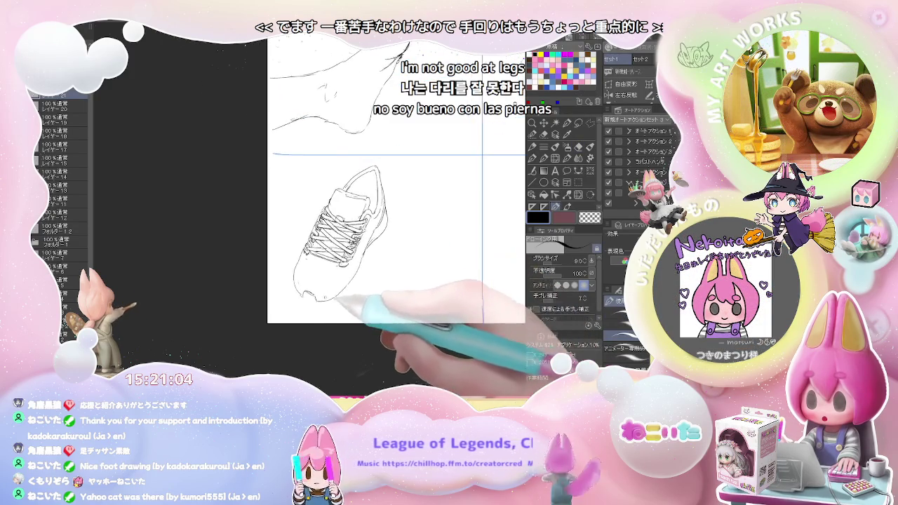
Draw new sole lines from heel to toe along the bottom of the sneaker.
key(ctrl+plus)
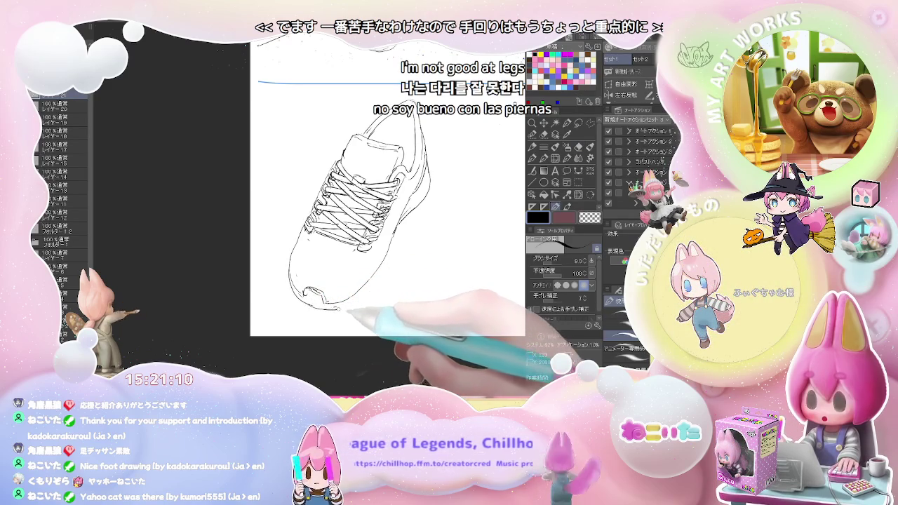
drag(393, 276, 346, 261)
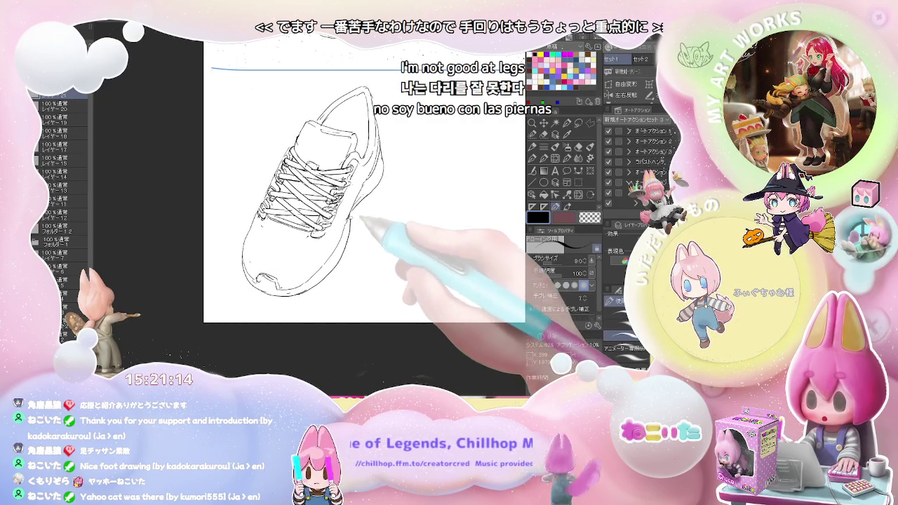
key(e)
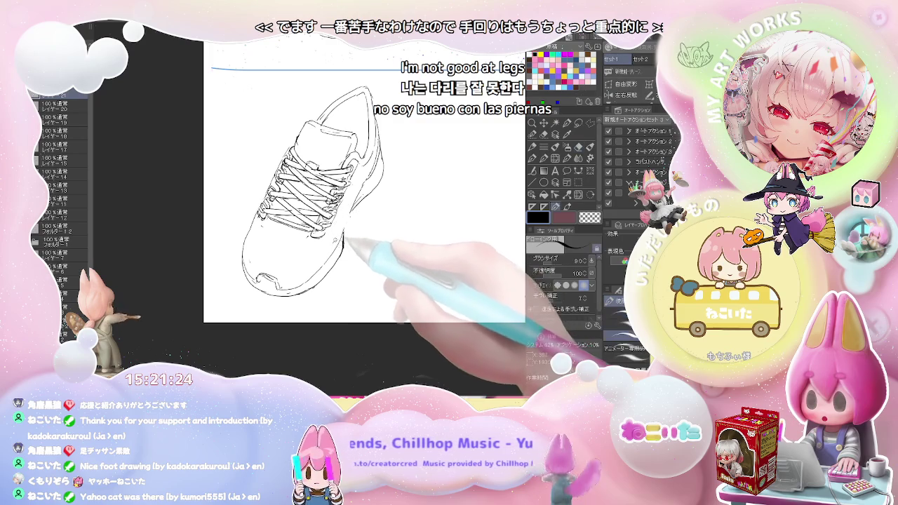
key(e)
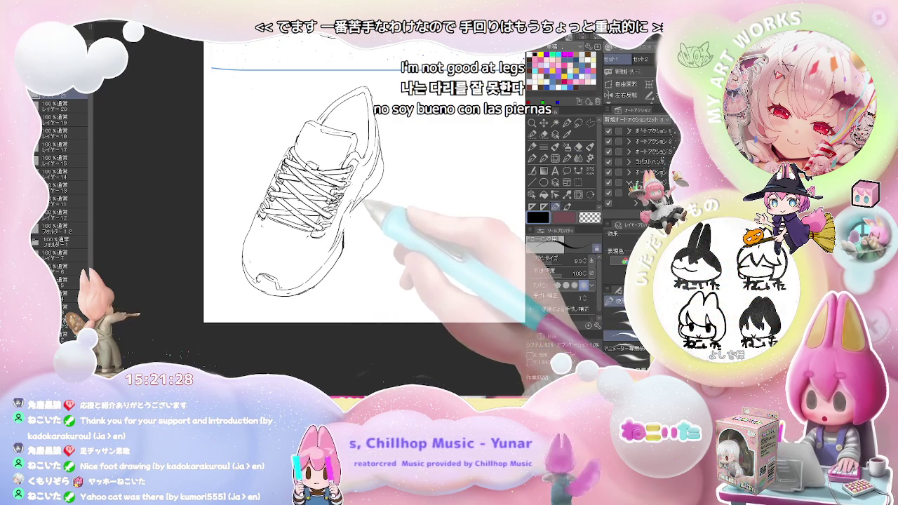
key(e)
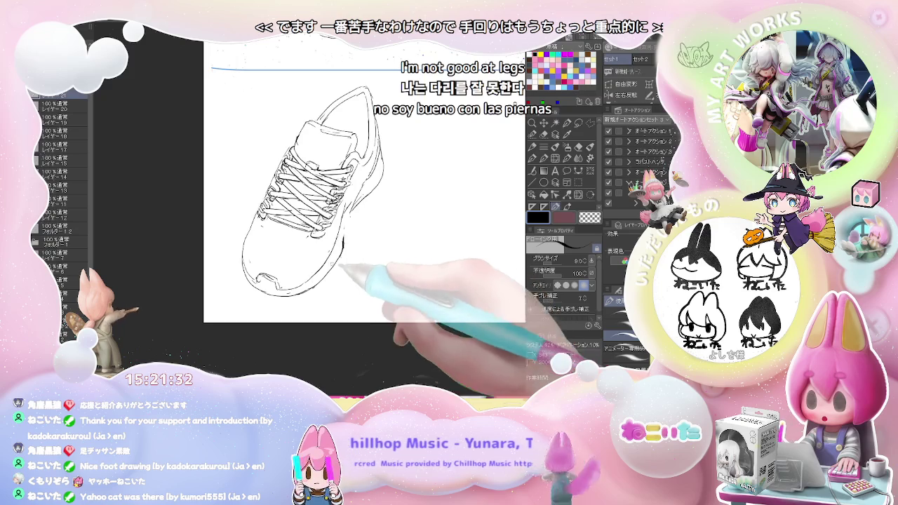
drag(345, 248, 321, 281)
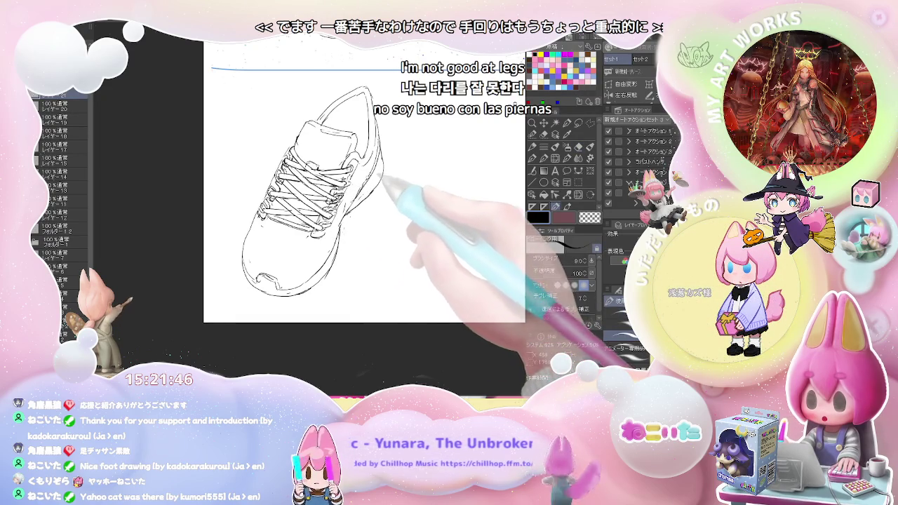
Zoom out and pan across the page to review the other foot sketches.
key(ctrl+minus)
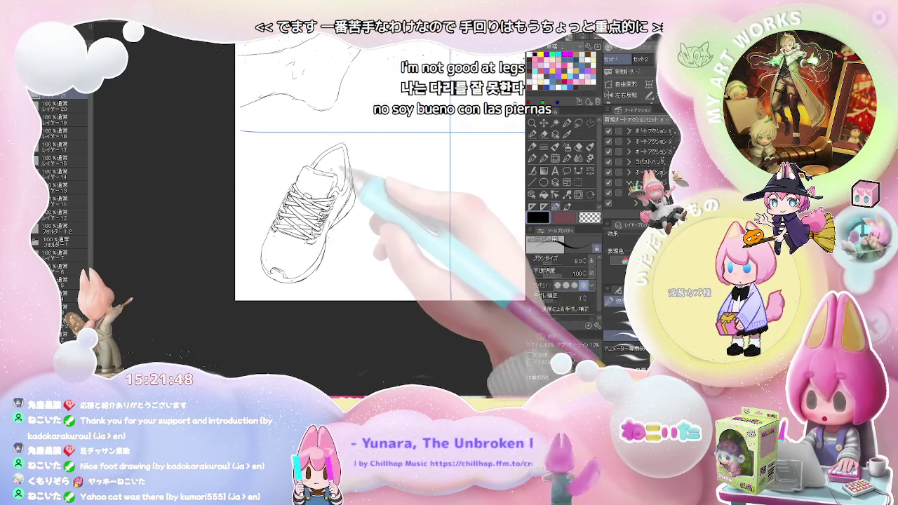
key(ctrl+minus)
key(ctrl+minus)
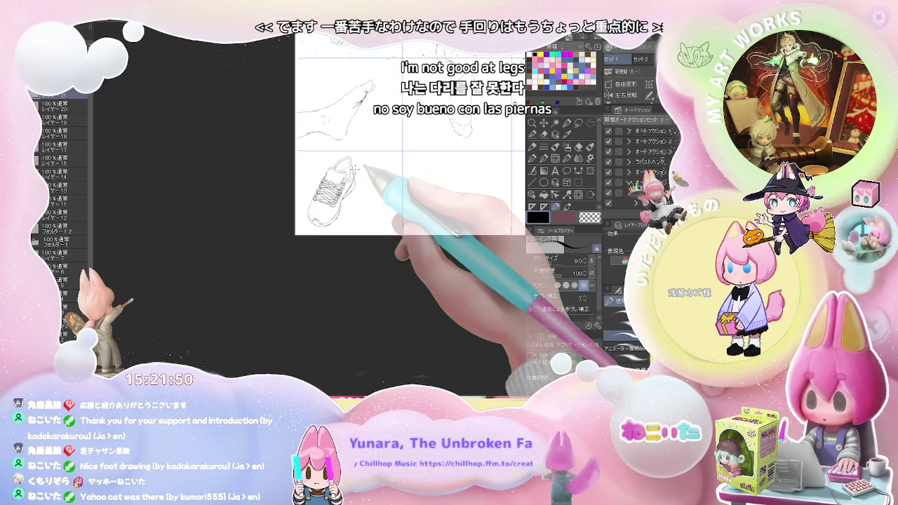
drag(365, 169, 207, 319)
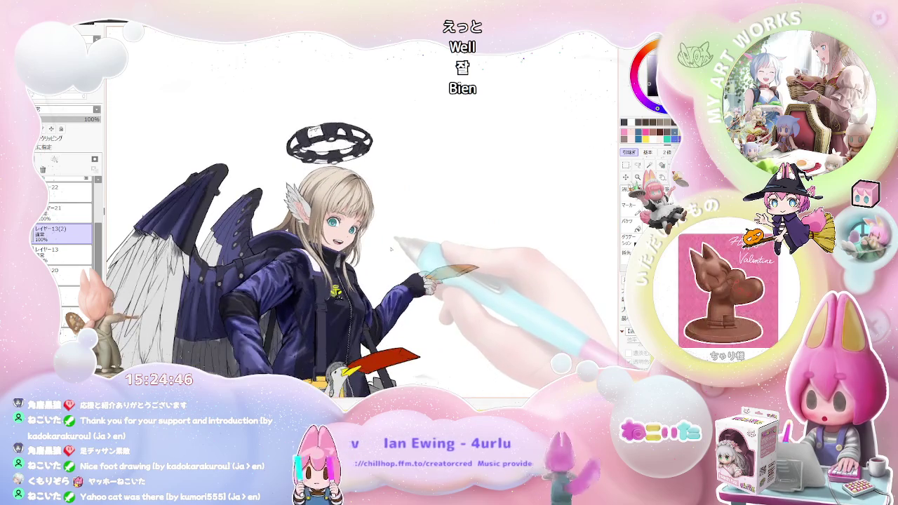
scroll(370, 281, down, 1)
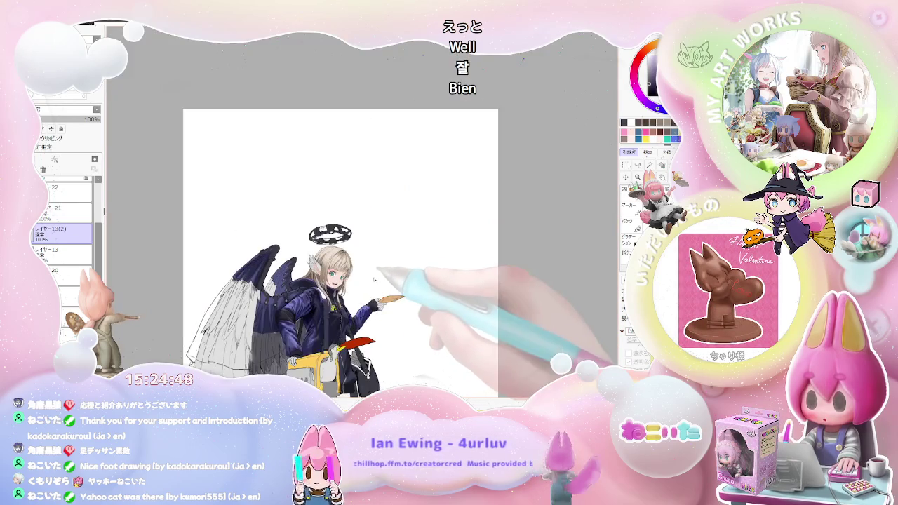
scroll(377, 278, down, 1)
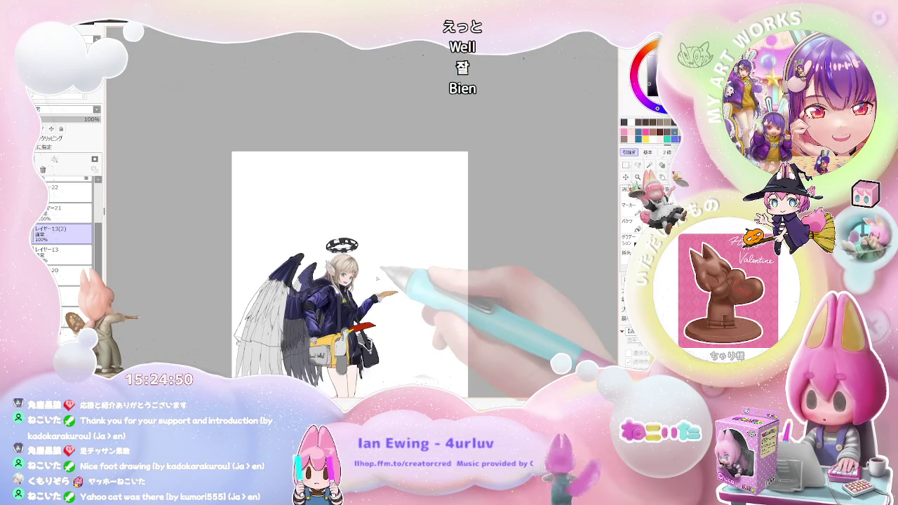
drag(400, 310, 329, 246)
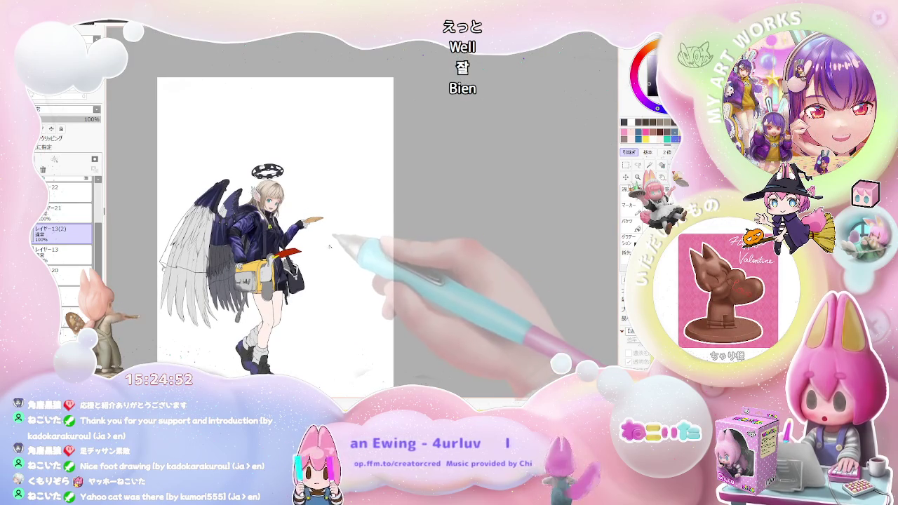
scroll(329, 246, up, 1)
scroll(330, 246, up, 1)
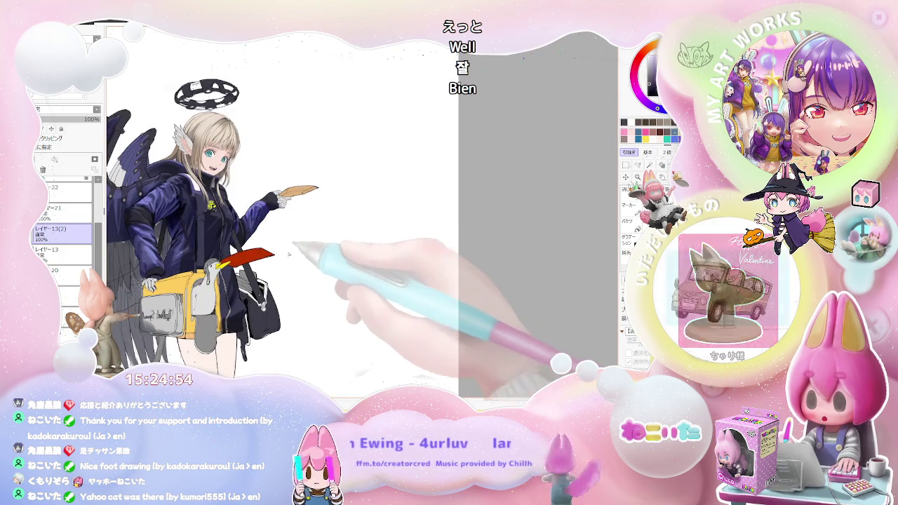
scroll(280, 211, up, 1)
scroll(316, 200, up, 1)
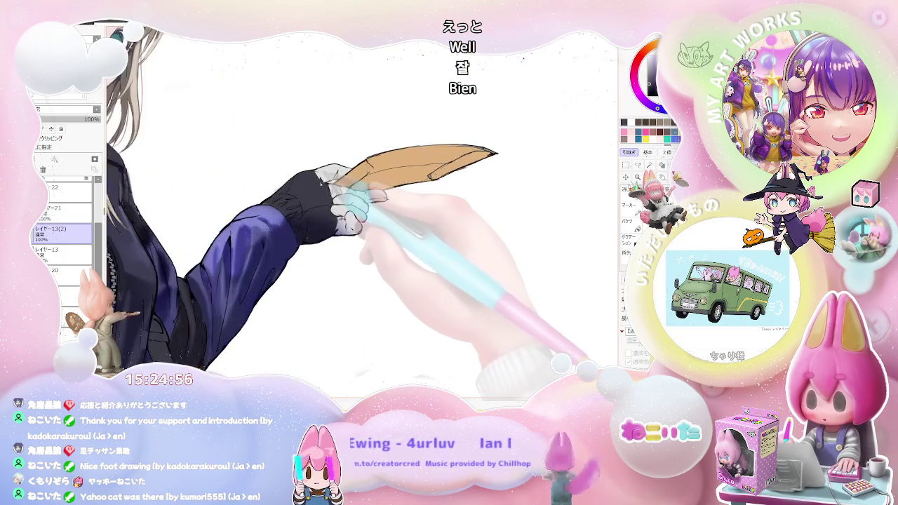
scroll(361, 189, up, 1)
scroll(315, 172, up, 1)
scroll(281, 158, up, 1)
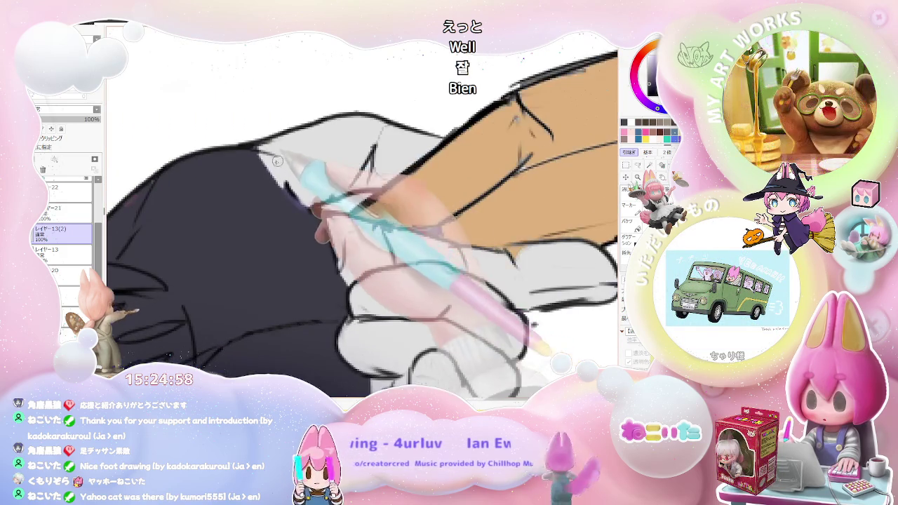
drag(274, 156, 368, 235)
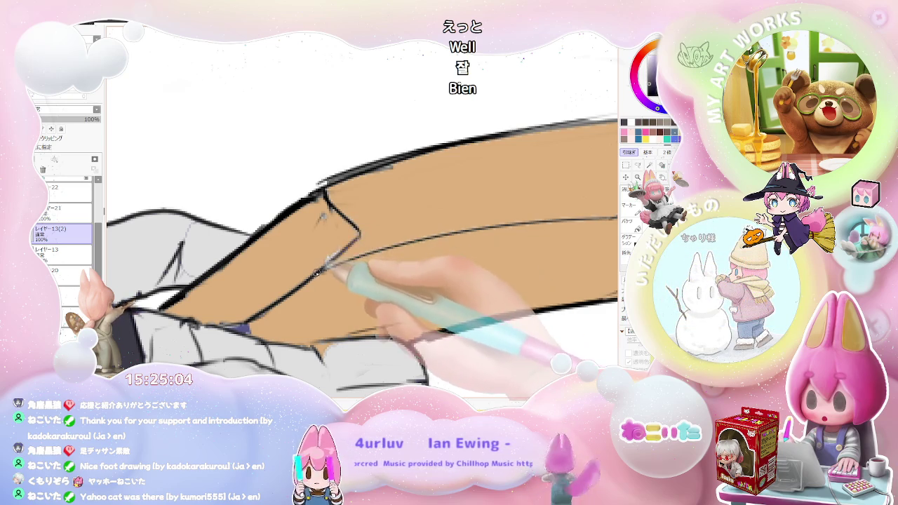
drag(318, 261, 372, 231)
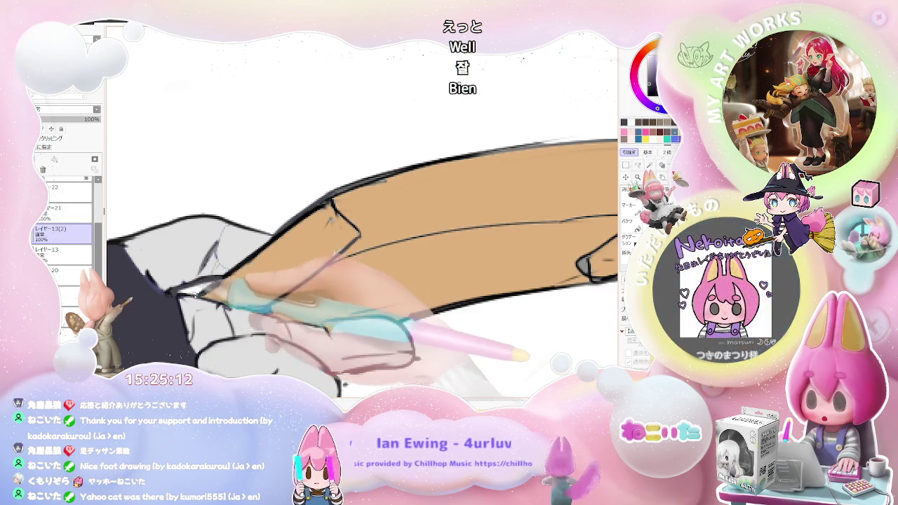
scroll(220, 295, down, 2)
scroll(294, 280, down, 2)
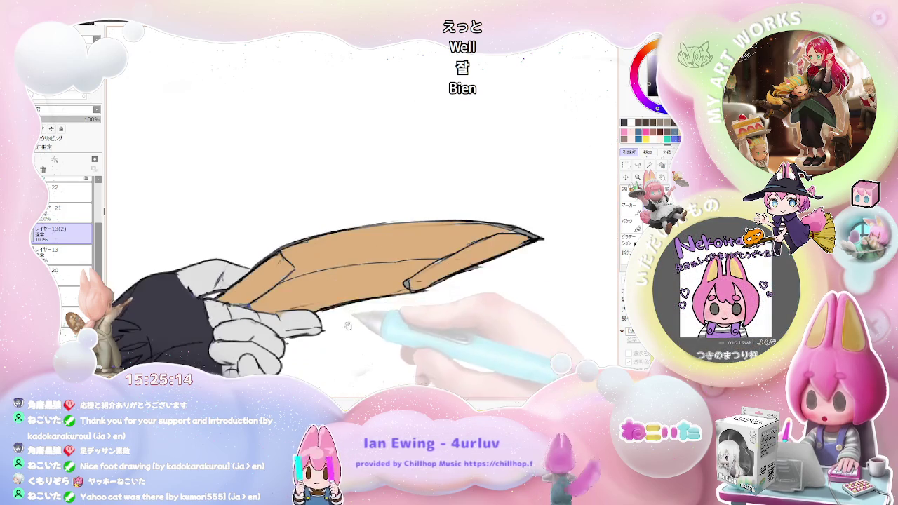
key(Delete)
scroll(370, 256, up, 2)
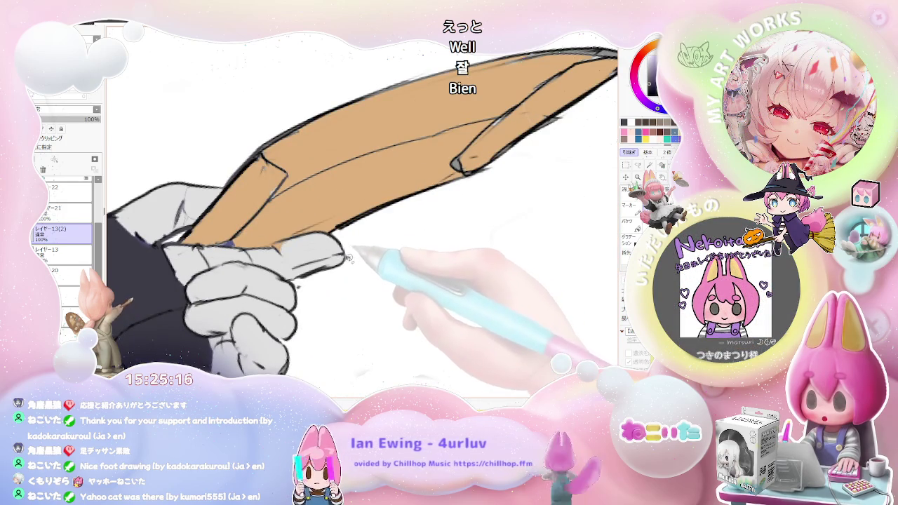
ctrl+shift+click(324, 261)
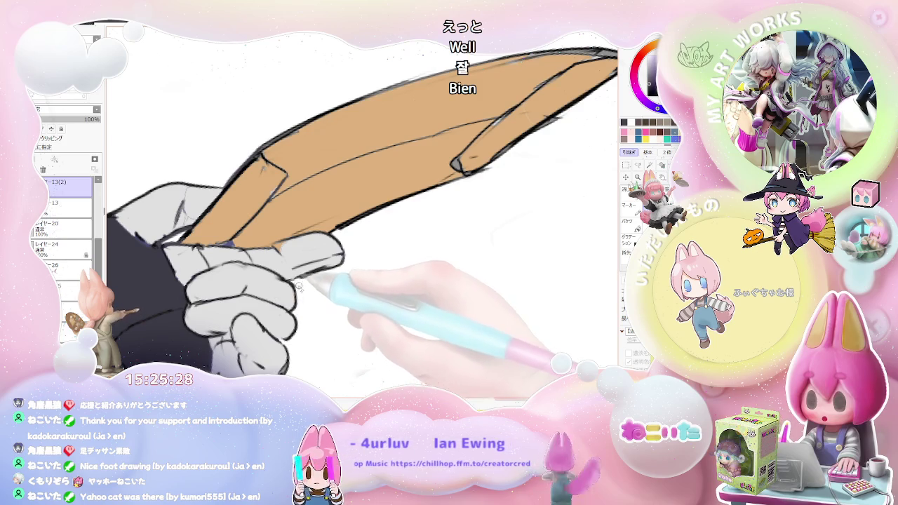
key(Delete)
key(End)
scroll(533, 95, up, 3)
scroll(531, 101, up, 1)
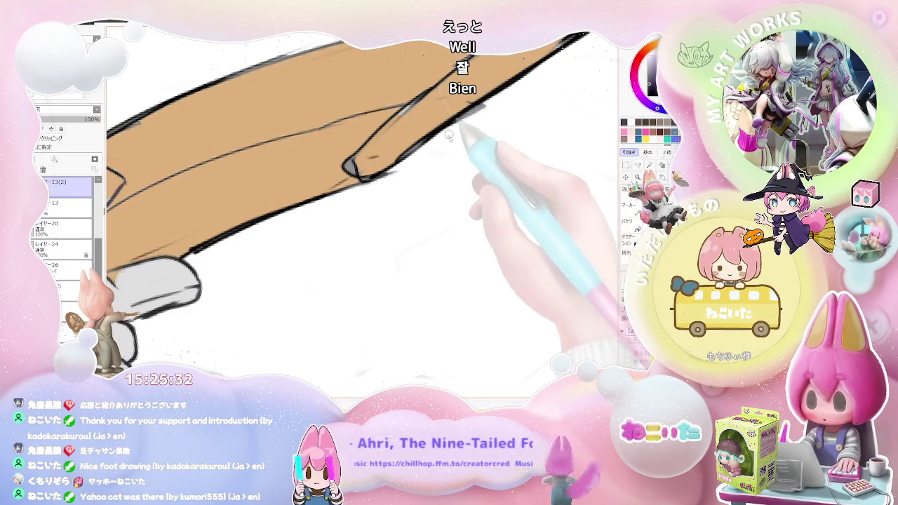
scroll(393, 183, down, 1)
scroll(351, 218, down, 1)
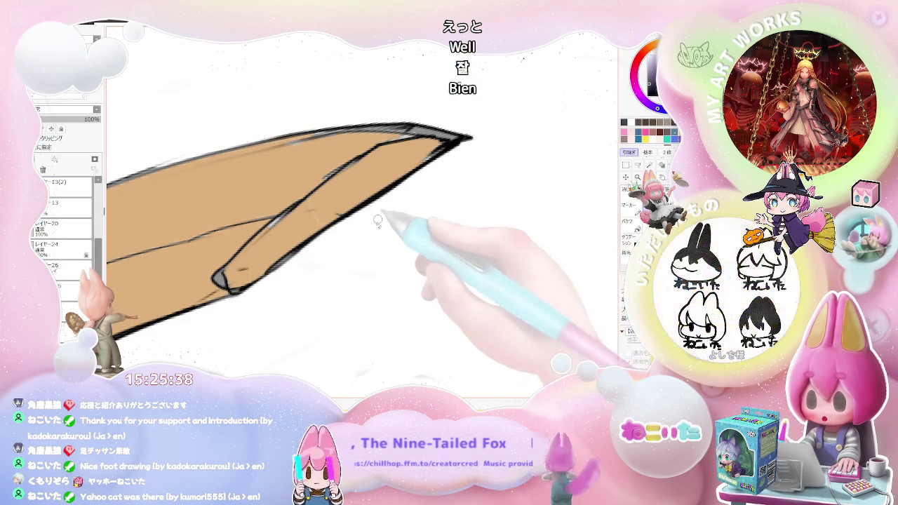
scroll(378, 219, down, 1)
scroll(330, 246, down, 1)
scroll(290, 282, up, 1)
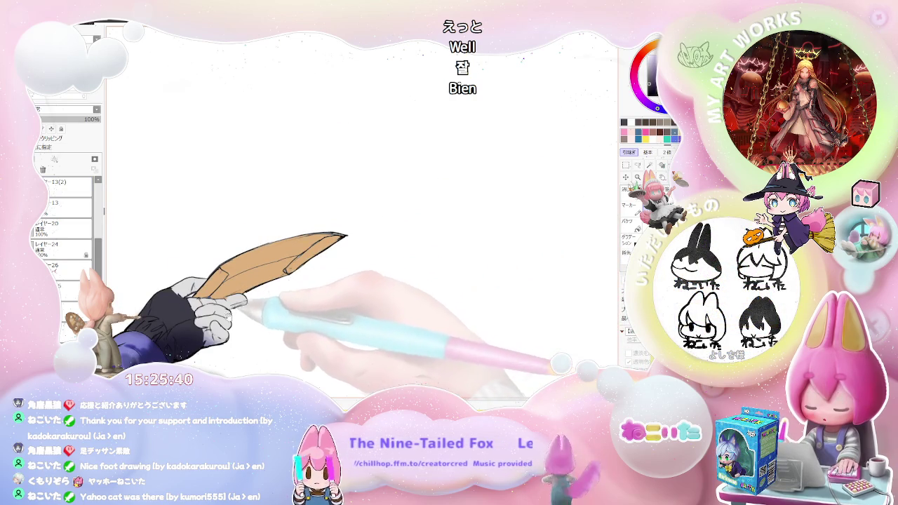
scroll(284, 274, up, 1)
scroll(279, 263, up, 1)
scroll(272, 245, up, 2)
scroll(272, 245, up, 1)
ctrl+shift+click(276, 249)
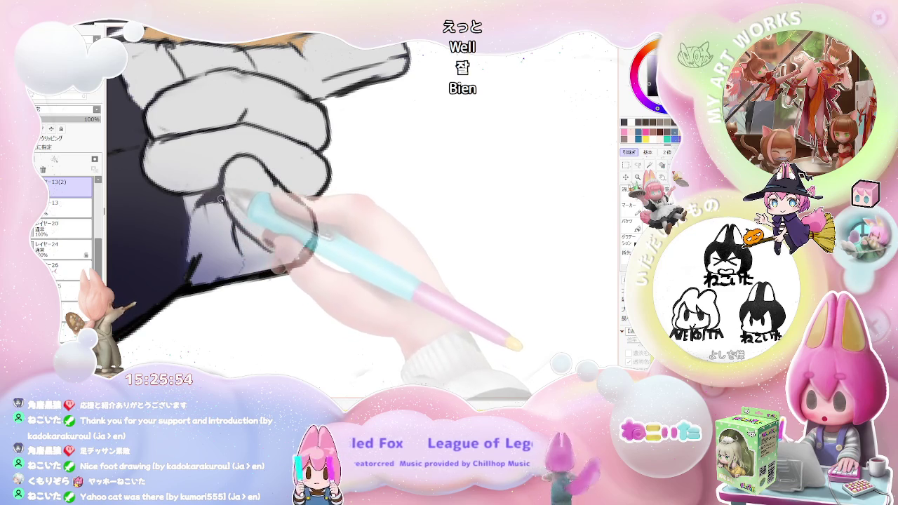
key(Delete)
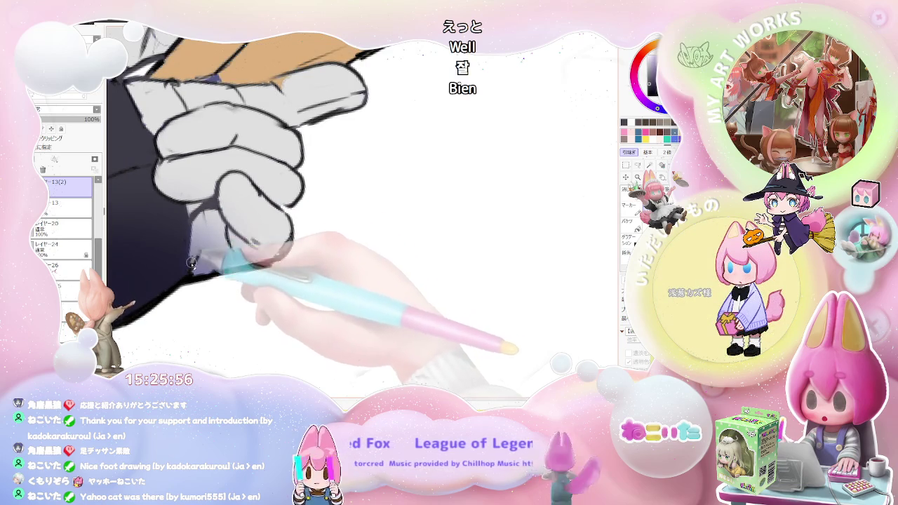
Paint soft light-violet highlights along the navy sleeve folds with a soft brush.
scroll(195, 260, down, 2)
scroll(245, 261, down, 2)
scroll(317, 262, down, 2)
scroll(306, 265, down, 2)
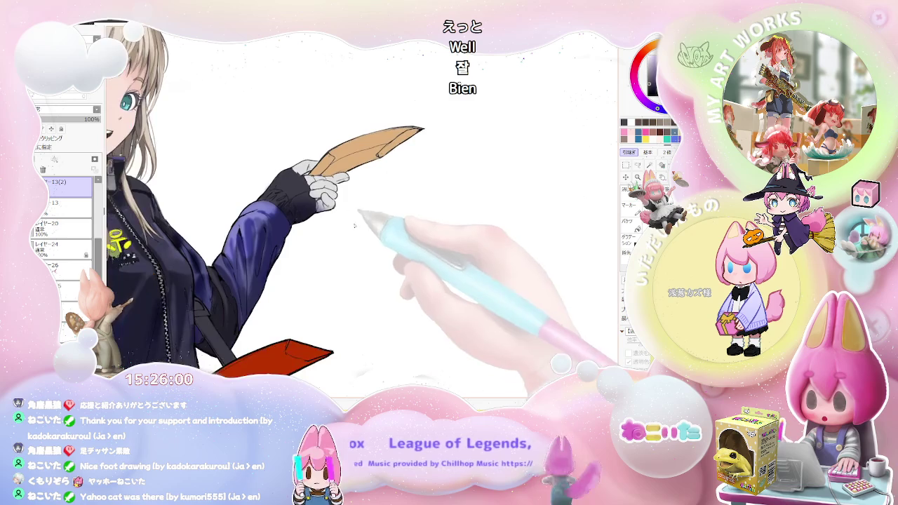
scroll(281, 260, up, 2)
scroll(260, 256, up, 2)
scroll(234, 250, up, 2)
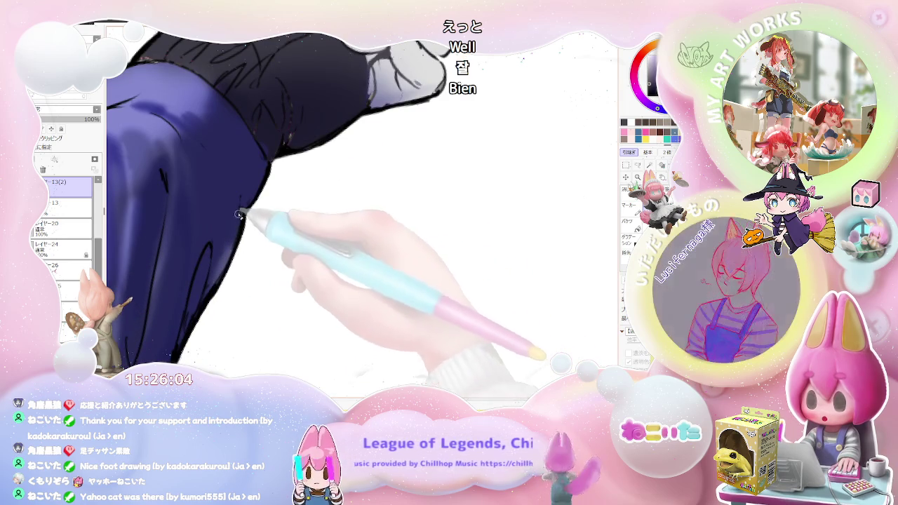
scroll(243, 228, down, 1)
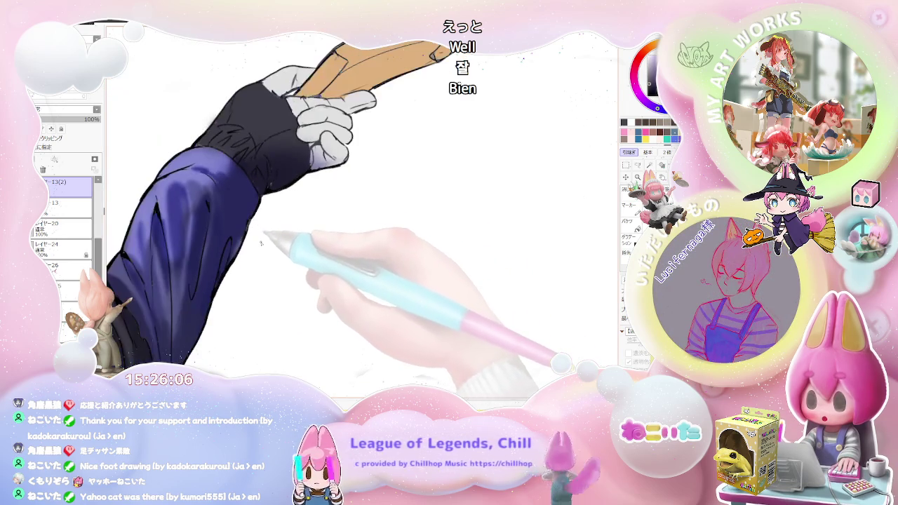
scroll(244, 226, up, 1)
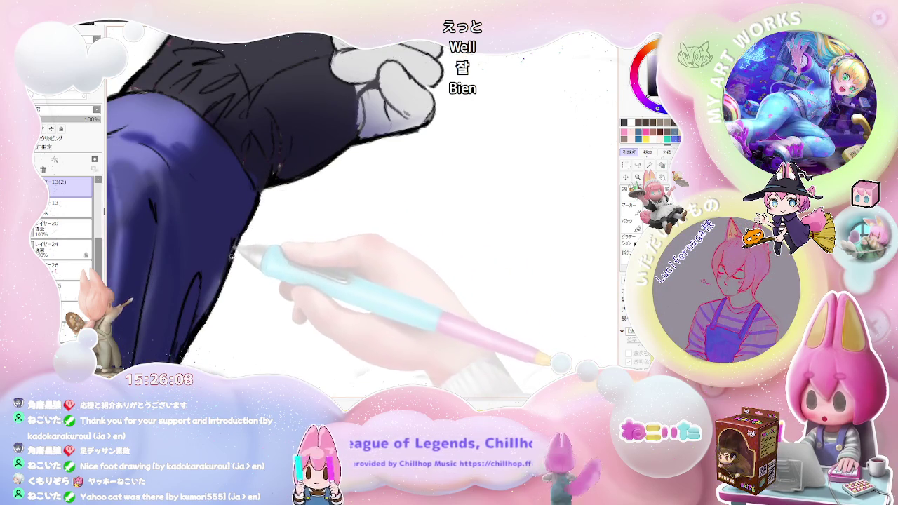
scroll(247, 223, down, 1)
scroll(252, 235, down, 1)
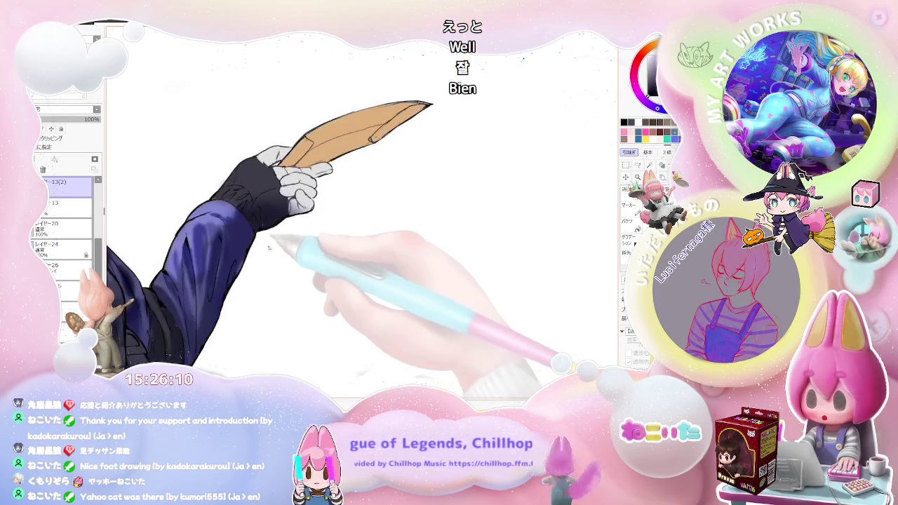
scroll(263, 250, down, 1)
scroll(264, 259, up, 1)
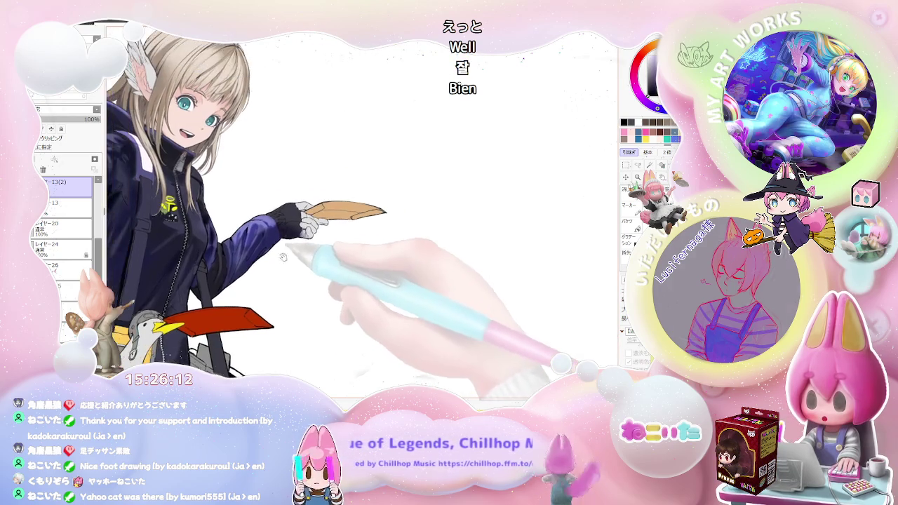
scroll(264, 257, up, 1)
scroll(264, 257, up, 2)
scroll(264, 257, up, 2)
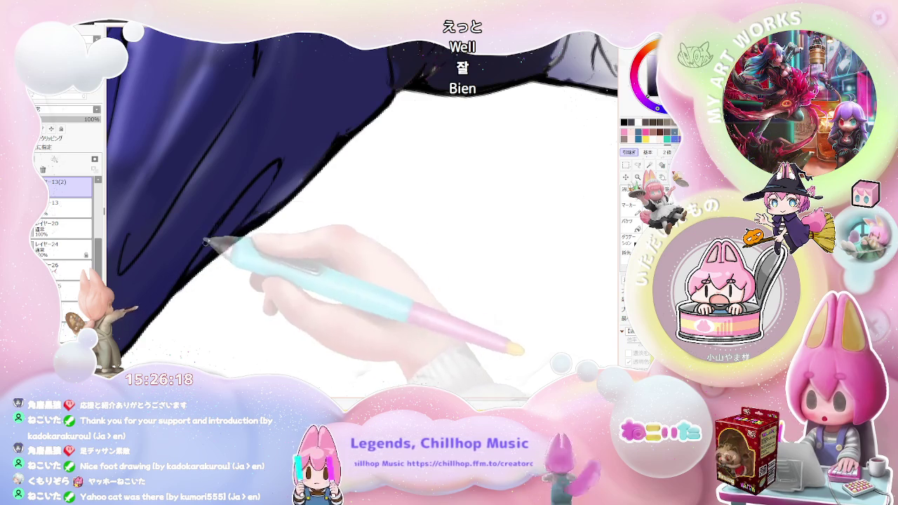
scroll(200, 253, down, 1)
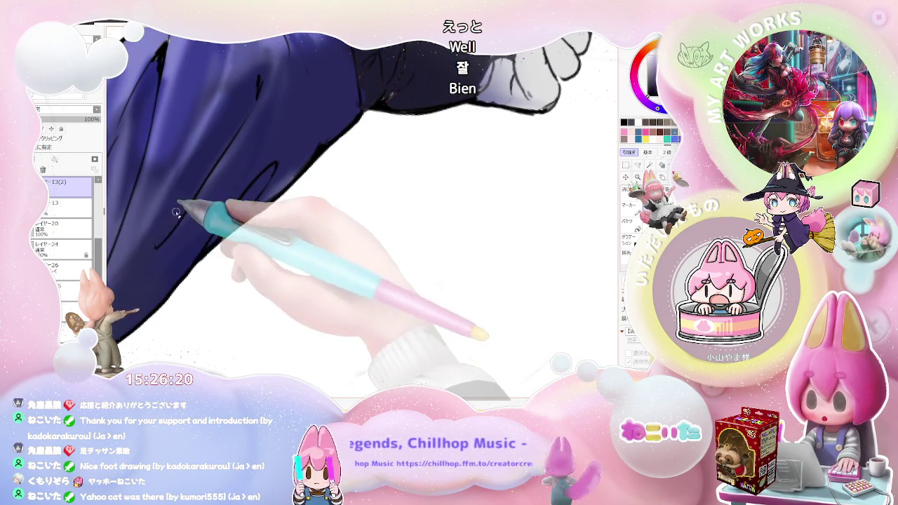
scroll(180, 203, down, 1)
scroll(267, 229, up, 1)
scroll(259, 235, up, 1)
scroll(242, 246, up, 1)
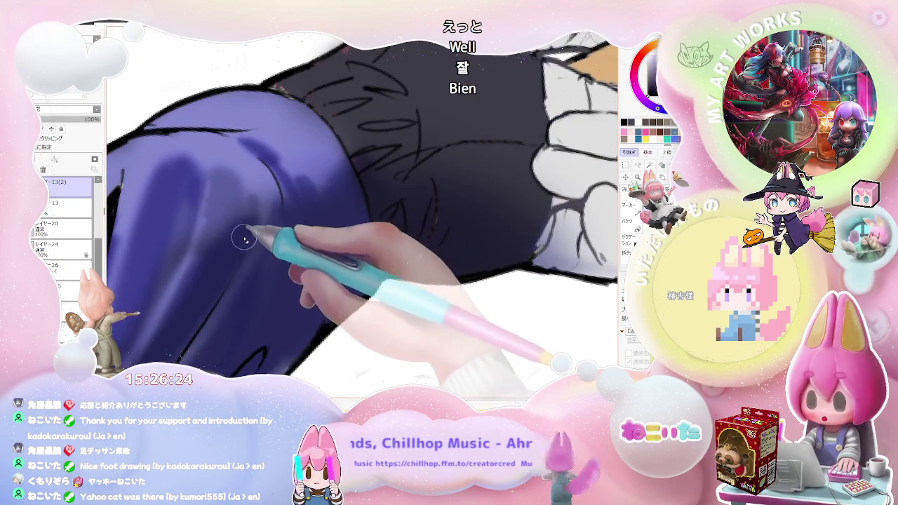
scroll(245, 240, down, 1)
scroll(249, 232, down, 1)
scroll(256, 221, up, 1)
scroll(263, 209, up, 1)
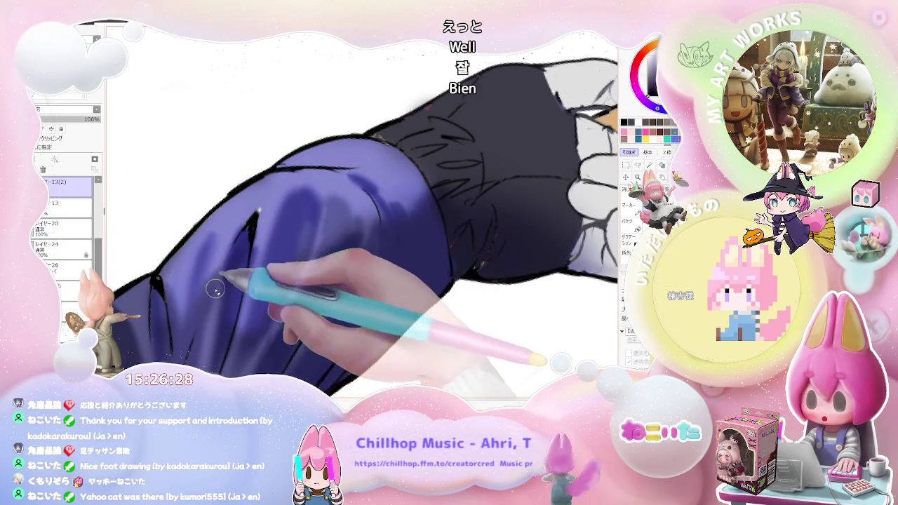
scroll(243, 264, down, 1)
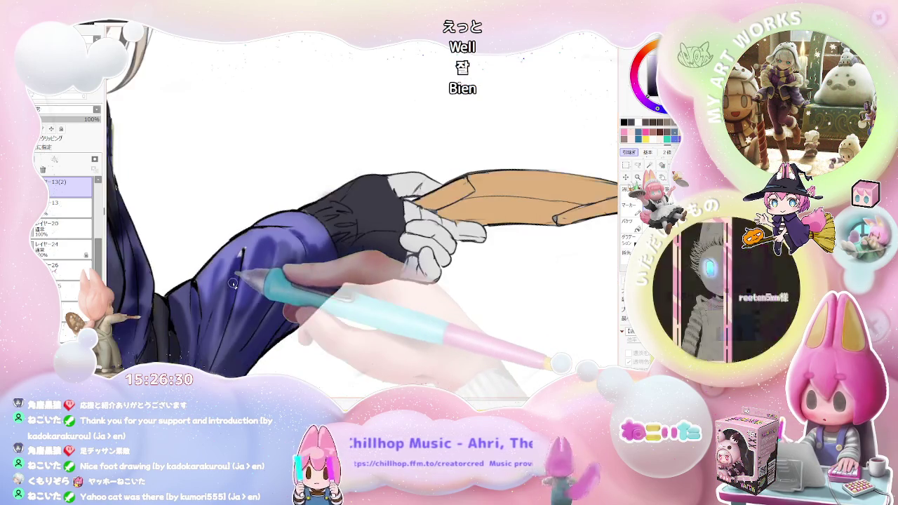
scroll(253, 281, down, 1)
scroll(281, 267, up, 2)
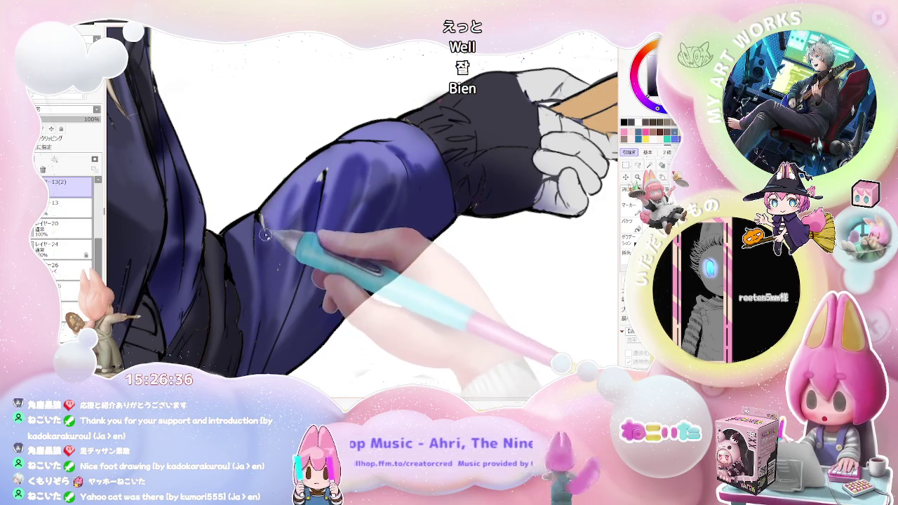
scroll(267, 241, down, 1)
scroll(295, 259, down, 1)
scroll(319, 284, down, 1)
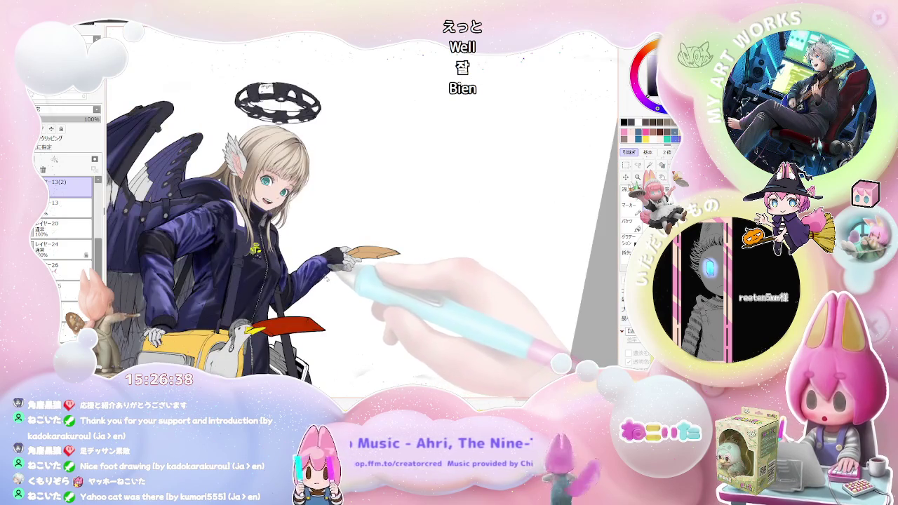
scroll(328, 279, up, 1)
scroll(311, 271, up, 1)
scroll(277, 251, up, 1)
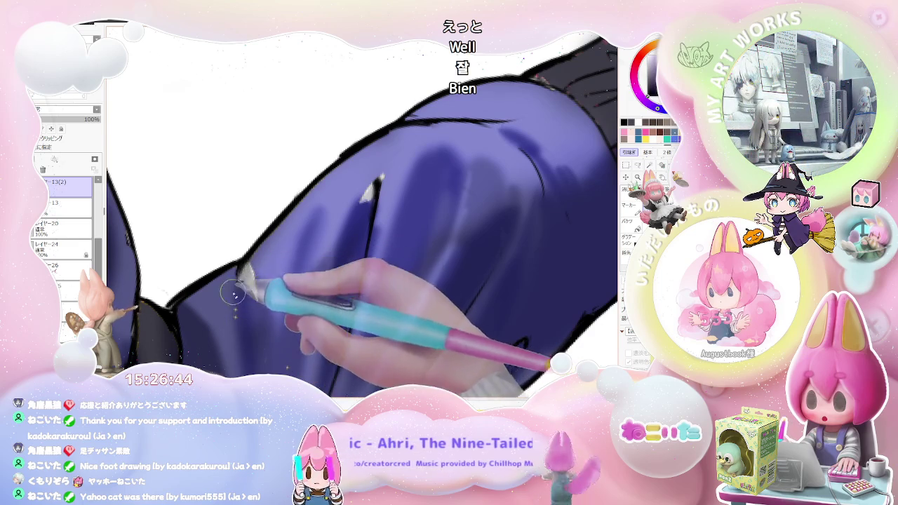
scroll(267, 270, down, 2)
scroll(284, 294, up, 2)
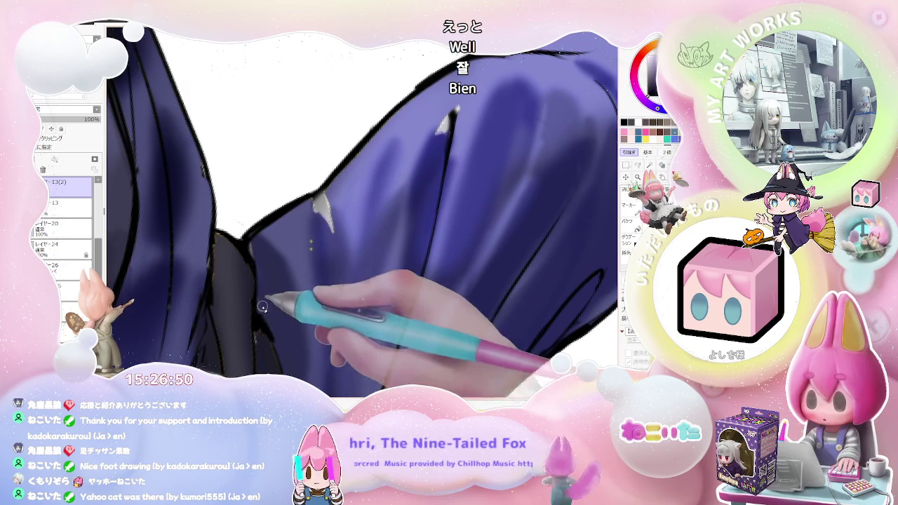
scroll(270, 312, down, 2)
scroll(296, 331, up, 2)
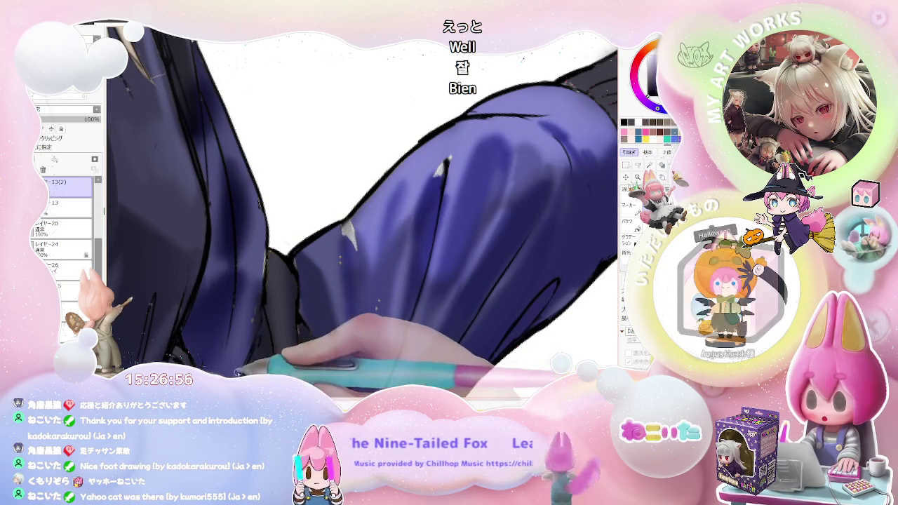
scroll(263, 316, down, 2)
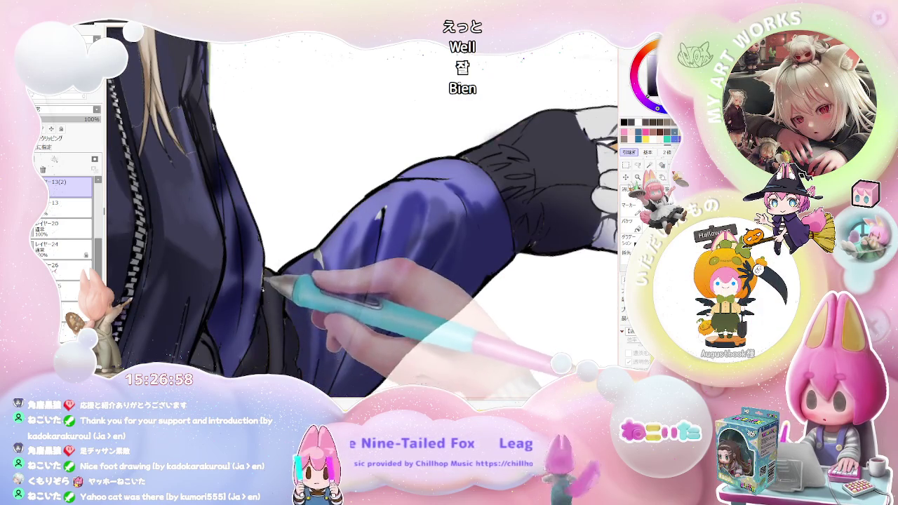
scroll(263, 287, down, 2)
scroll(295, 323, down, 1)
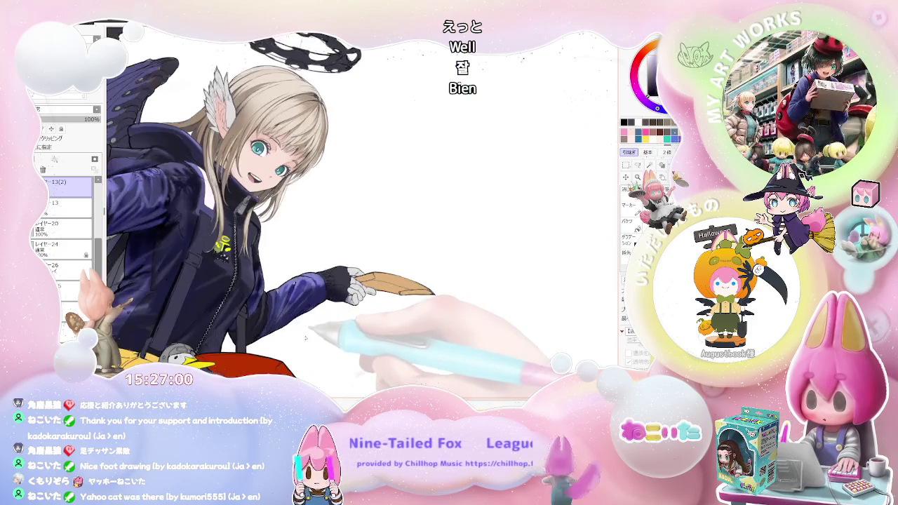
Dab small white glints on the sleeve and jacket front.
key(End)
scroll(241, 281, up, 2)
key(End)
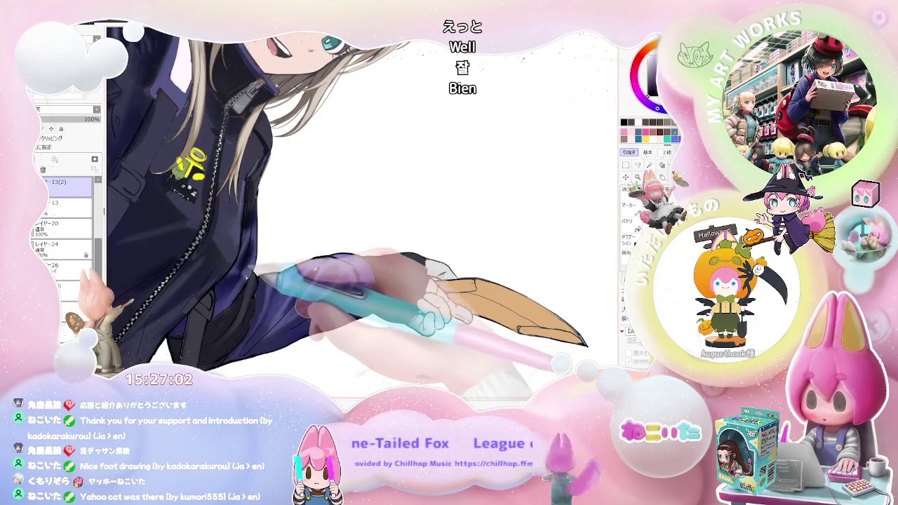
scroll(261, 277, up, 2)
scroll(232, 302, up, 1)
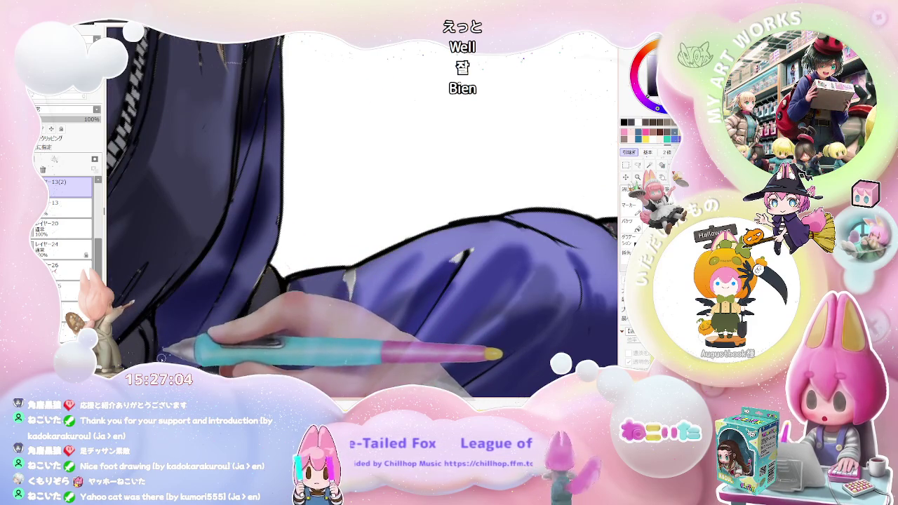
drag(157, 298, 199, 232)
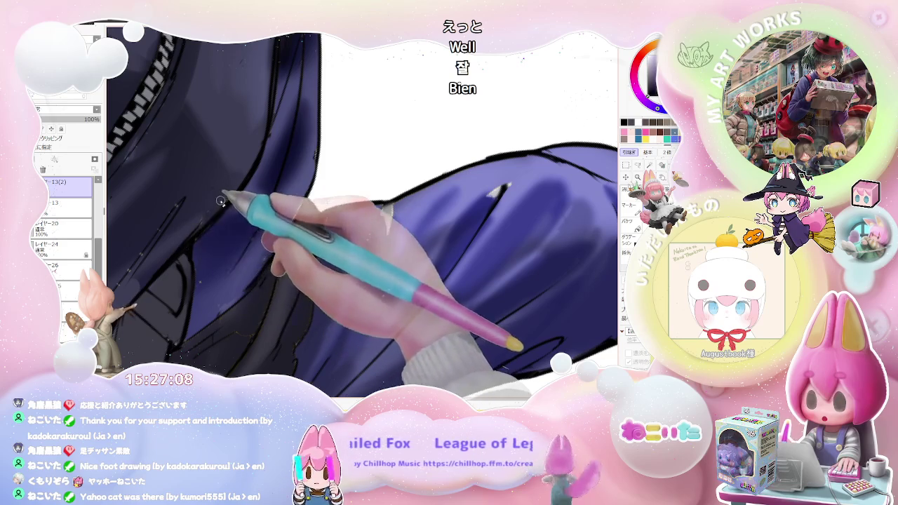
scroll(222, 191, down, 1)
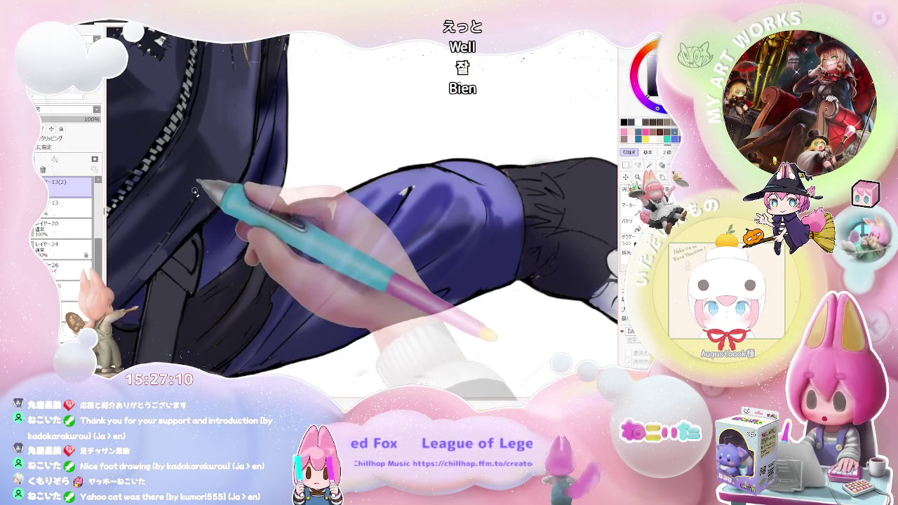
scroll(196, 191, up, 1)
scroll(193, 195, up, 1)
scroll(217, 228, up, 1)
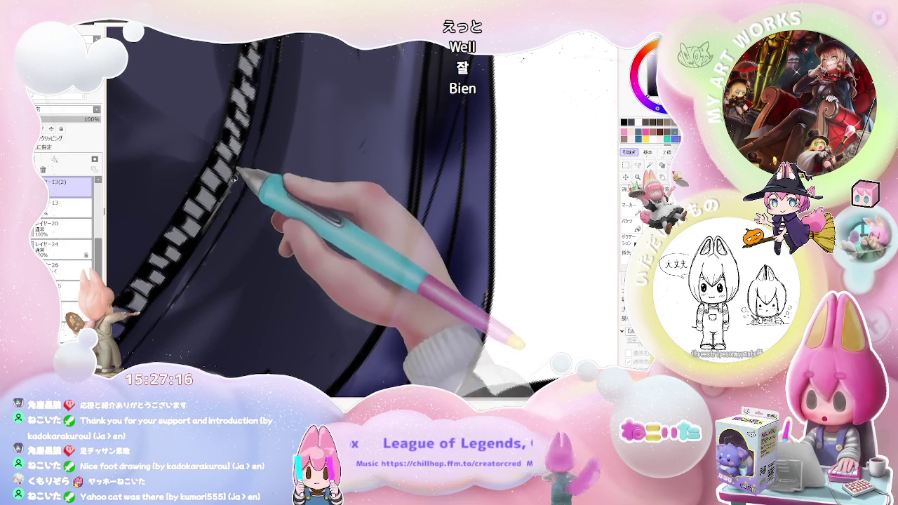
Zoom and rotate the view around the yellow chest lettering, then mirror the canvas to check the jacket.
scroll(281, 186, down, 1)
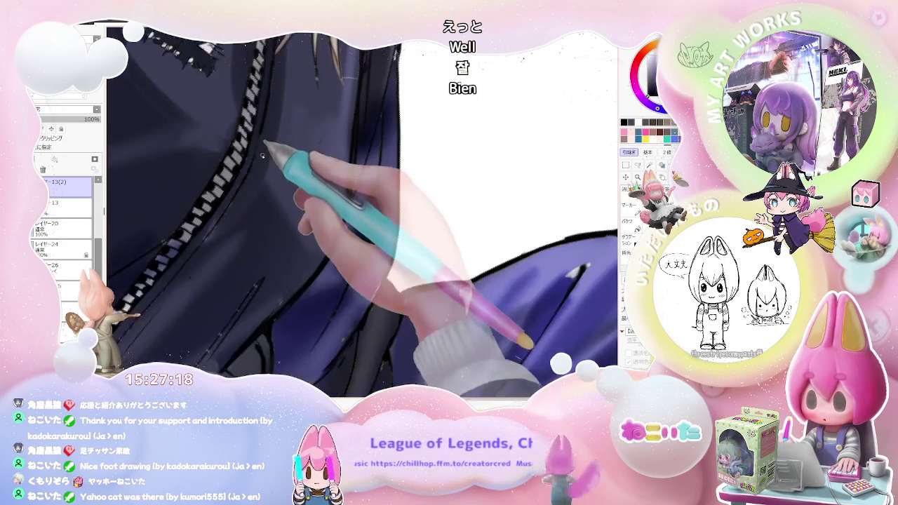
scroll(276, 190, down, 1)
scroll(276, 189, down, 1)
scroll(259, 288, up, 1)
scroll(251, 300, up, 1)
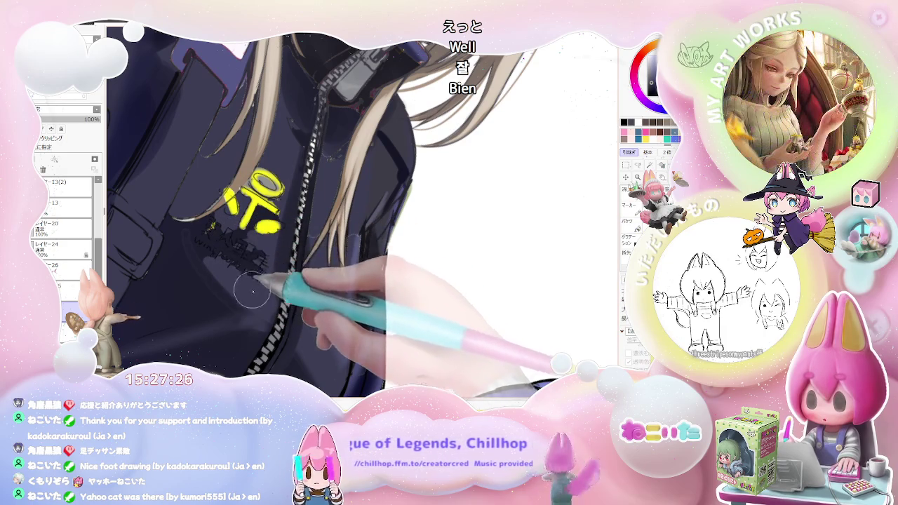
scroll(231, 260, down, 1)
scroll(274, 254, down, 1)
drag(281, 256, 267, 229)
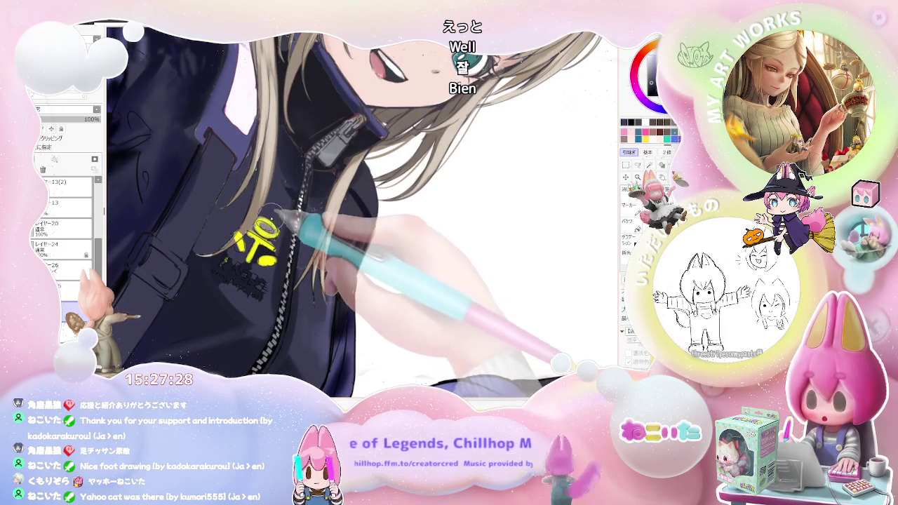
scroll(281, 225, down, 2)
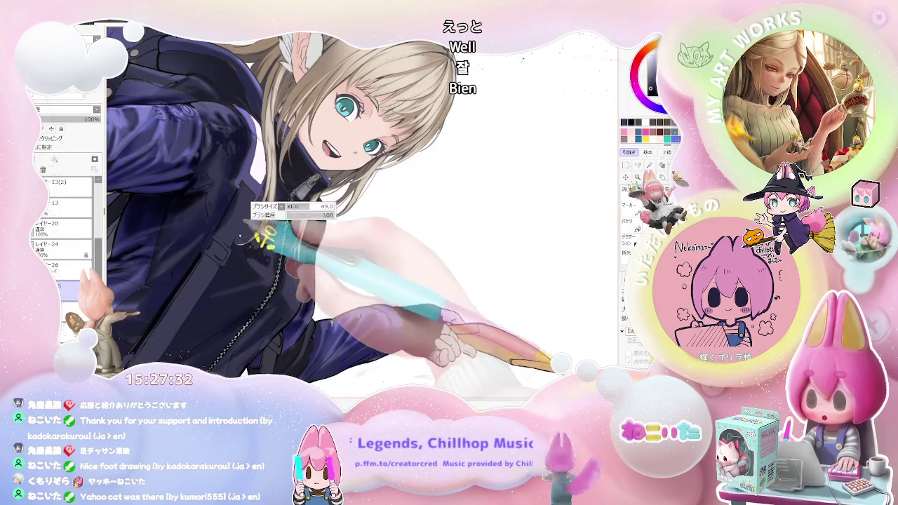
scroll(239, 258, up, 2)
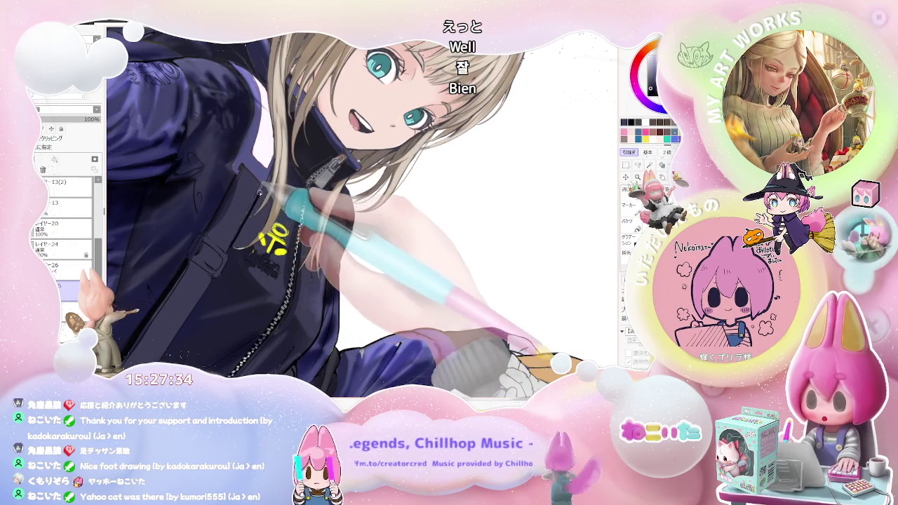
scroll(248, 215, down, 2)
scroll(274, 204, down, 2)
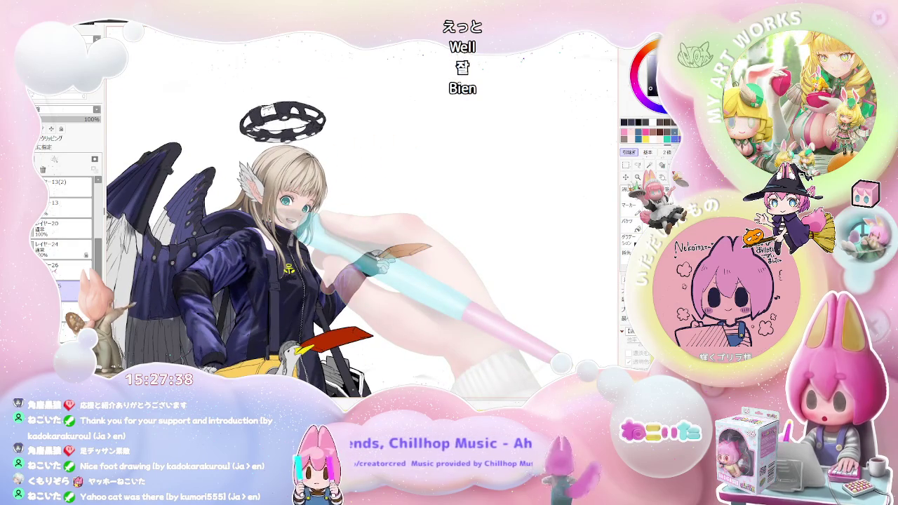
key(h)
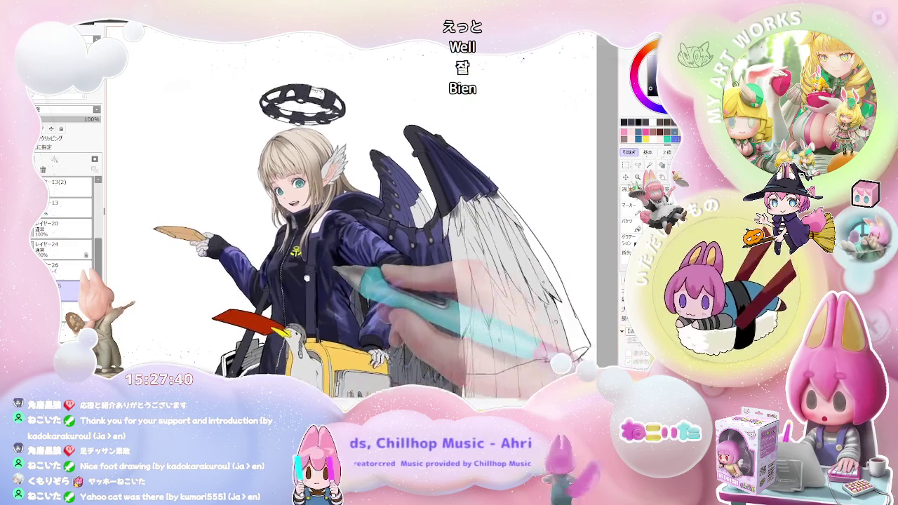
Straighten the view upright and zoom in close on the sleeve cuff above the yellow bag.
scroll(231, 204, up, 3)
scroll(220, 199, up, 2)
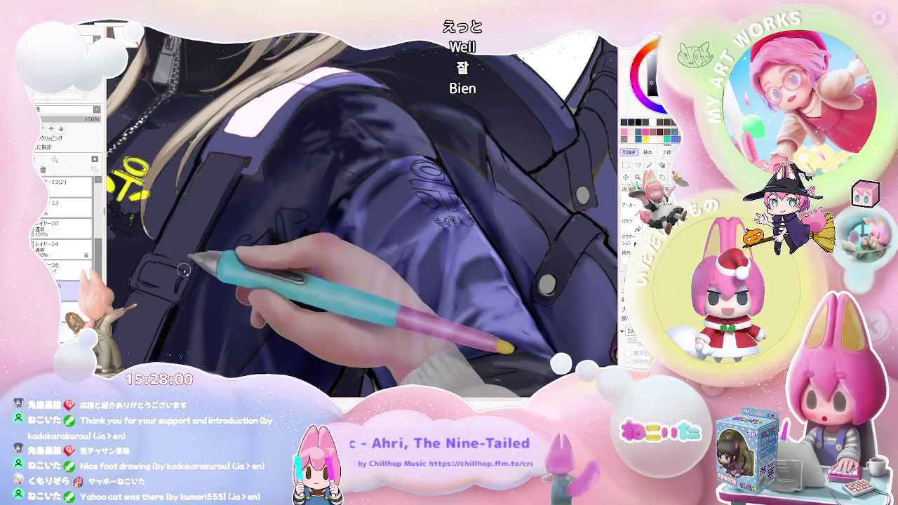
scroll(186, 265, down, 2)
scroll(211, 270, down, 2)
scroll(237, 273, down, 1)
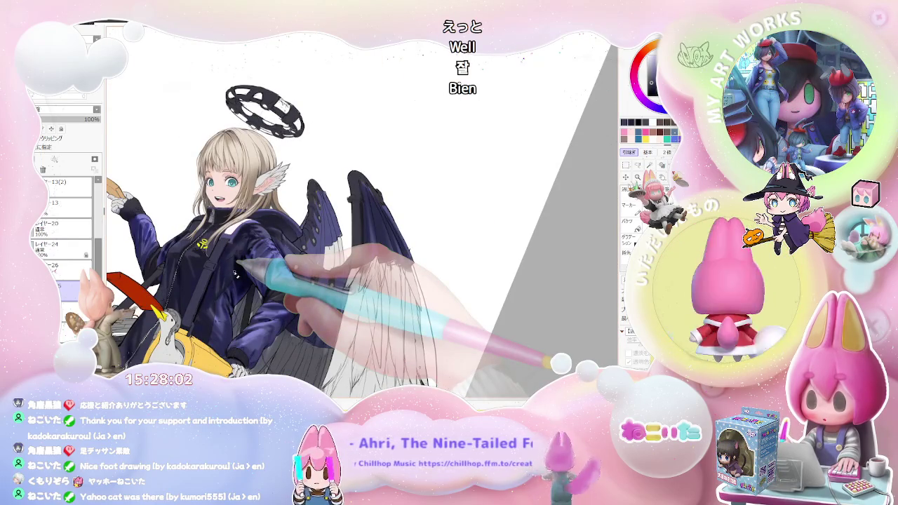
scroll(239, 265, up, 1)
scroll(190, 236, up, 1)
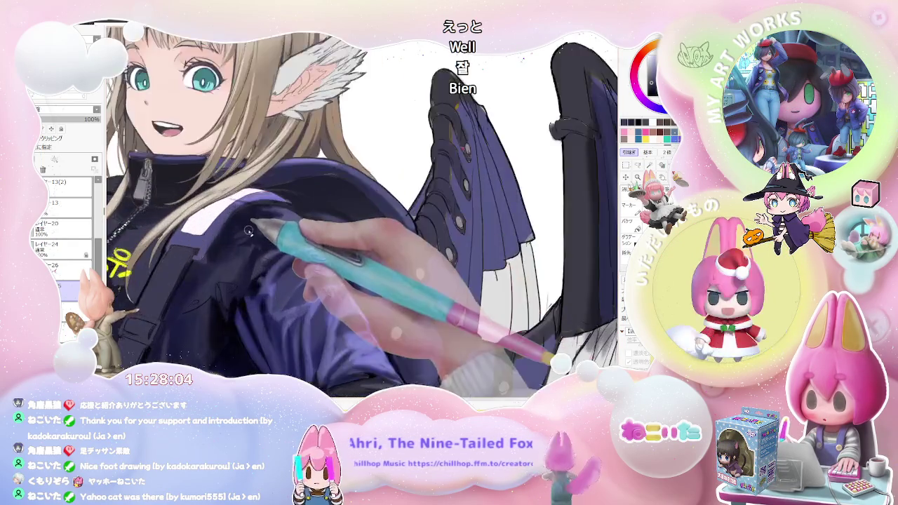
scroll(150, 297, up, 1)
scroll(180, 237, up, 1)
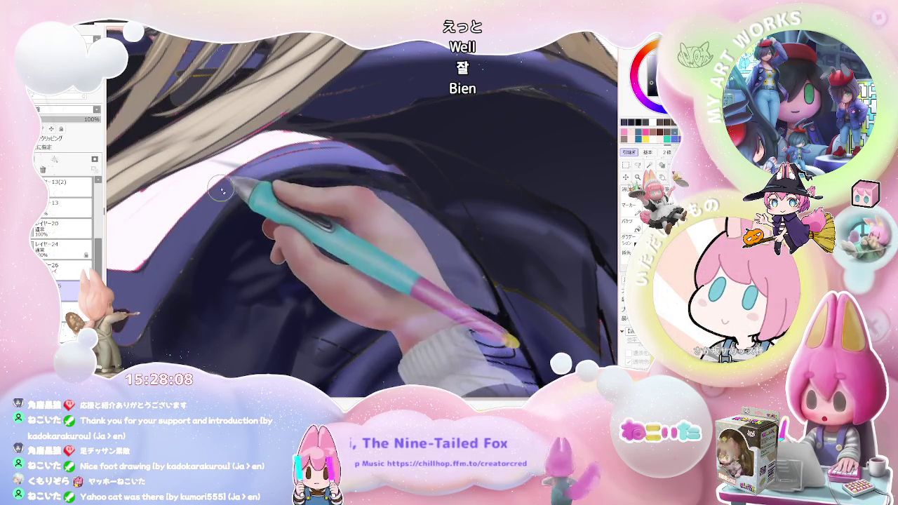
scroll(230, 161, down, 1)
scroll(281, 165, down, 2)
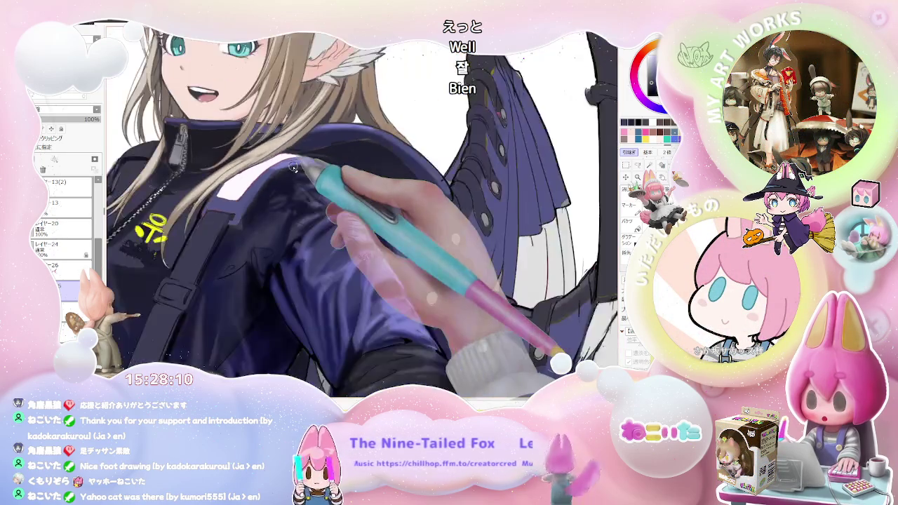
scroll(291, 166, down, 1)
scroll(294, 167, down, 1)
scroll(295, 167, down, 1)
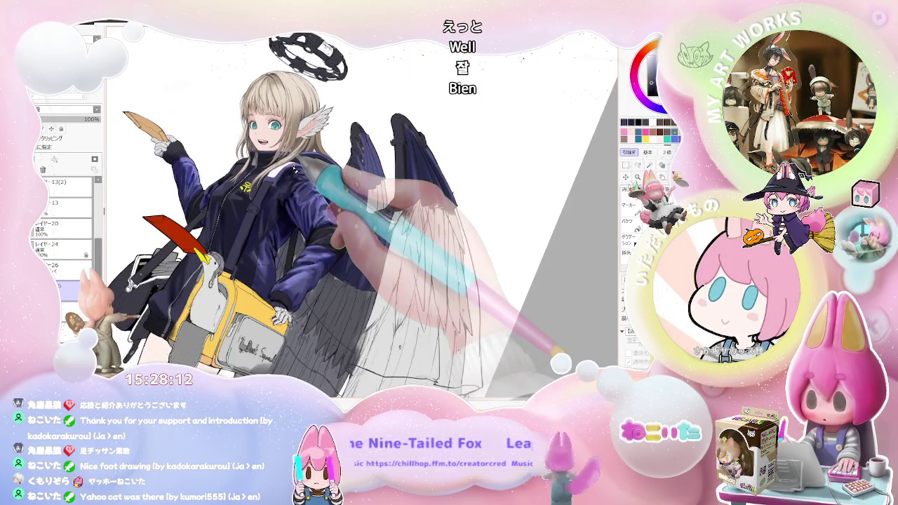
key(Home)
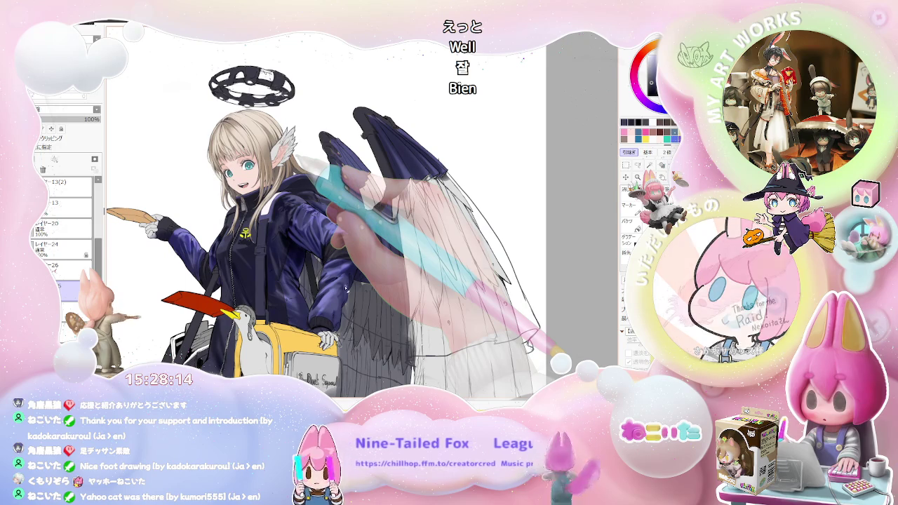
scroll(330, 339, up, 4)
scroll(334, 340, up, 1)
scroll(334, 339, up, 1)
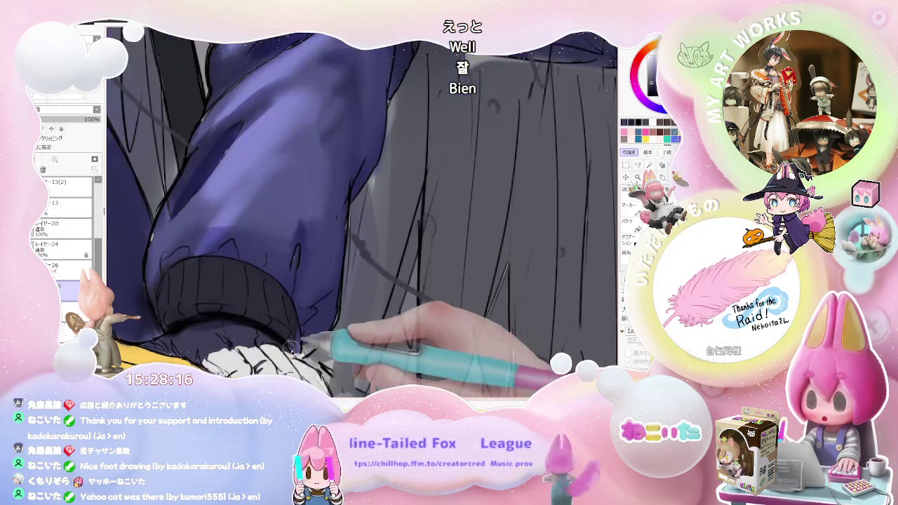
Zoom on the sleeve and tilt the canvas sideways, then turn it back toward upright.
scroll(249, 336, up, 1)
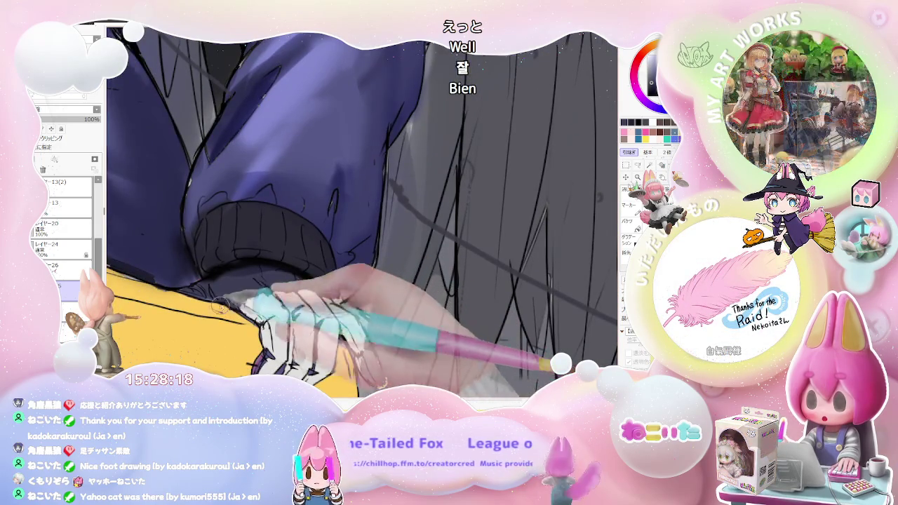
scroll(210, 261, up, 1)
scroll(210, 264, up, 1)
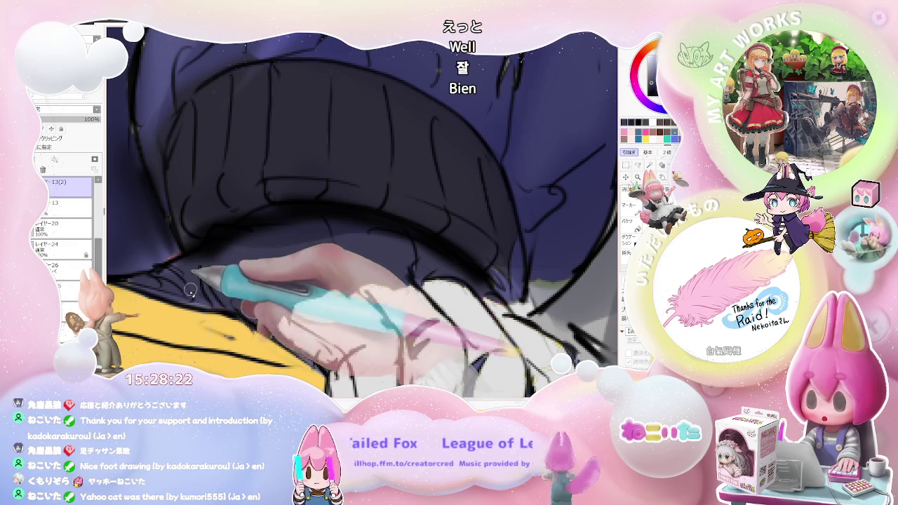
scroll(211, 284, down, 1)
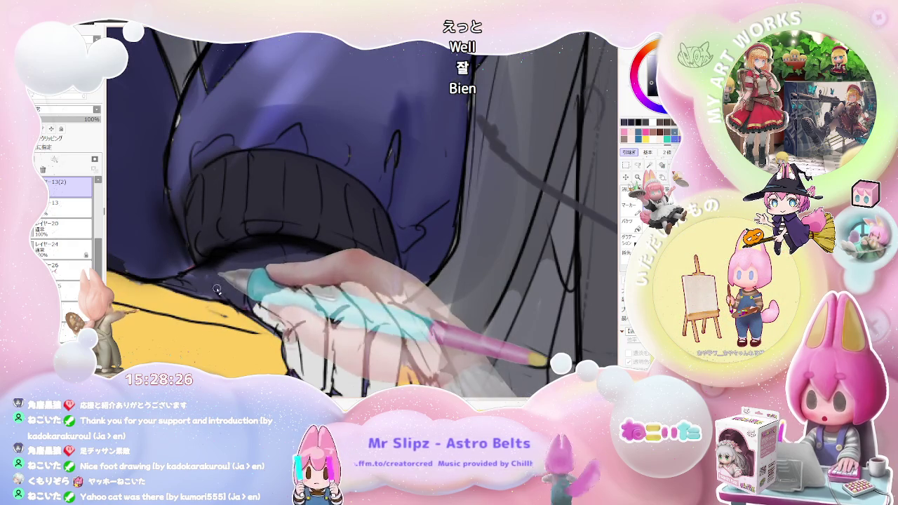
scroll(214, 289, down, 1)
scroll(269, 281, down, 1)
scroll(268, 281, down, 2)
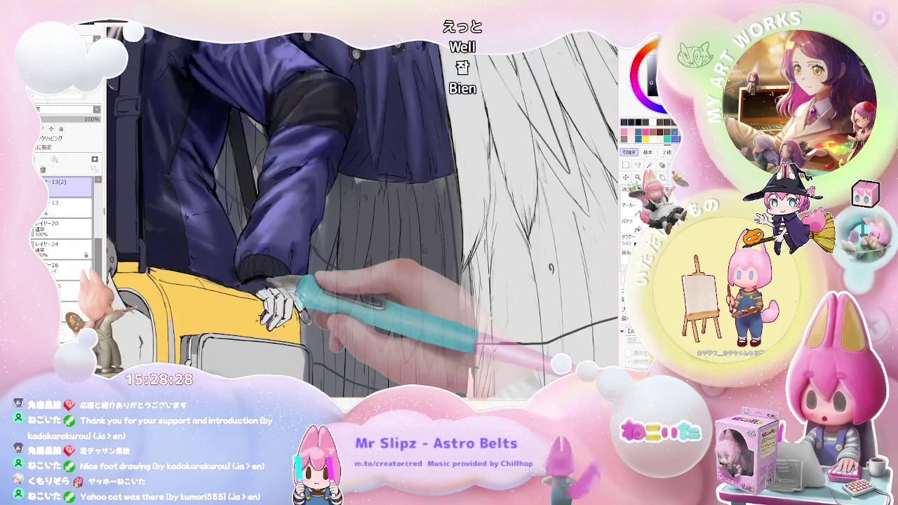
scroll(271, 280, down, 2)
key(End)
key(End)
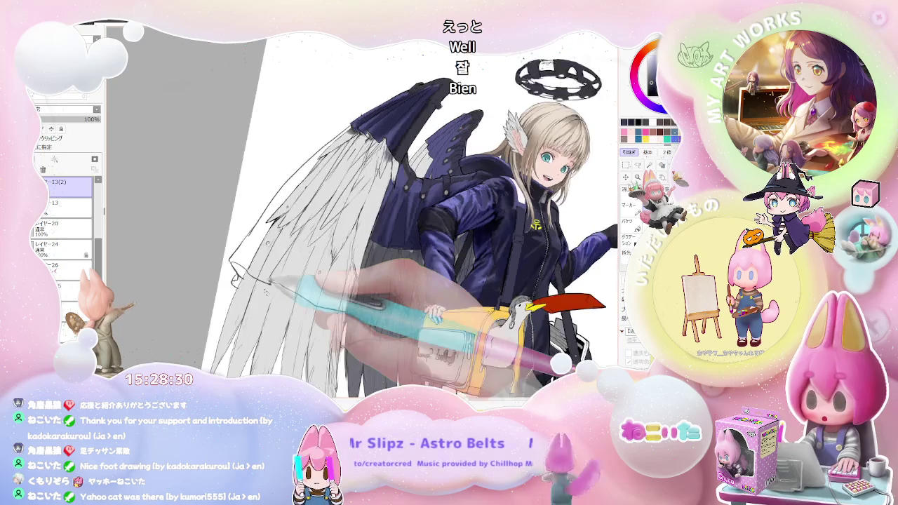
key(End)
key(End)
key(End)
key(Delete)
key(Delete)
key(Delete)
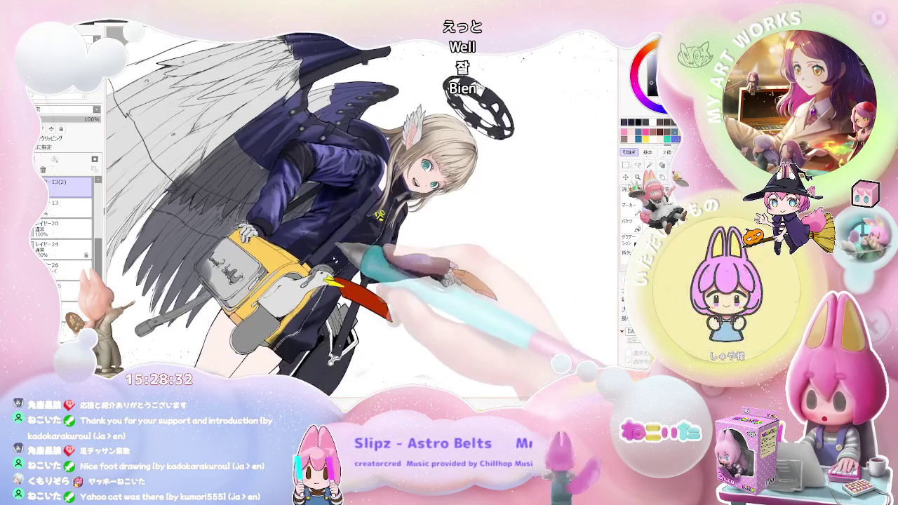
Zoom in and out across the navy sleeve, black knit cuff and white glove to shade them.
scroll(265, 210, up, 2)
scroll(265, 211, up, 2)
scroll(281, 268, up, 1)
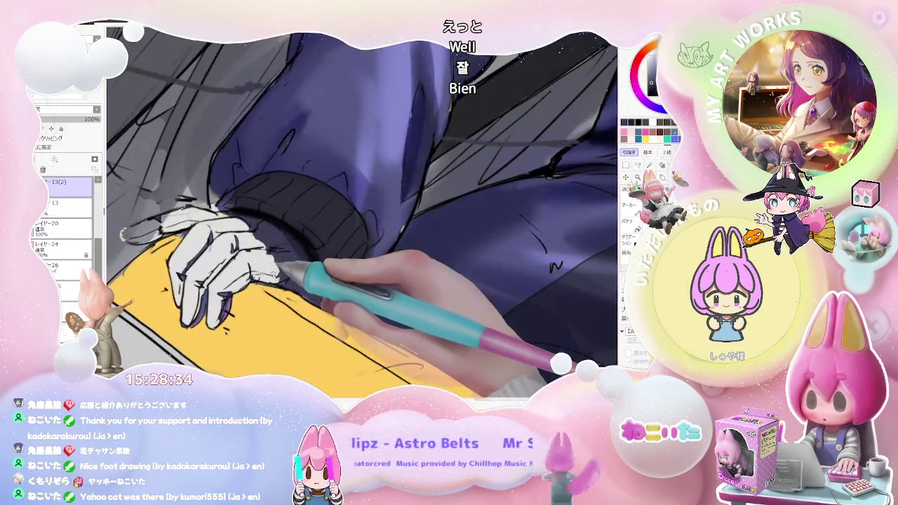
scroll(259, 289, up, 2)
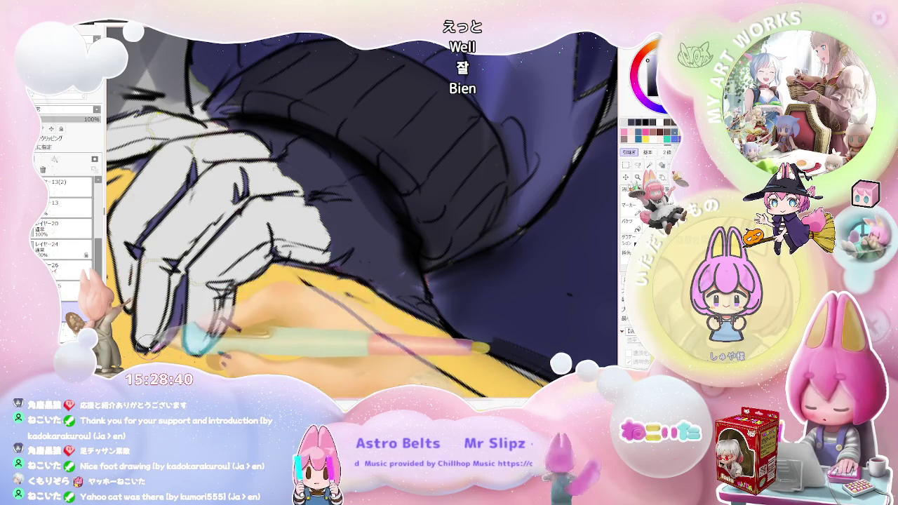
scroll(351, 211, down, 1)
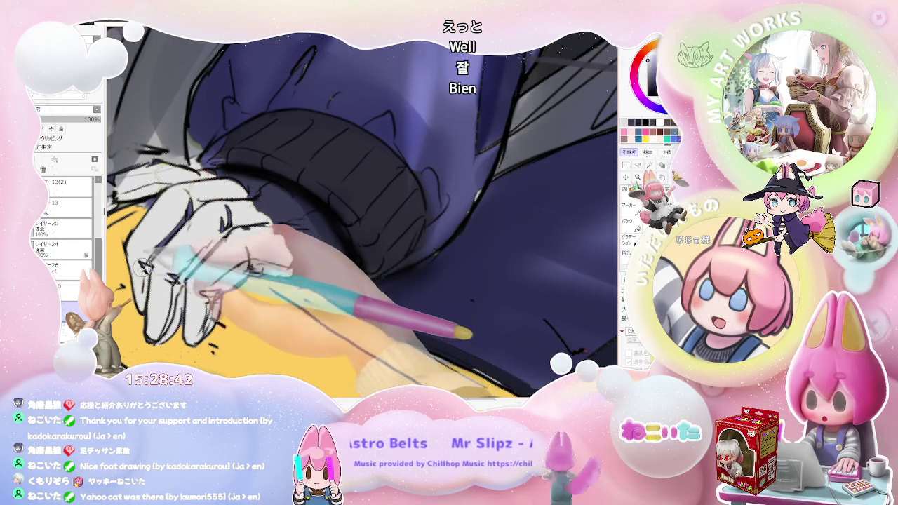
scroll(361, 210, down, 2)
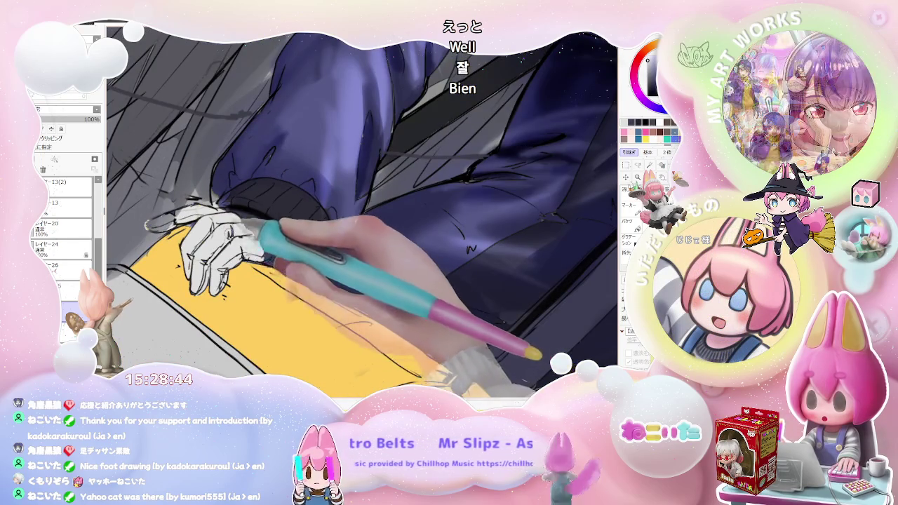
scroll(361, 211, down, 2)
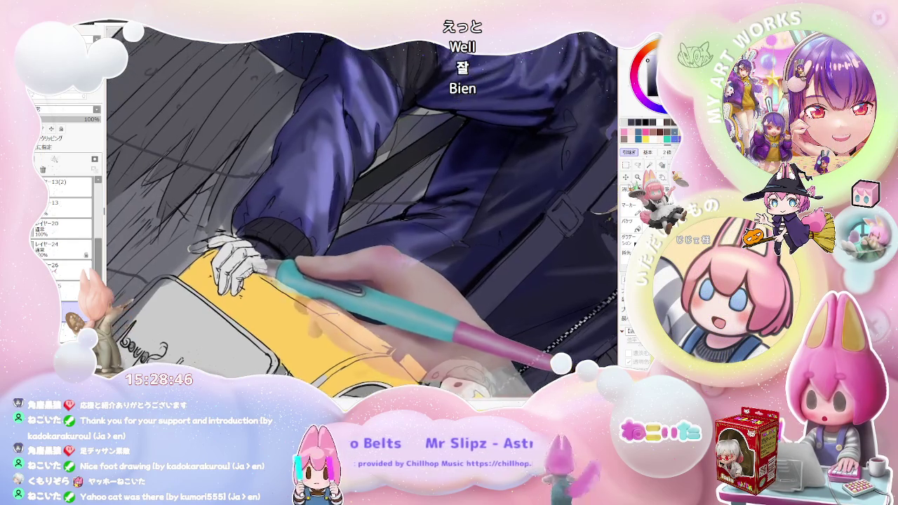
scroll(361, 210, down, 1)
scroll(361, 210, up, 2)
scroll(361, 211, up, 1)
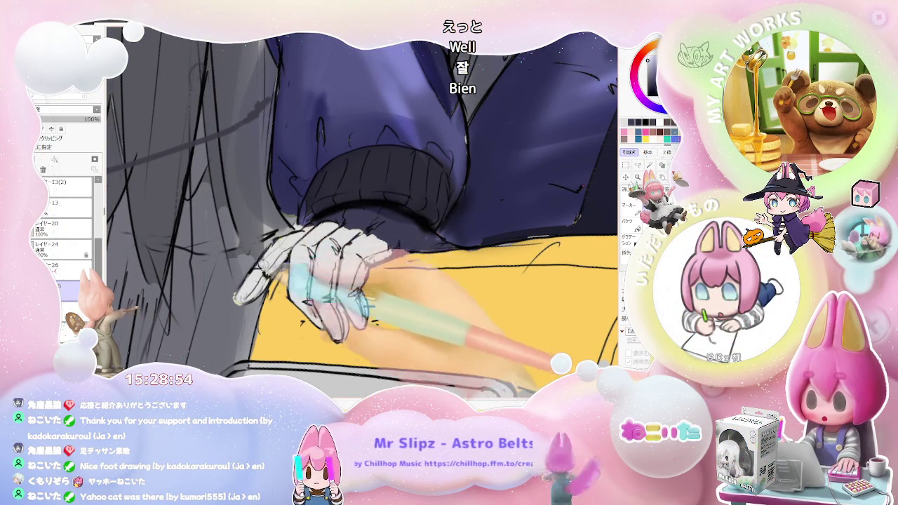
scroll(361, 211, down, 2)
scroll(361, 211, down, 2)
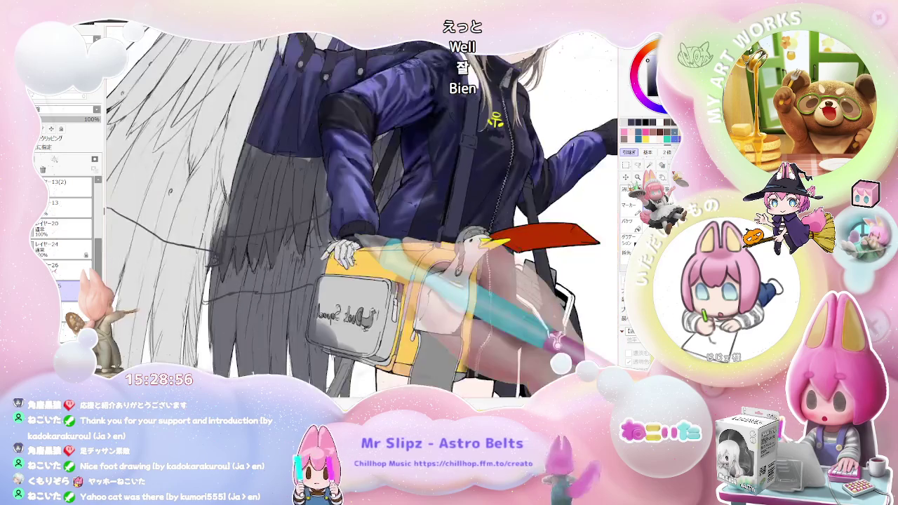
scroll(361, 211, down, 1)
scroll(361, 210, down, 1)
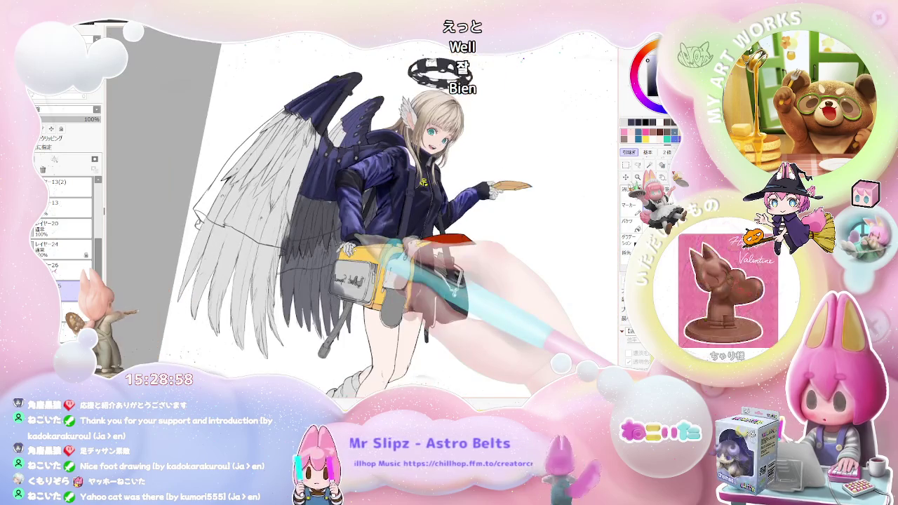
scroll(351, 281, up, 3)
scroll(330, 252, up, 1)
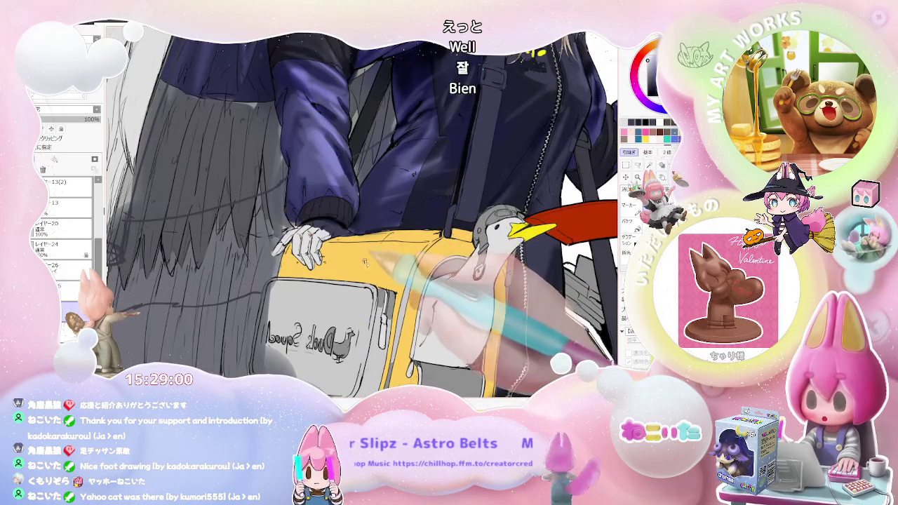
scroll(330, 252, up, 1)
scroll(329, 252, up, 2)
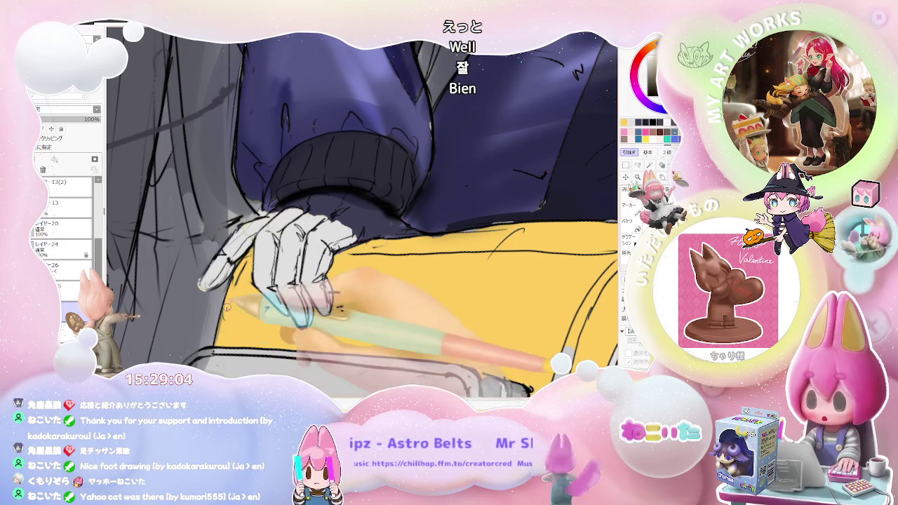
scroll(334, 320, down, 1)
scroll(333, 309, down, 1)
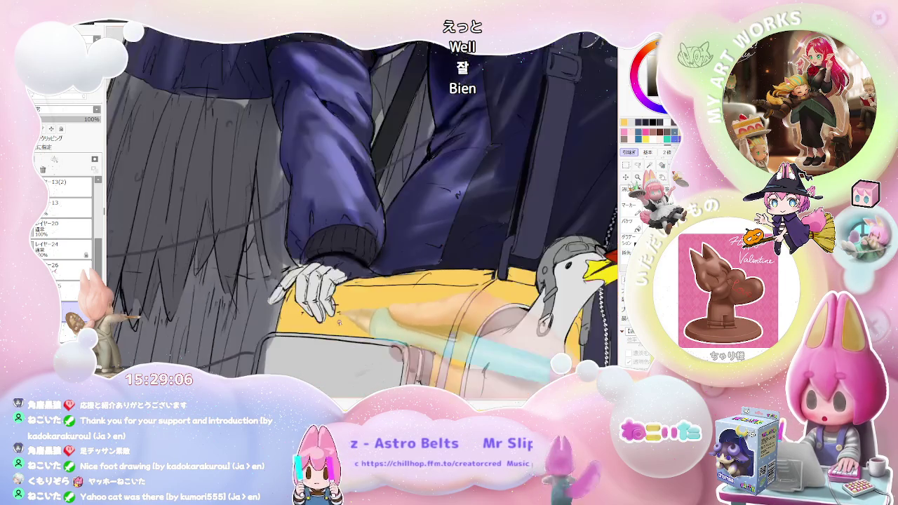
scroll(333, 309, down, 1)
scroll(334, 309, down, 1)
scroll(334, 309, down, 2)
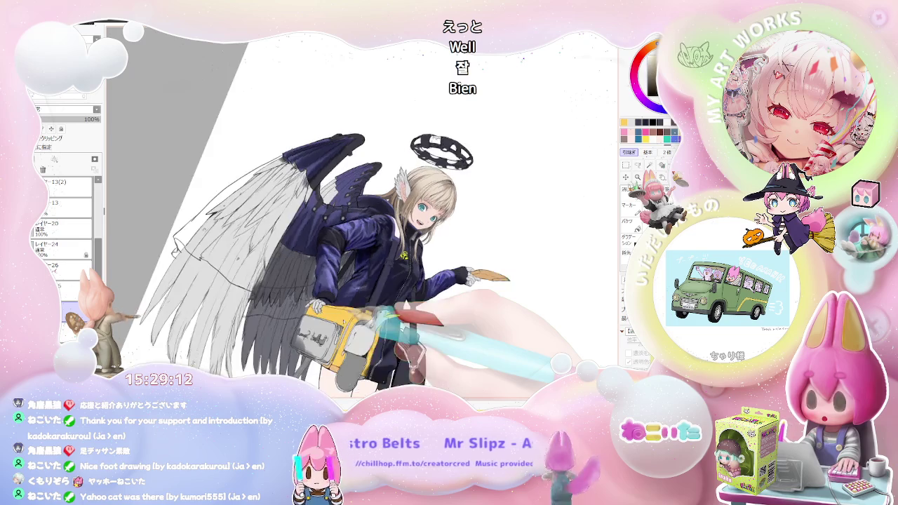
Angle the arm for stroking, then reset upright with the face, halo and bag in view.
drag(351, 246, 316, 232)
scroll(293, 228, up, 3)
scroll(293, 229, up, 2)
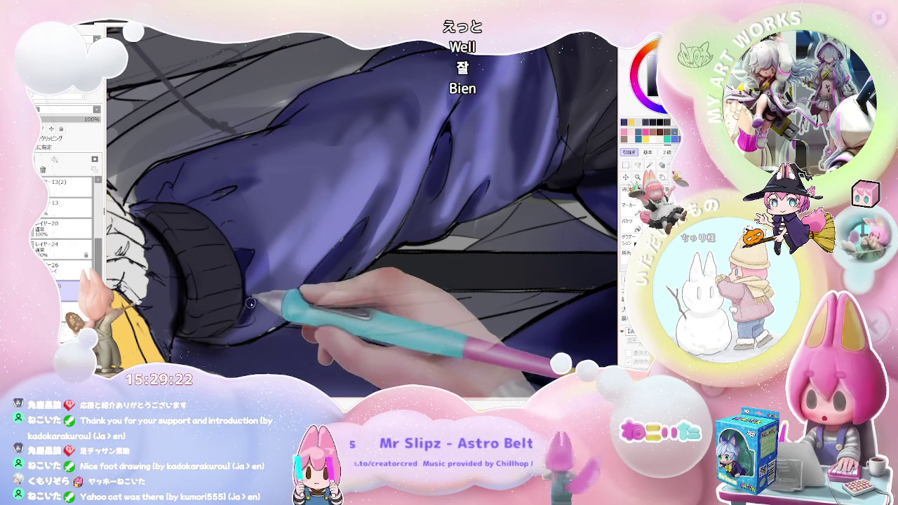
scroll(253, 303, down, 1)
scroll(253, 304, down, 1)
scroll(252, 303, down, 1)
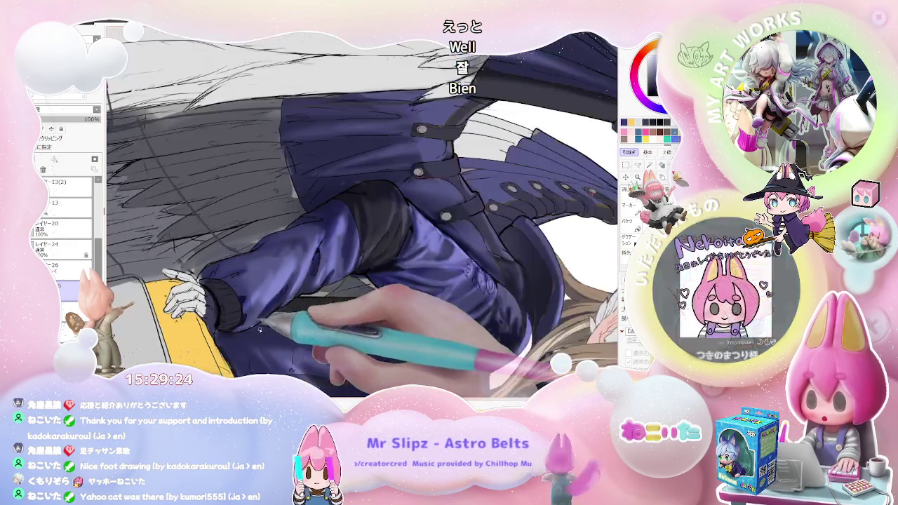
scroll(283, 327, down, 2)
drag(509, 390, 457, 313)
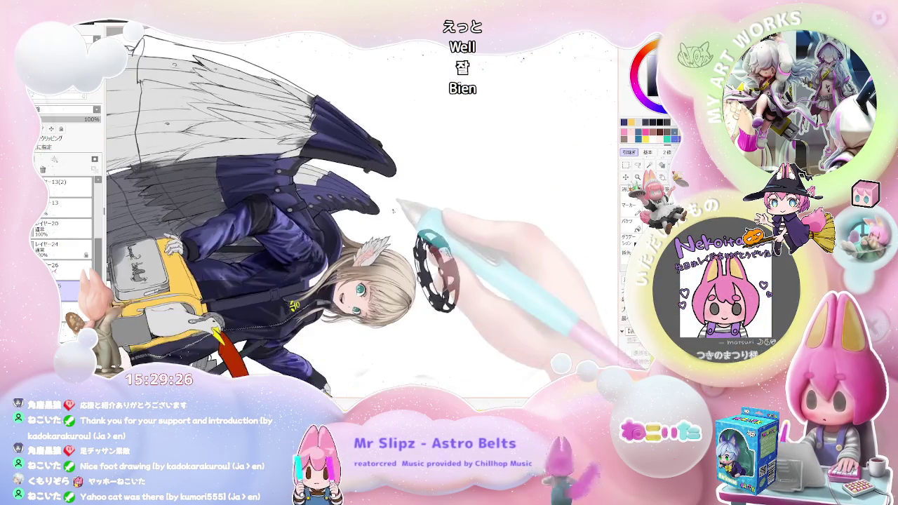
key(Home)
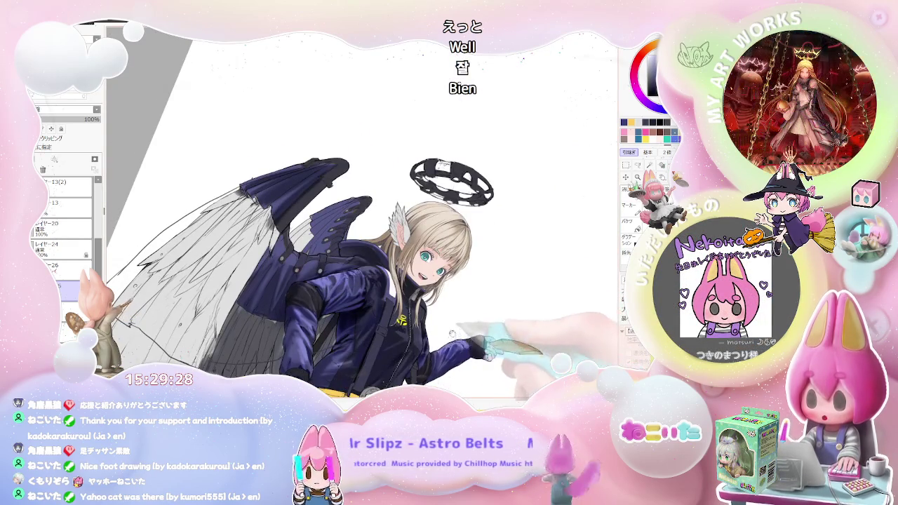
scroll(364, 247, up, 2)
scroll(254, 284, up, 2)
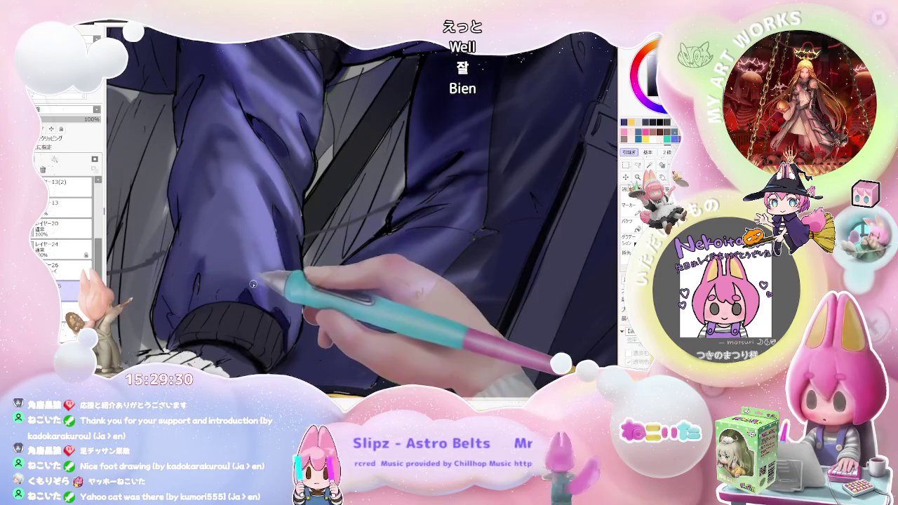
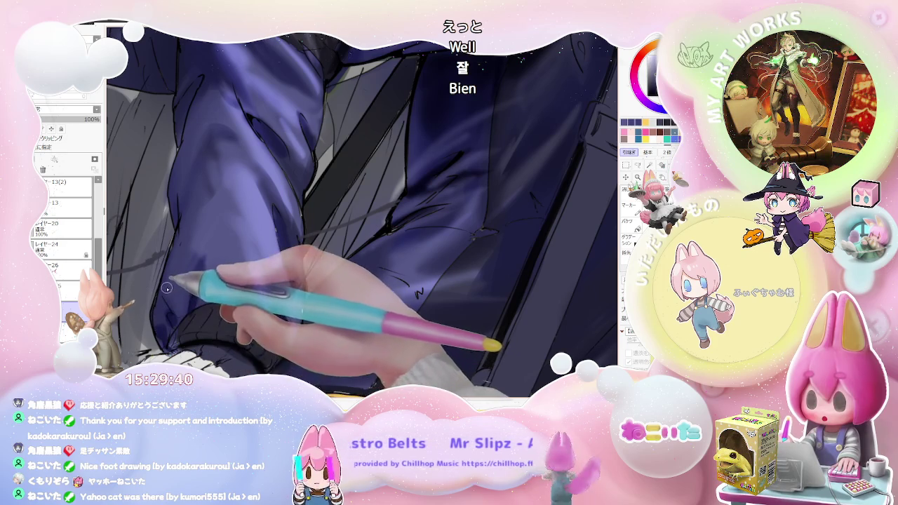
Zoom in on the jacket sleeve, shrink the brush, and select the sleeve's layer.
key(ctrl+minus)
key(ctrl+plus)
key(ctrl+plus)
key(ctrl+plus)
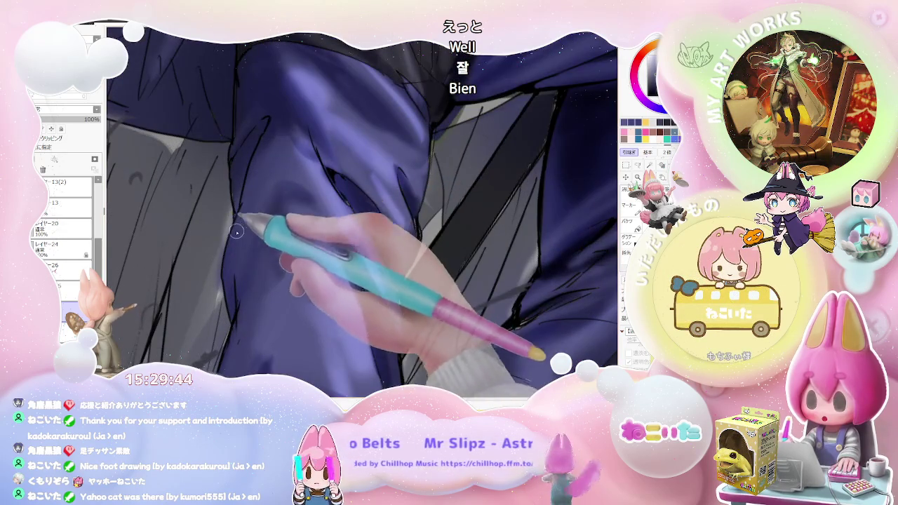
key(ctrl+minus)
key(ctrl+minus)
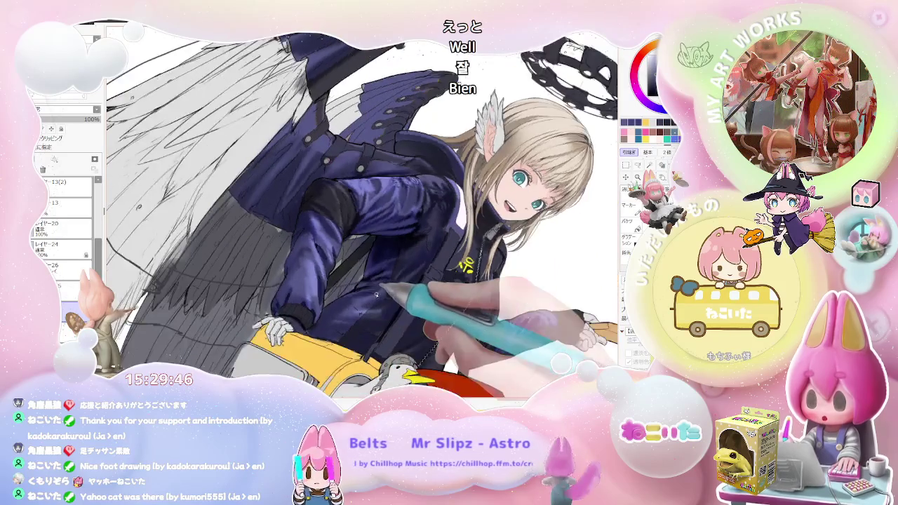
key(ctrl+plus)
key(ctrl+plus)
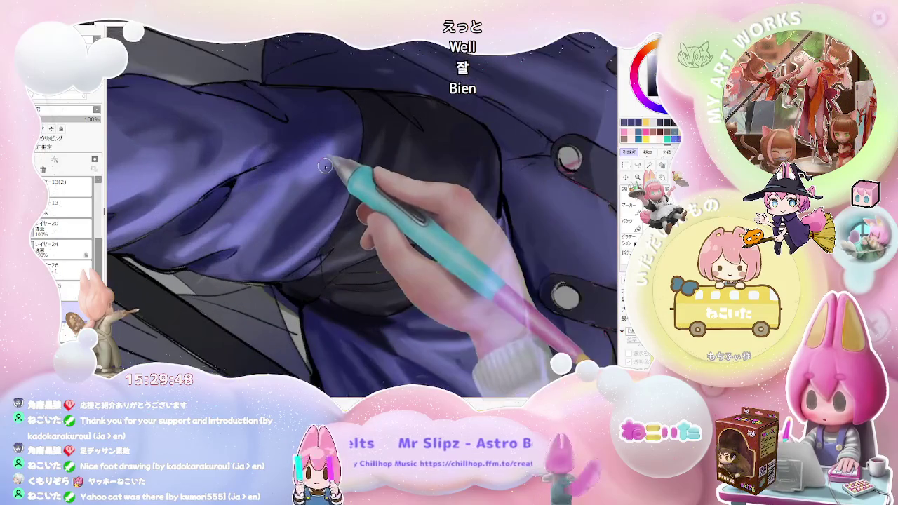
key(bracketleft)
ctrl+shift+click(338, 209)
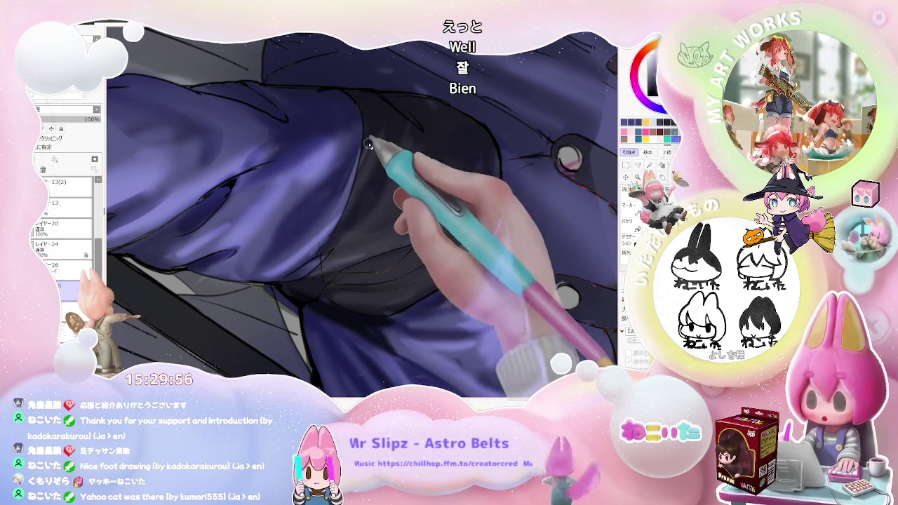
Rotate and zoom the view onto the dark navy sleeve for highlighting.
key(Delete)
key(ctrl+minus)
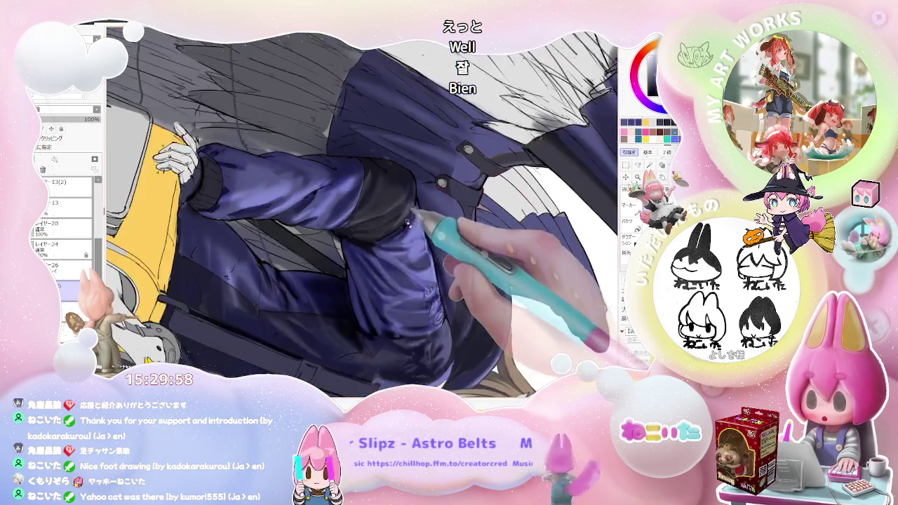
key(ctrl+minus)
key(End)
key(ctrl+plus)
key(ctrl+plus)
key(ctrl+plus)
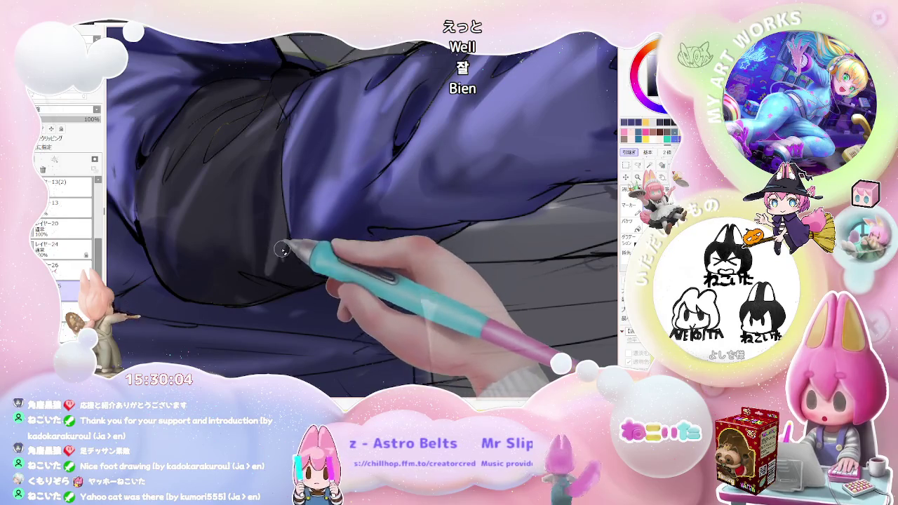
key(ctrl+minus)
key(ctrl+minus)
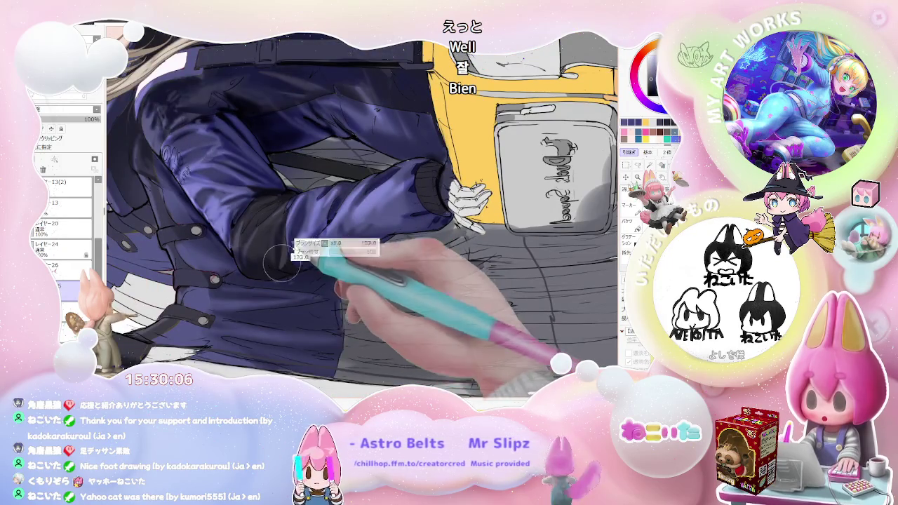
key(ctrl+plus)
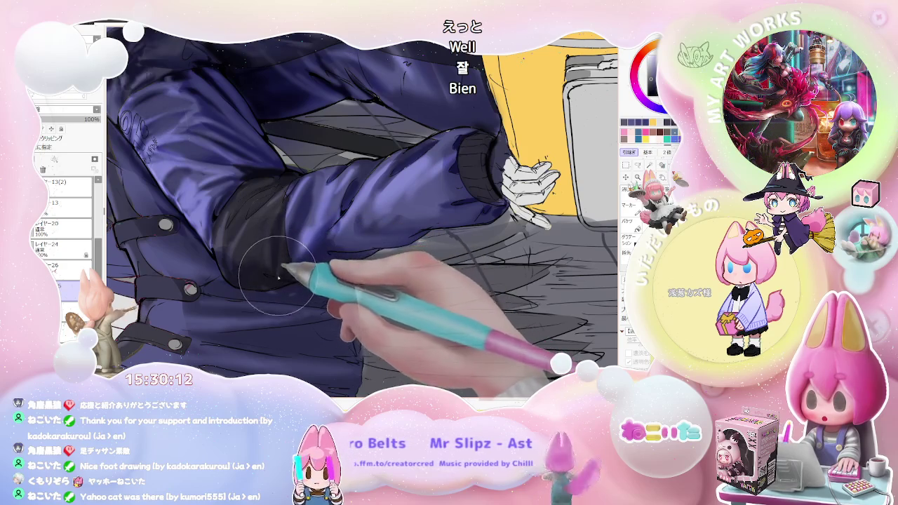
Zoom in close on the jacket cuff and set the brush size to 92.
key(ctrl+minus)
key(ctrl+minus)
key(ctrl+plus)
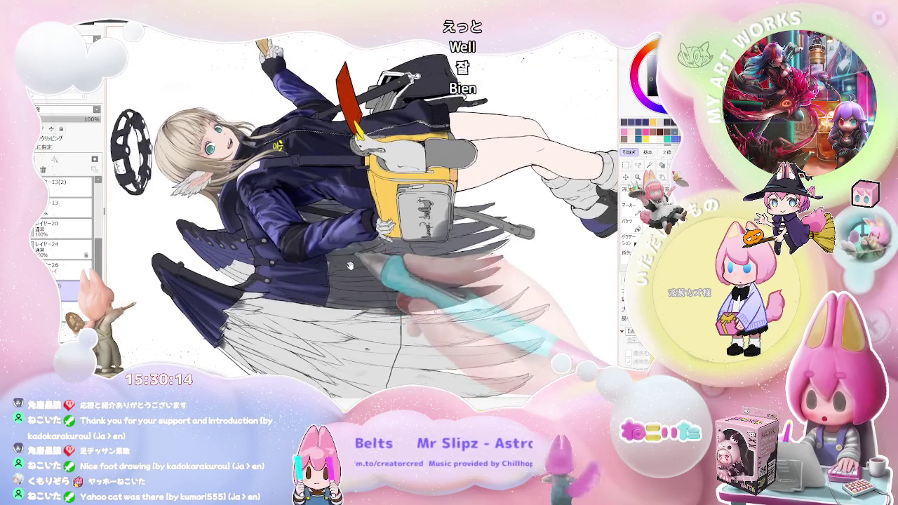
key(ctrl+plus)
key(ctrl+plus)
key(ctrl+plus)
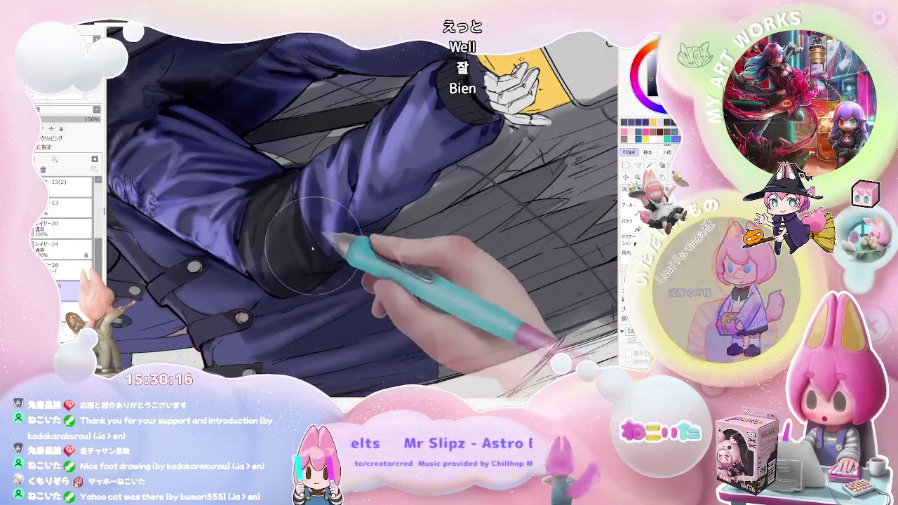
key(ctrl+plus)
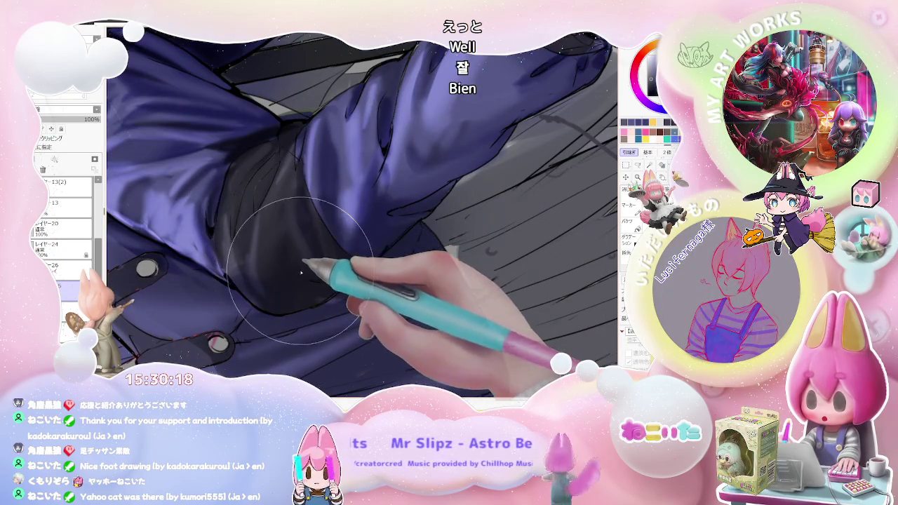
key(ctrl+minus)
key(ctrl+minus)
key(ctrl+minus)
key(ctrl+minus)
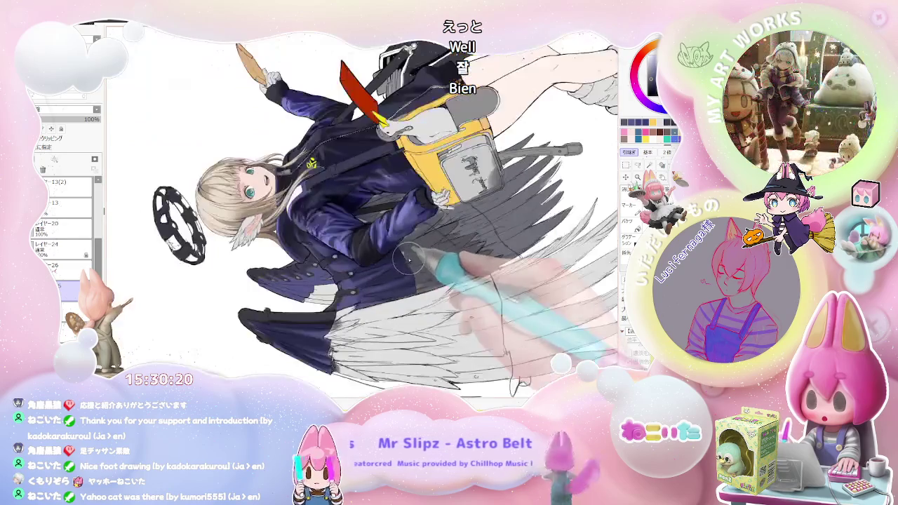
key(ctrl+plus)
key(ctrl+plus)
key(ctrl+plus)
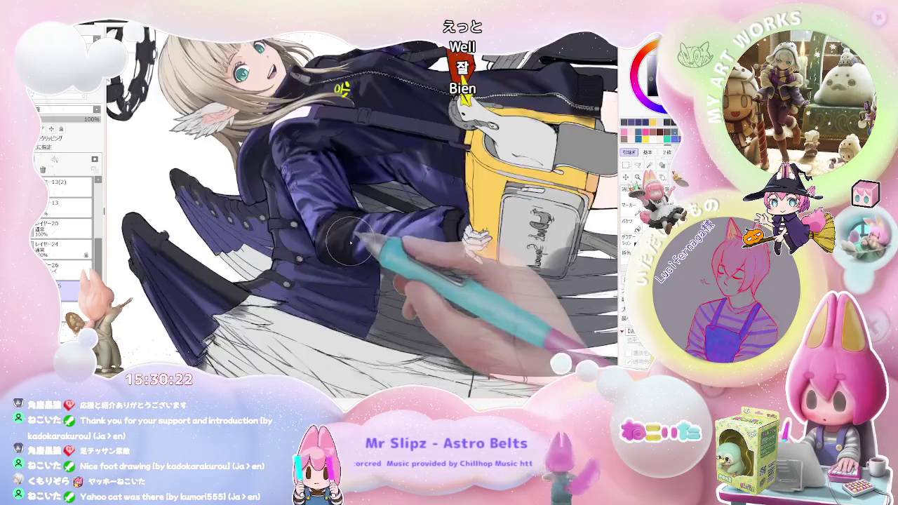
key(ctrl+plus)
key(ctrl+plus)
key(ctrl+plus)
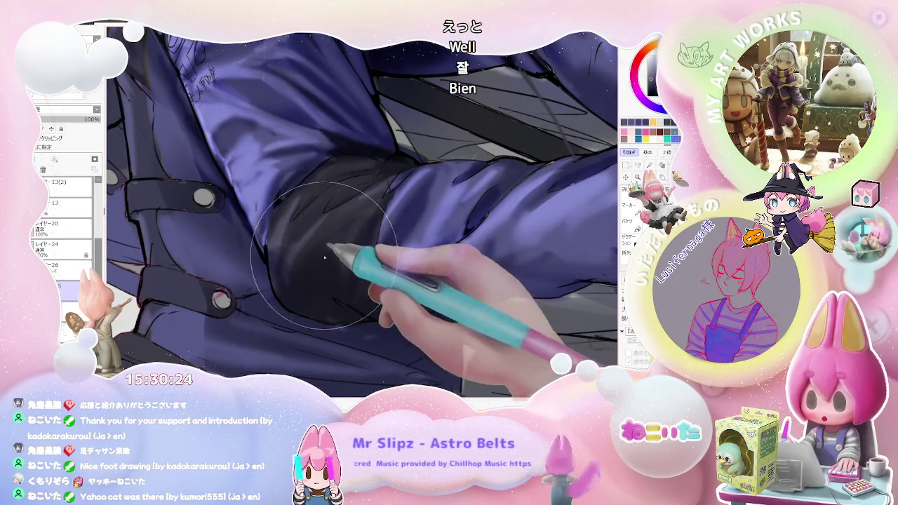
key(ctrl+minus)
key(ctrl+minus)
key(ctrl+minus)
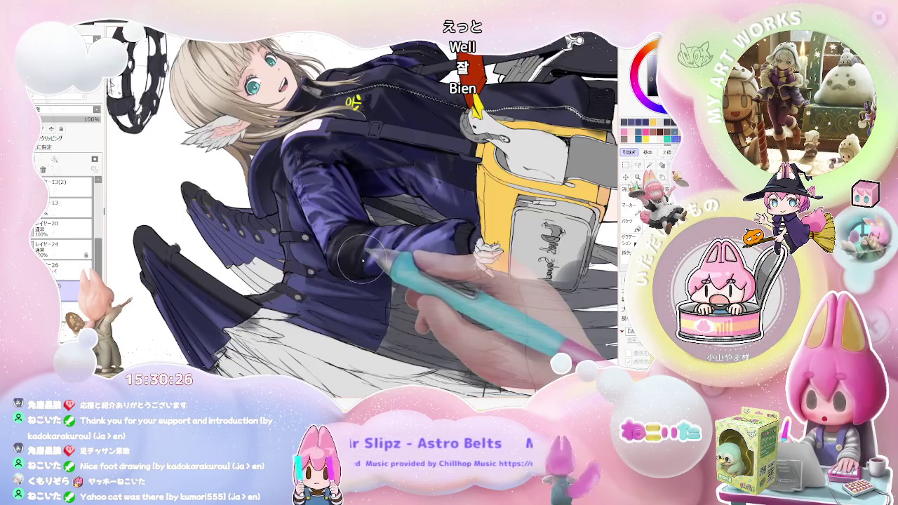
key(ctrl+plus)
key(ctrl+plus)
key(ctrl+plus)
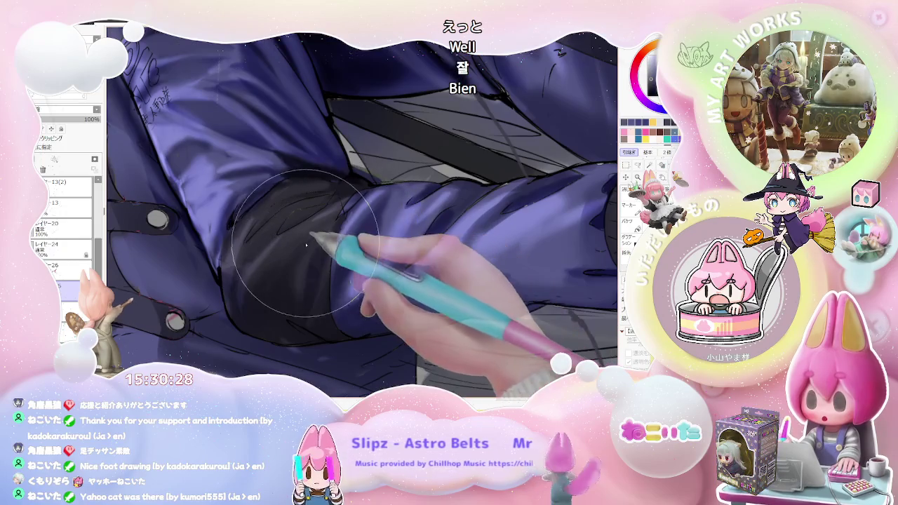
key(bracketleft)
key(bracketleft)
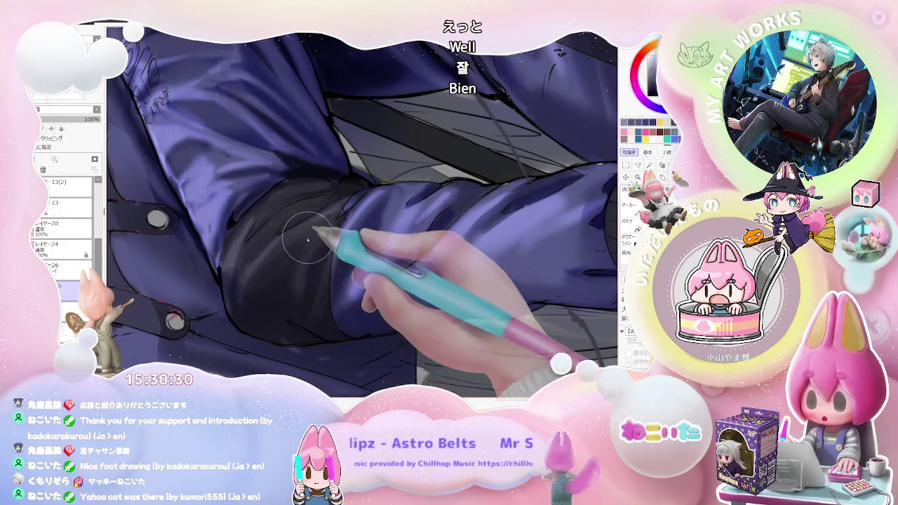
key(bracketleft)
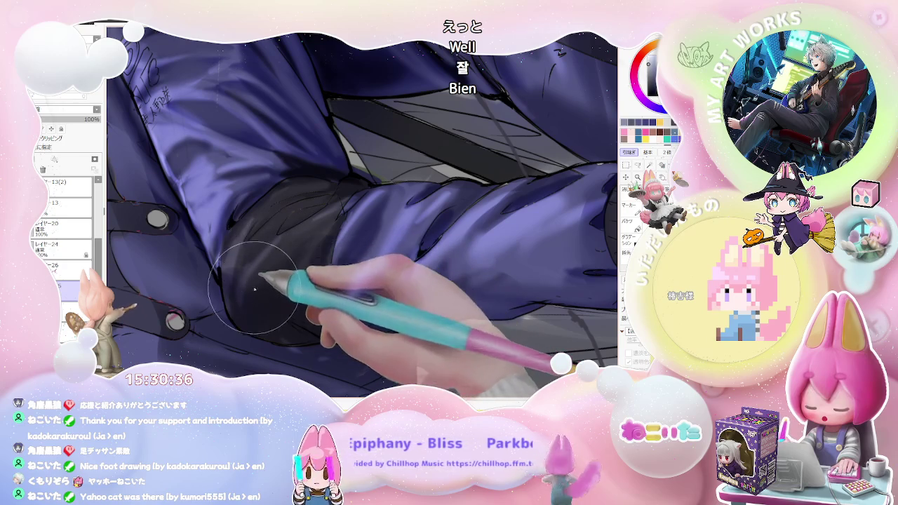
Work along the upper sleeve folds, brushing in soft purple highlights.
scroll(288, 243, down, 2)
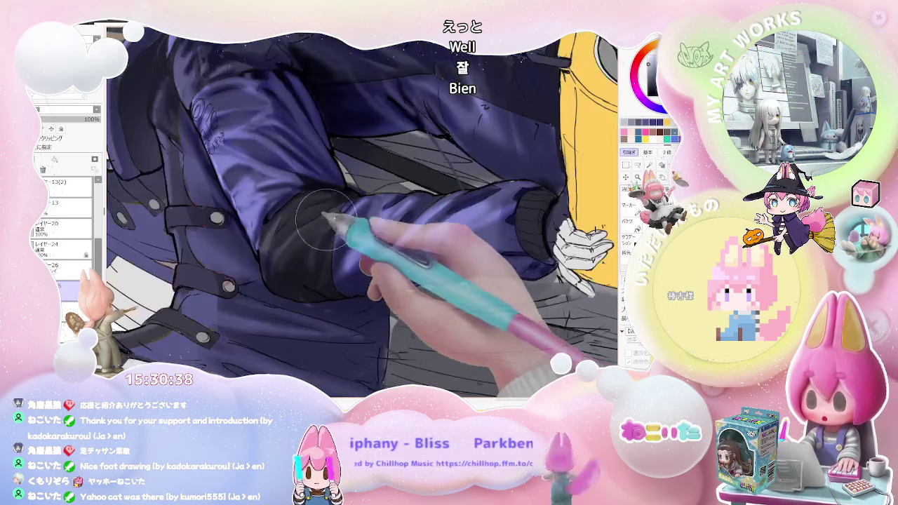
scroll(338, 212, down, 3)
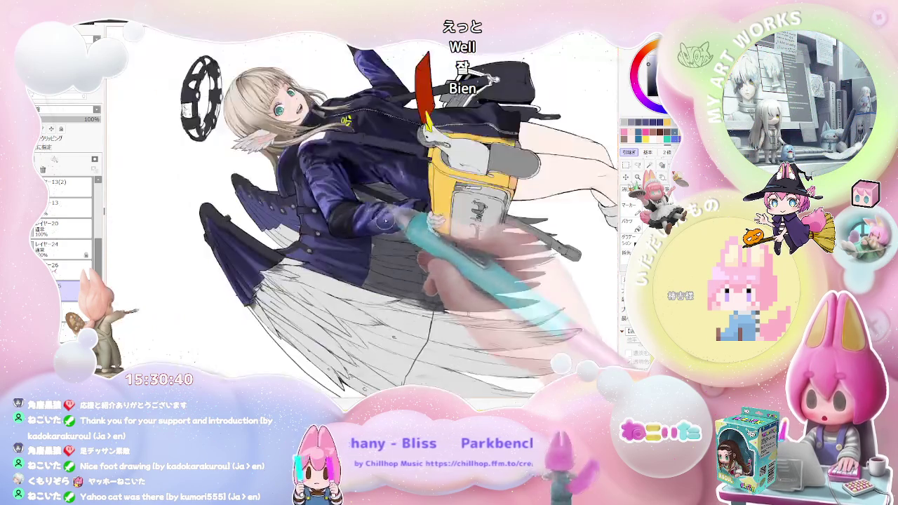
scroll(401, 226, down, 1)
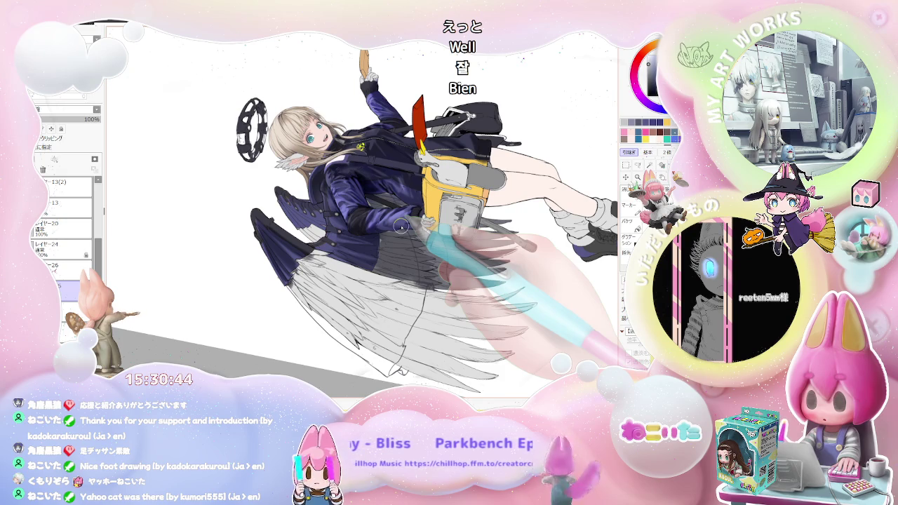
scroll(401, 226, up, 2)
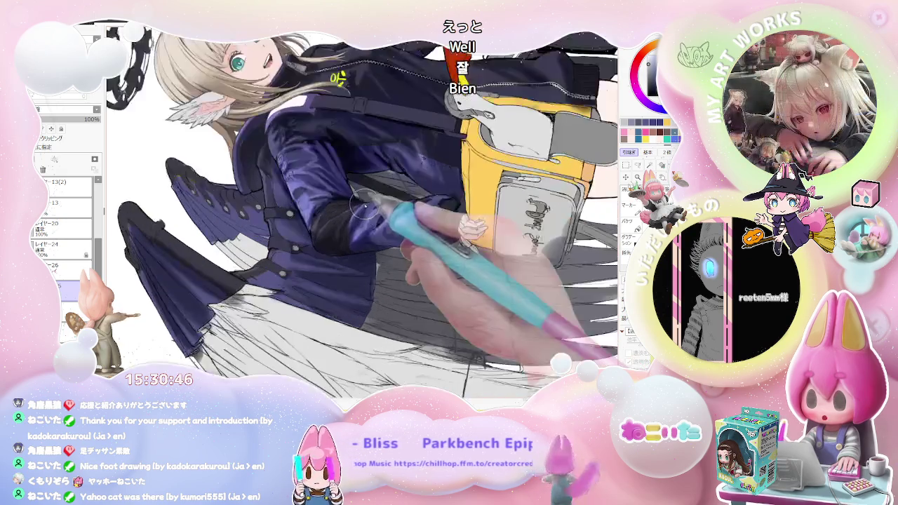
scroll(381, 231, up, 2)
scroll(302, 225, up, 1)
scroll(281, 228, up, 1)
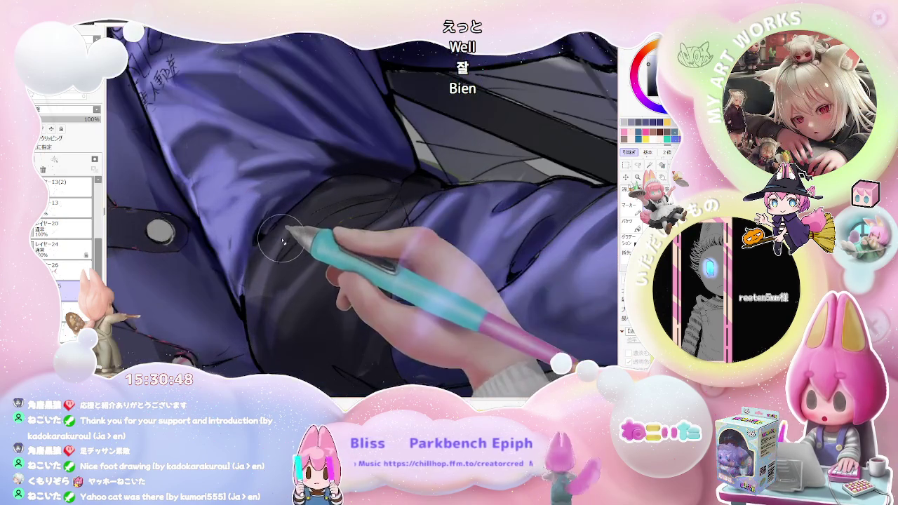
scroll(382, 189, down, 2)
scroll(386, 211, down, 2)
scroll(379, 225, up, 1)
scroll(315, 252, up, 1)
scroll(266, 277, up, 2)
scroll(248, 285, up, 1)
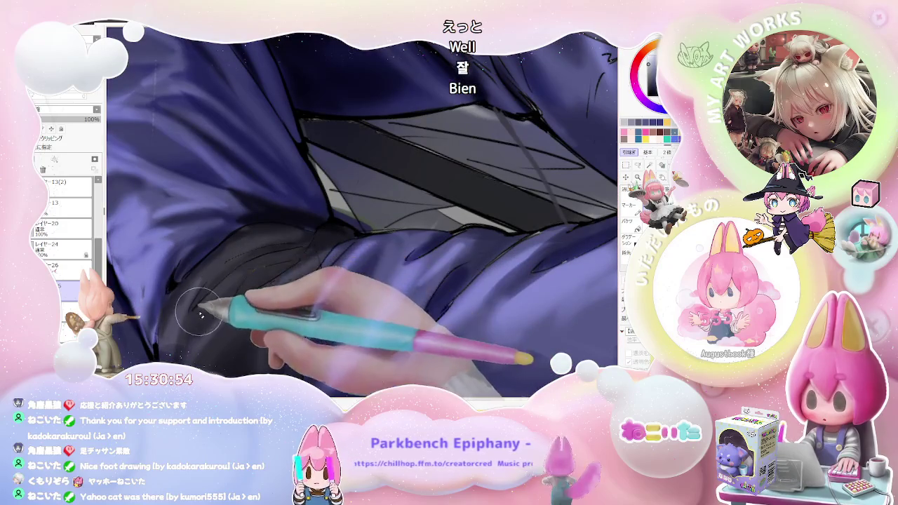
scroll(260, 257, down, 1)
scroll(295, 266, down, 2)
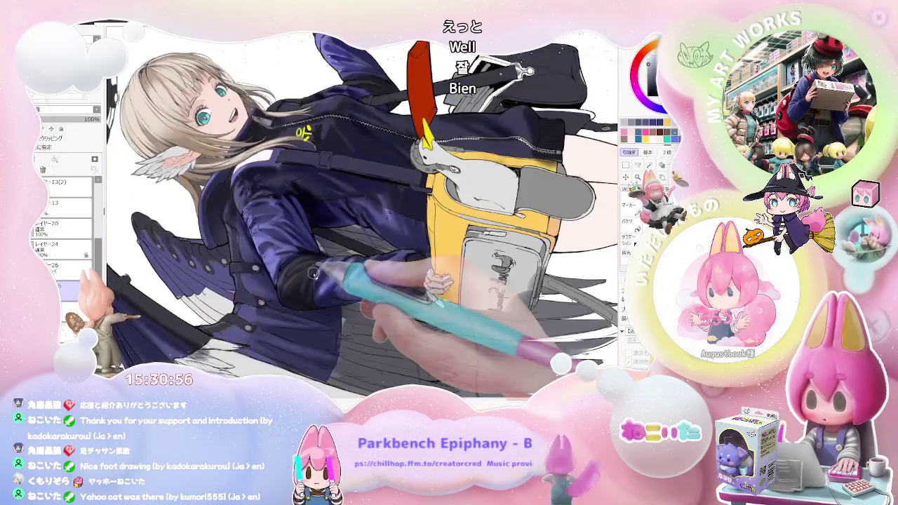
scroll(317, 273, up, 2)
scroll(257, 255, up, 1)
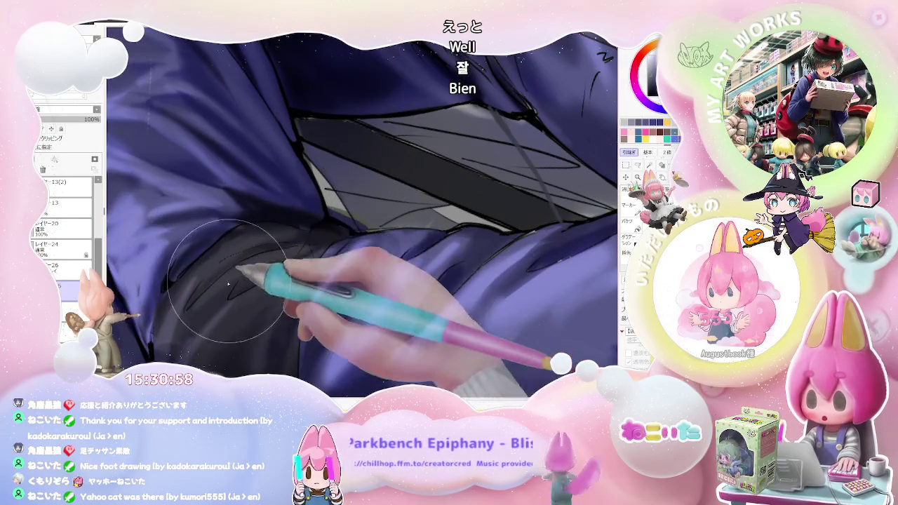
scroll(241, 279, up, 1)
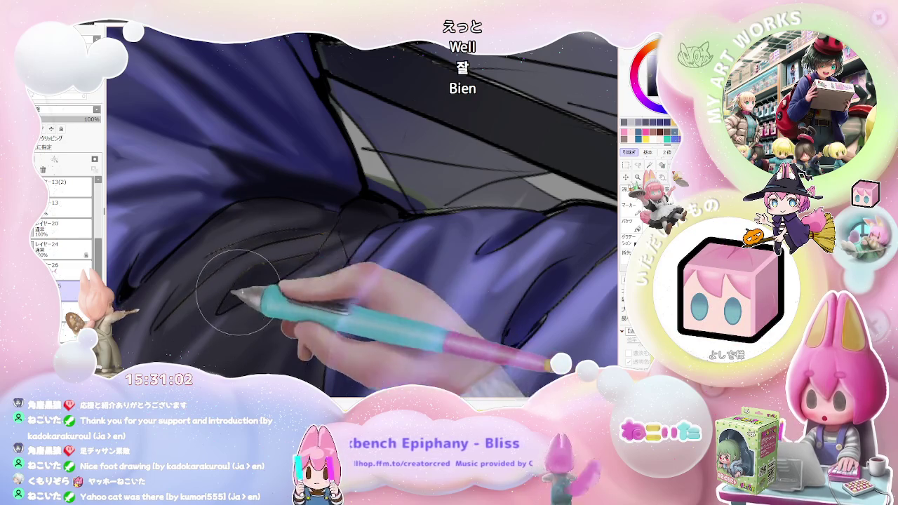
Brush soft gray shading into the dark fabric beneath the purple jacket folds.
scroll(321, 251, down, 1)
scroll(358, 235, down, 1)
scroll(365, 228, down, 2)
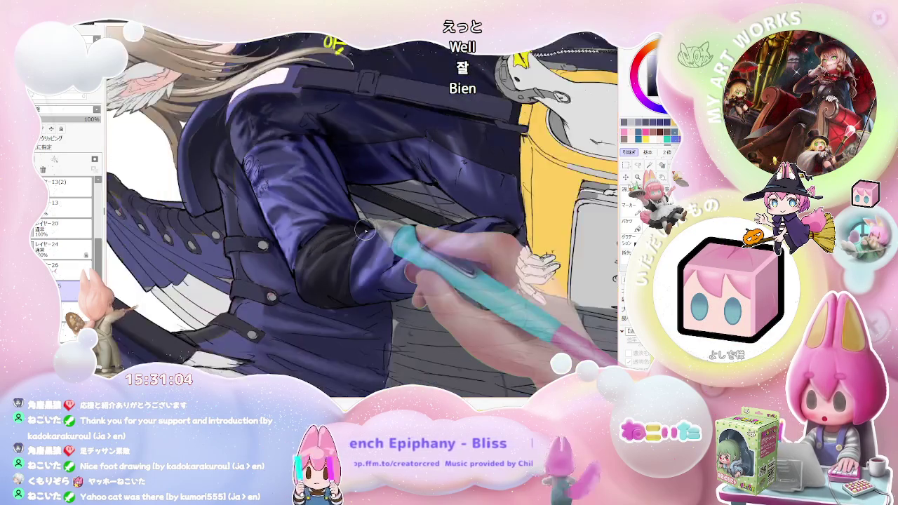
scroll(365, 229, down, 1)
scroll(365, 229, up, 1)
scroll(337, 232, up, 1)
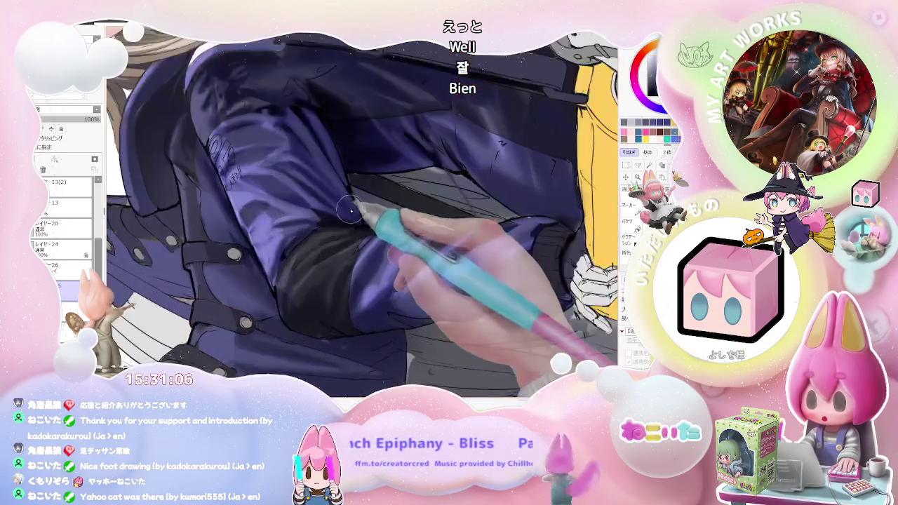
scroll(302, 210, up, 1)
scroll(260, 284, up, 1)
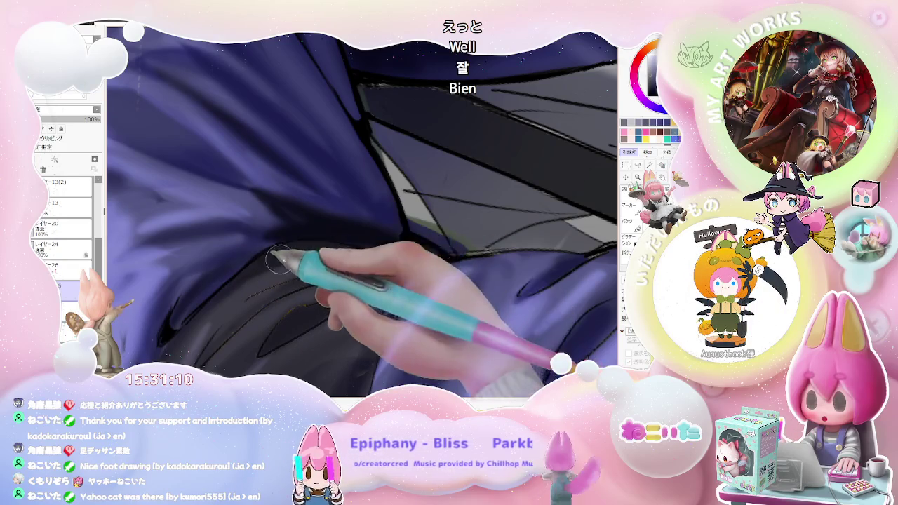
scroll(260, 247, down, 1)
scroll(253, 256, down, 1)
scroll(337, 280, down, 1)
scroll(340, 283, up, 2)
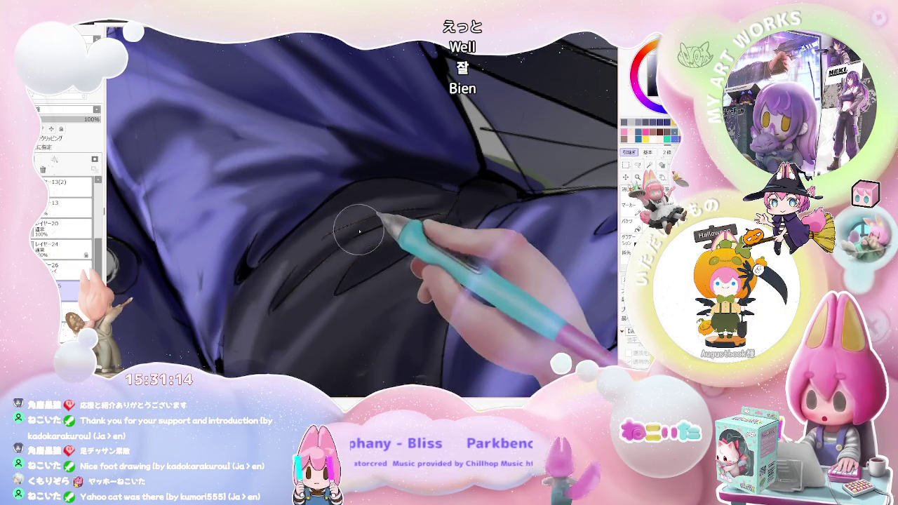
scroll(395, 243, down, 2)
scroll(395, 243, down, 3)
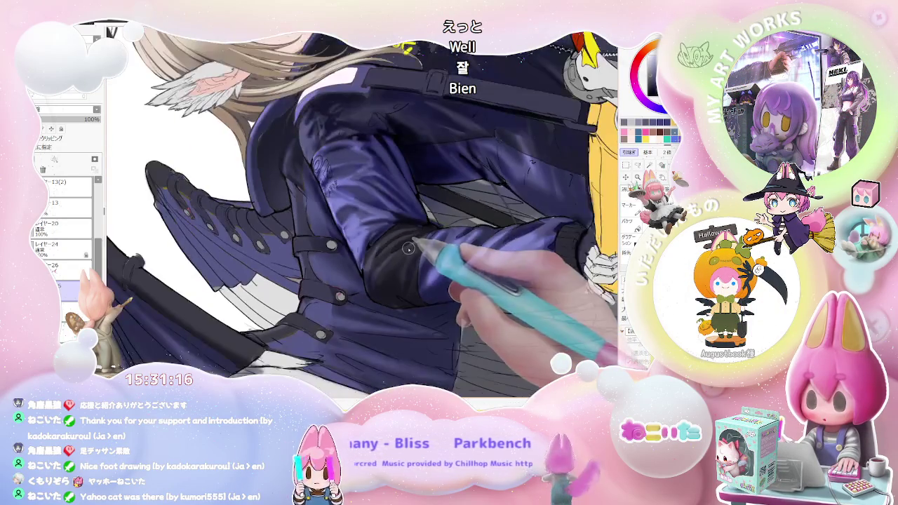
scroll(234, 291, up, 3)
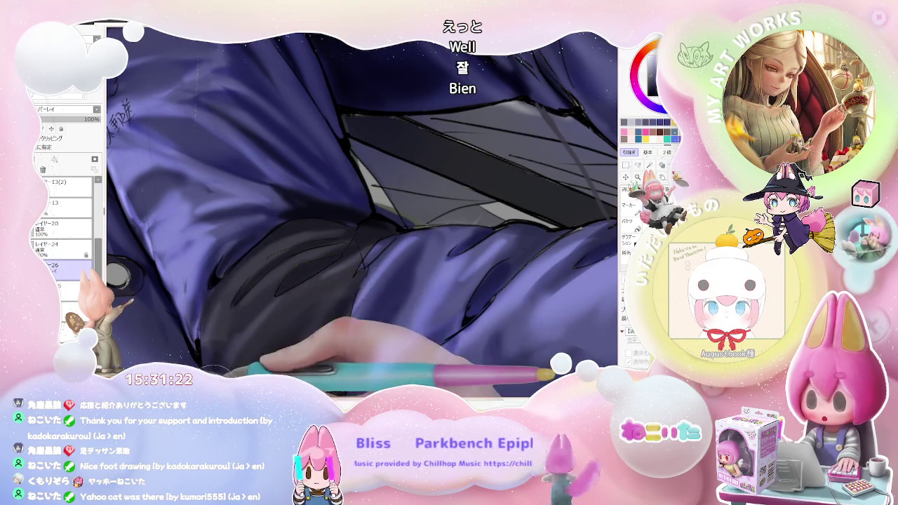
Turn the canvas back upright and move across the sleeve and arm folds.
scroll(274, 337, up, 1)
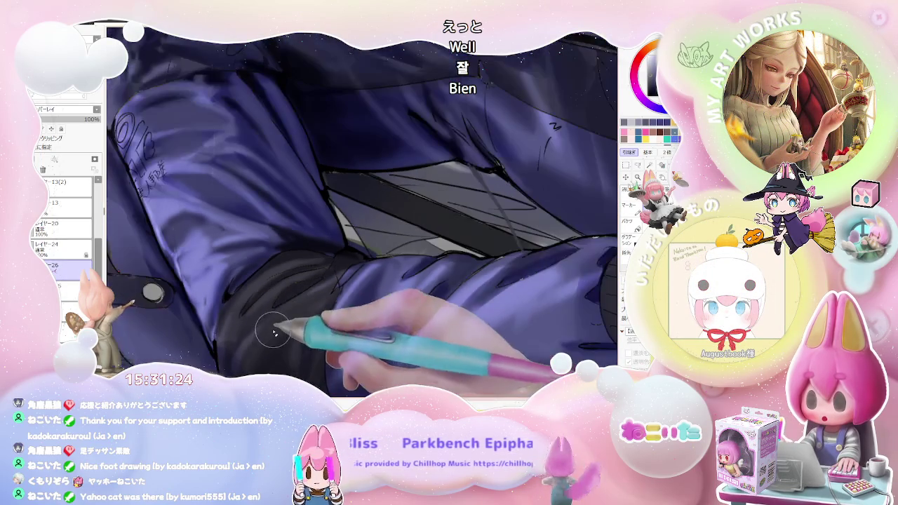
scroll(337, 283, down, 2)
scroll(336, 283, down, 2)
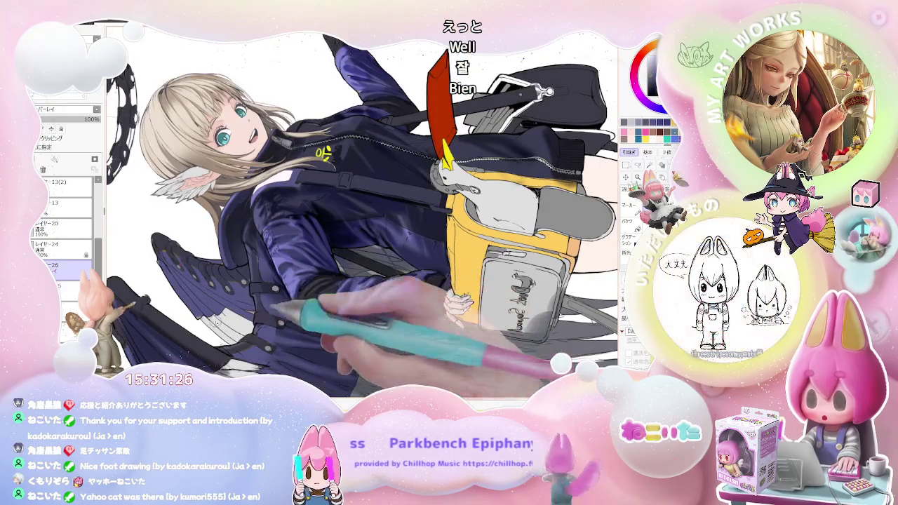
scroll(229, 358, up, 3)
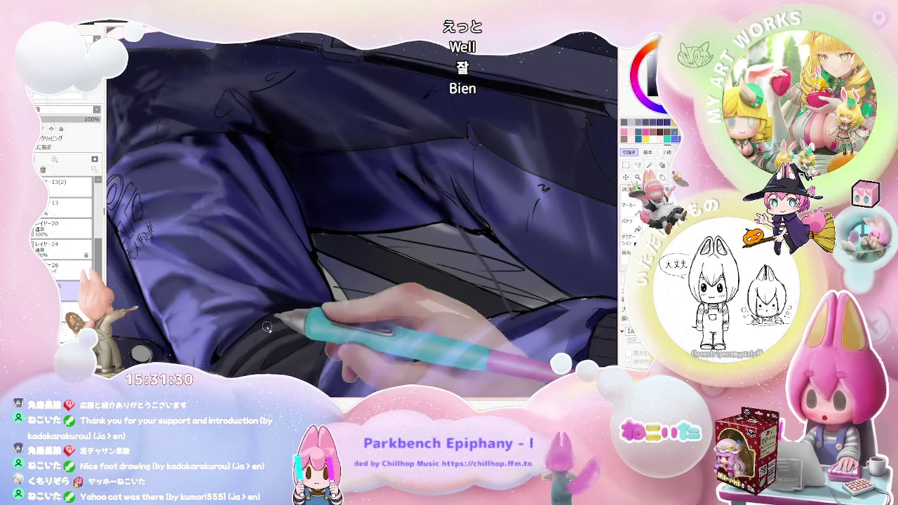
scroll(270, 318, down, 1)
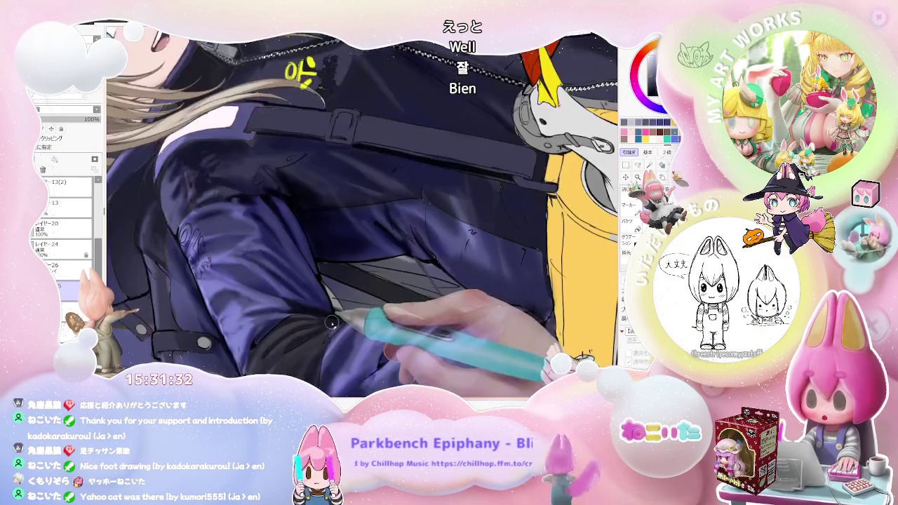
scroll(269, 317, down, 1)
scroll(337, 326, down, 1)
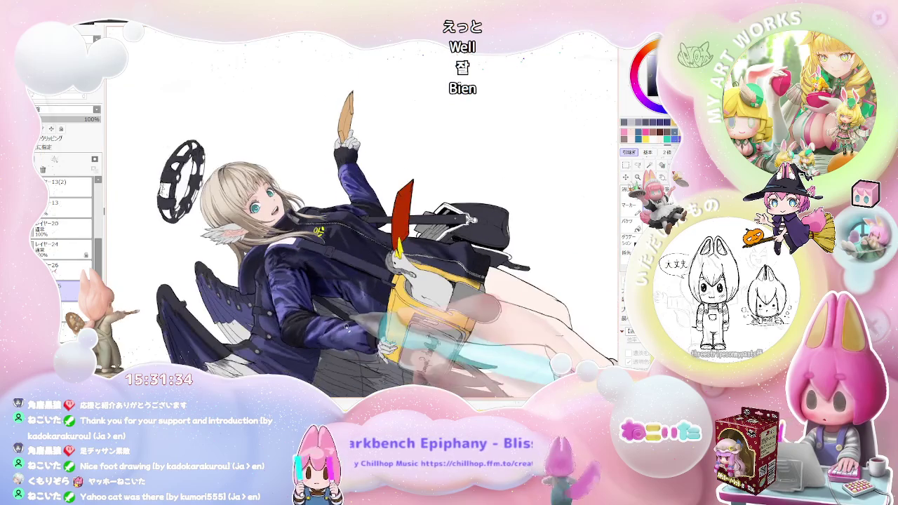
key(Home)
scroll(221, 317, up, 1)
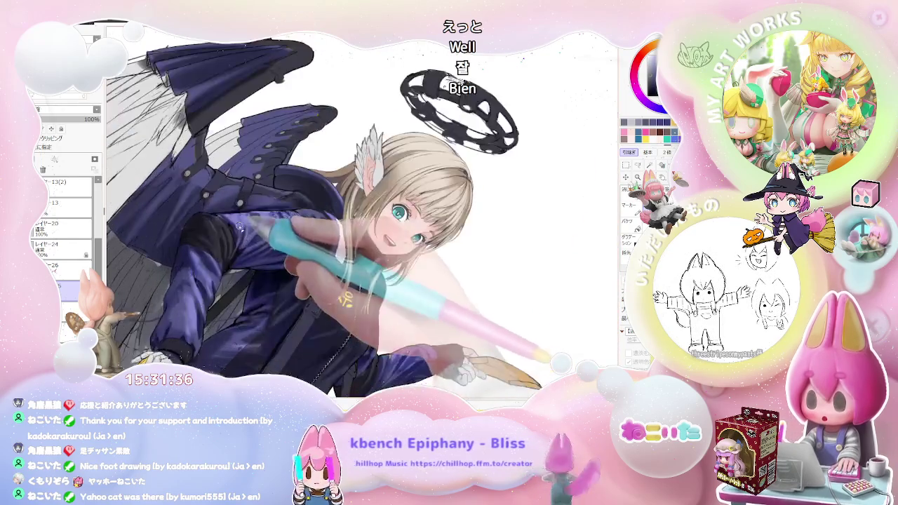
scroll(234, 235, up, 2)
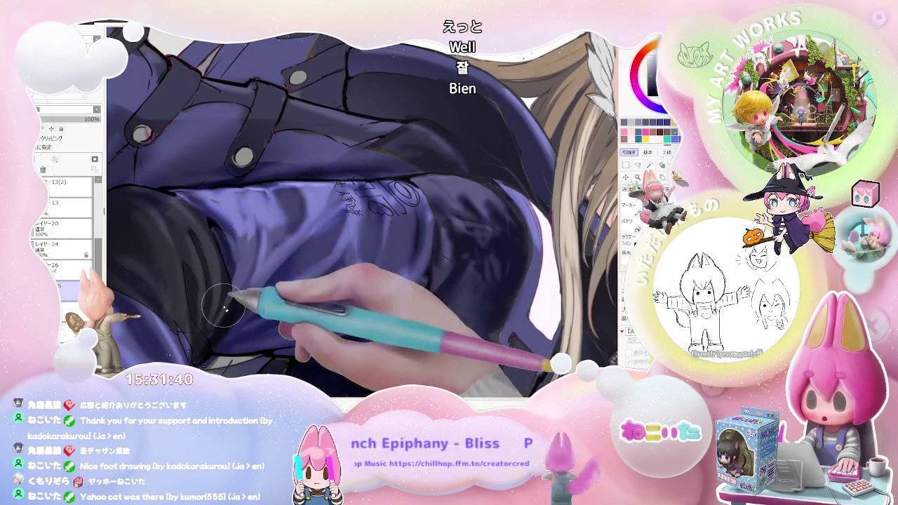
scroll(235, 282, down, 2)
scroll(235, 282, down, 1)
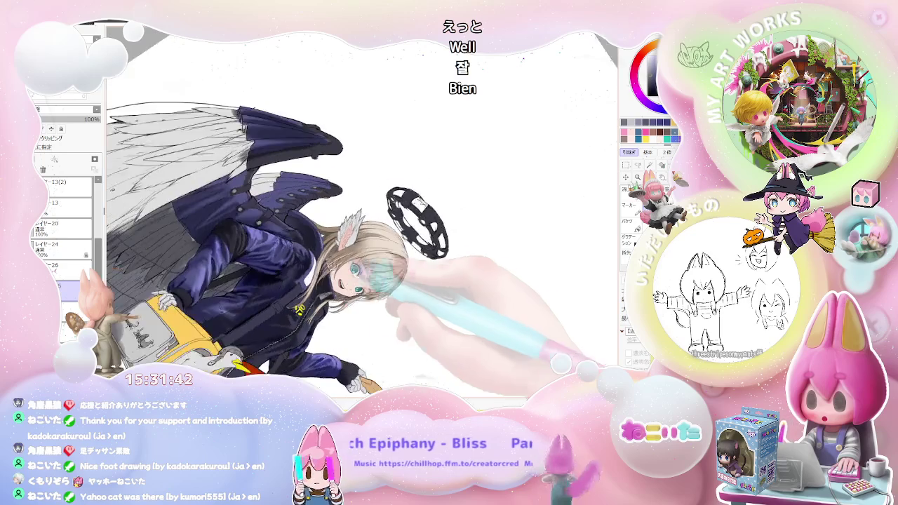
scroll(321, 291, up, 1)
scroll(190, 250, up, 1)
scroll(193, 309, up, 1)
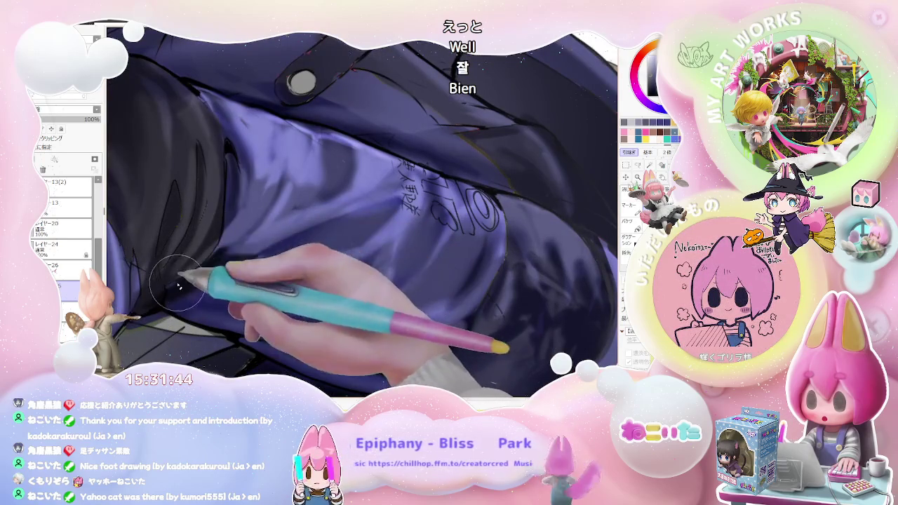
scroll(274, 202, down, 1)
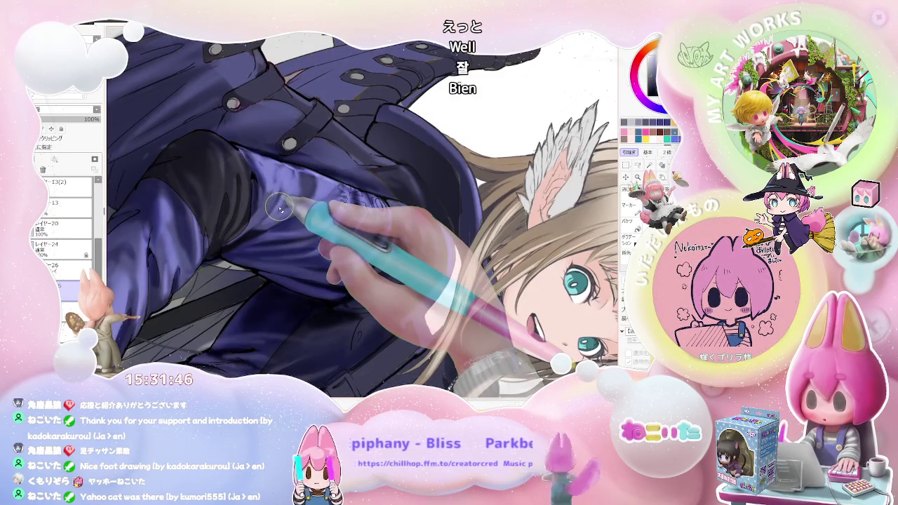
scroll(264, 218, up, 1)
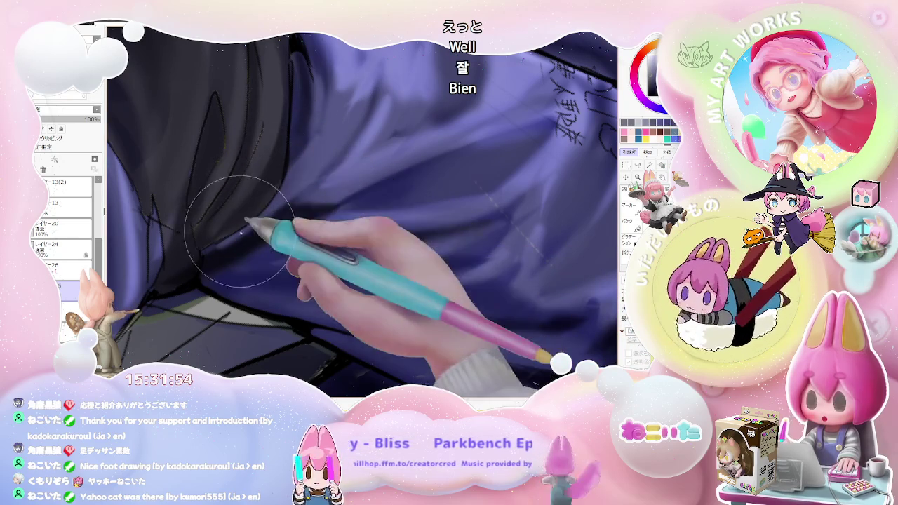
Shrink the brush and airbrush fine lavender highlights along the sleeve folds.
drag(244, 204, 189, 243)
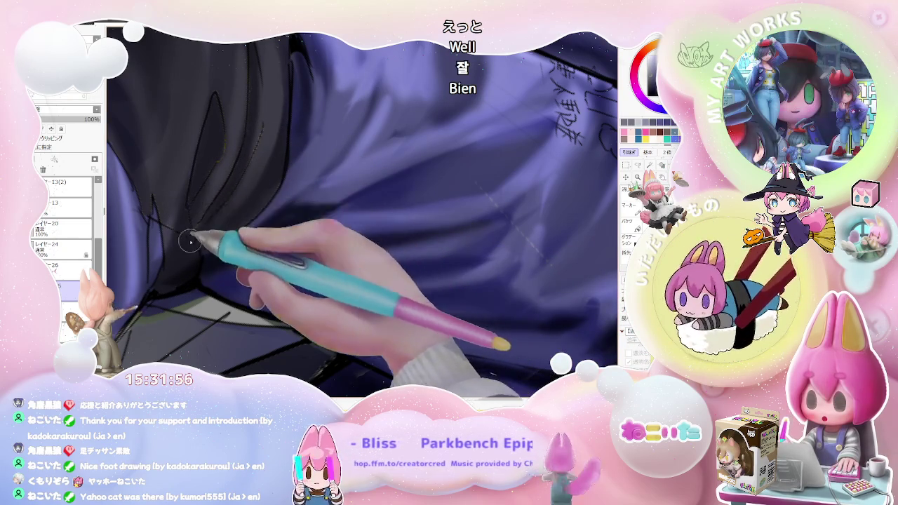
scroll(196, 228, down, 3)
scroll(239, 210, down, 2)
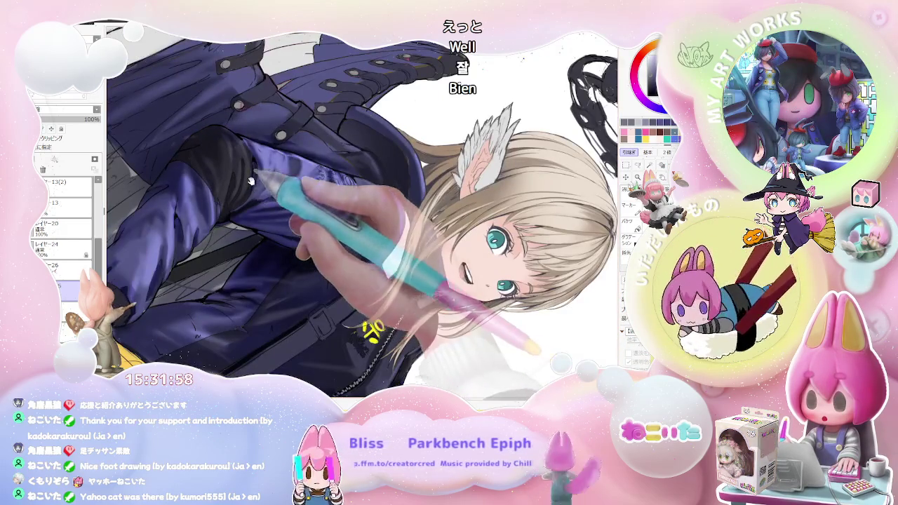
scroll(251, 181, up, 1)
scroll(231, 231, up, 2)
scroll(223, 227, up, 1)
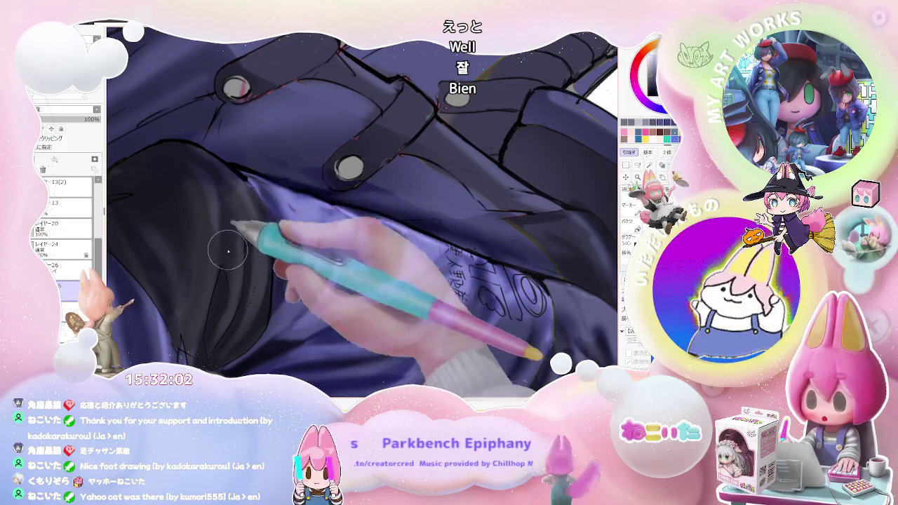
scroll(230, 214, down, 2)
scroll(231, 214, down, 1)
scroll(231, 214, down, 1)
scroll(239, 266, up, 1)
scroll(239, 266, up, 1)
scroll(239, 266, up, 1)
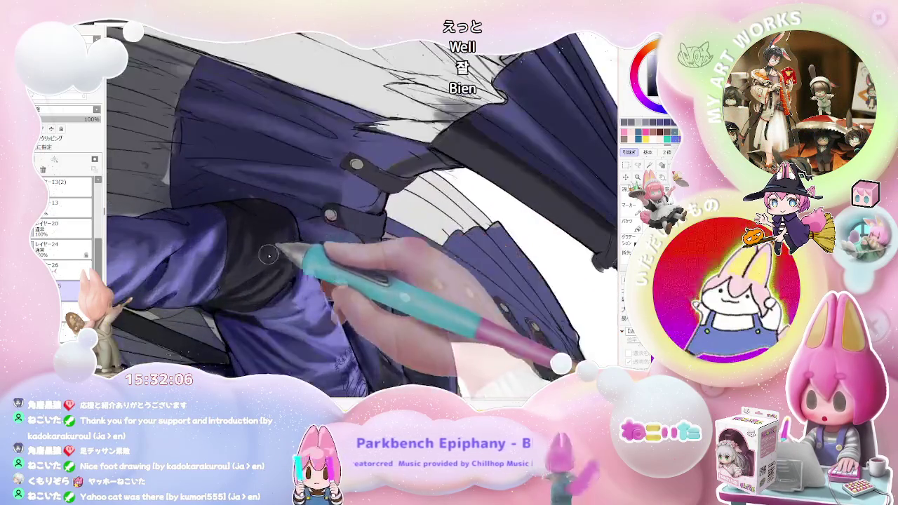
scroll(239, 266, up, 1)
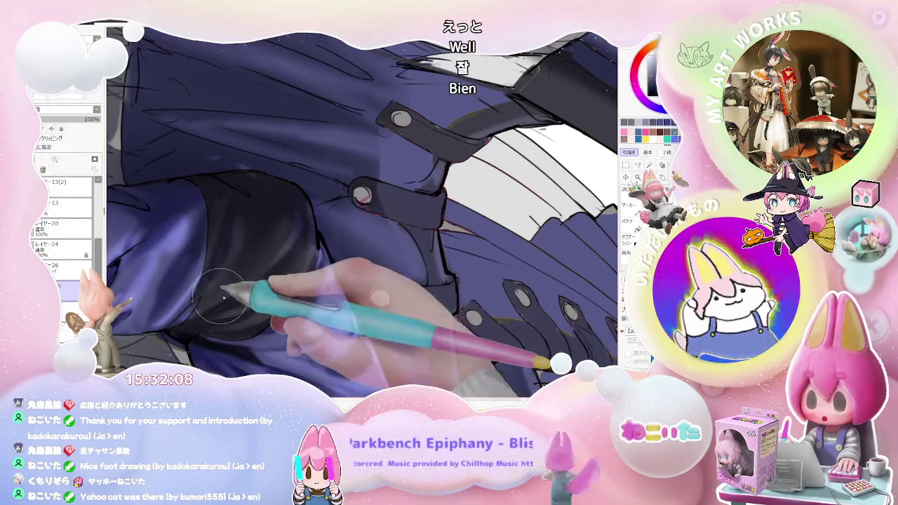
scroll(218, 294, down, 1)
scroll(283, 240, down, 1)
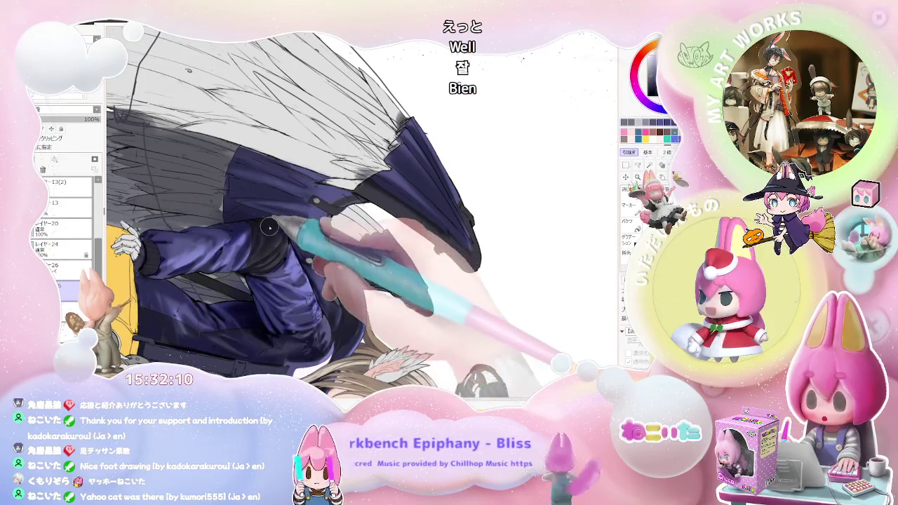
scroll(270, 228, up, 1)
scroll(260, 221, up, 1)
scroll(248, 216, up, 1)
Enlarge the brush and, with the canvas rotated, smooth broader purple shading on the arm.
drag(211, 249, 242, 232)
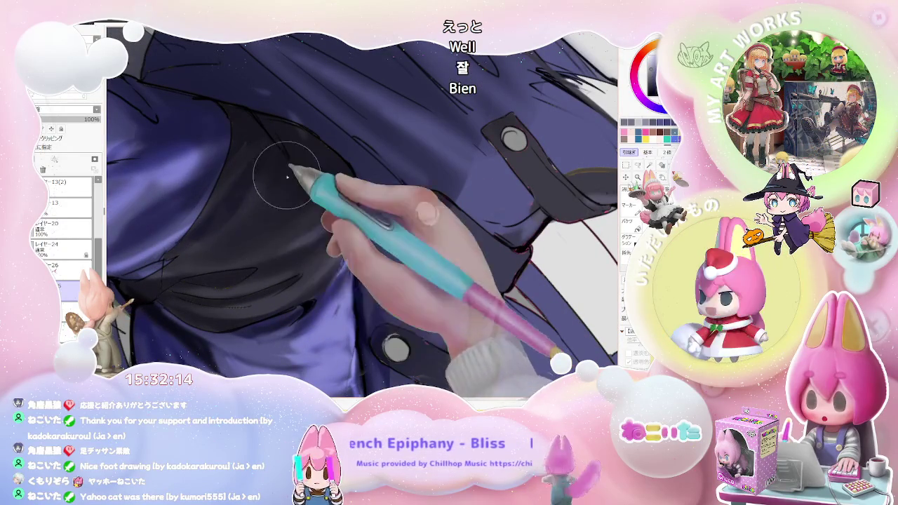
scroll(288, 210, down, 1)
scroll(301, 295, down, 1)
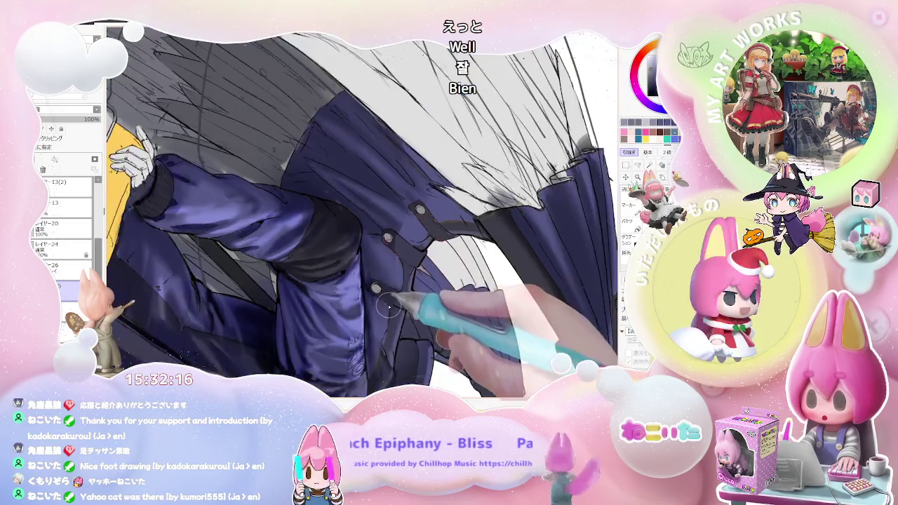
scroll(379, 313, down, 1)
key(End)
key(End)
key(End)
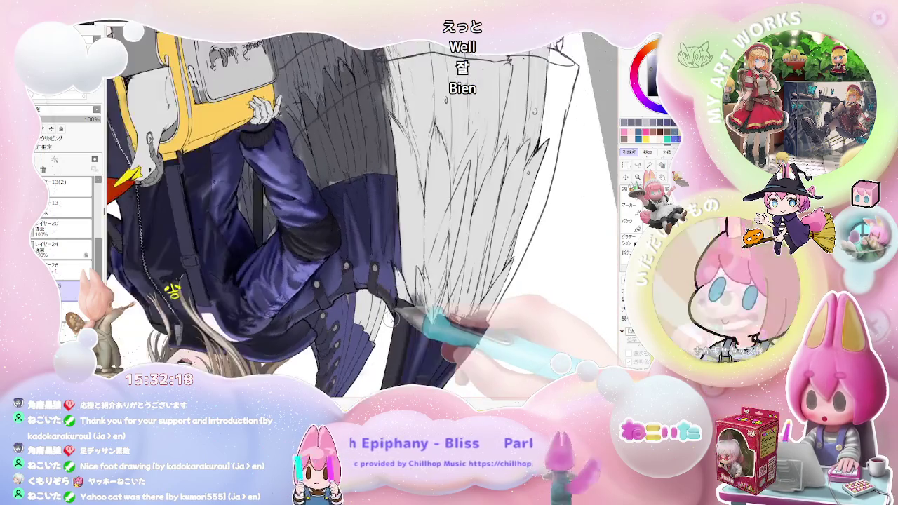
scroll(410, 316, up, 3)
scroll(281, 250, up, 2)
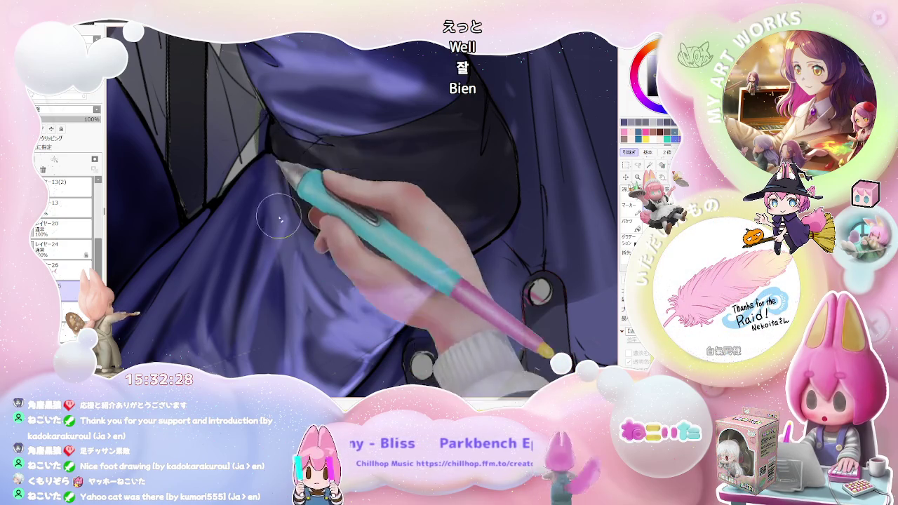
scroll(281, 210, down, 2)
scroll(311, 365, down, 2)
scroll(337, 337, down, 2)
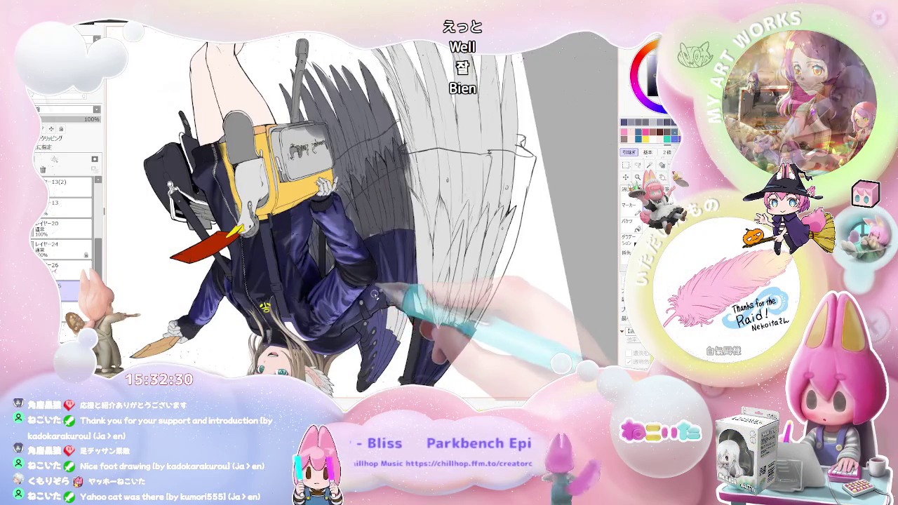
scroll(372, 284, up, 2)
scroll(337, 273, up, 2)
scroll(297, 255, up, 2)
scroll(297, 255, up, 2)
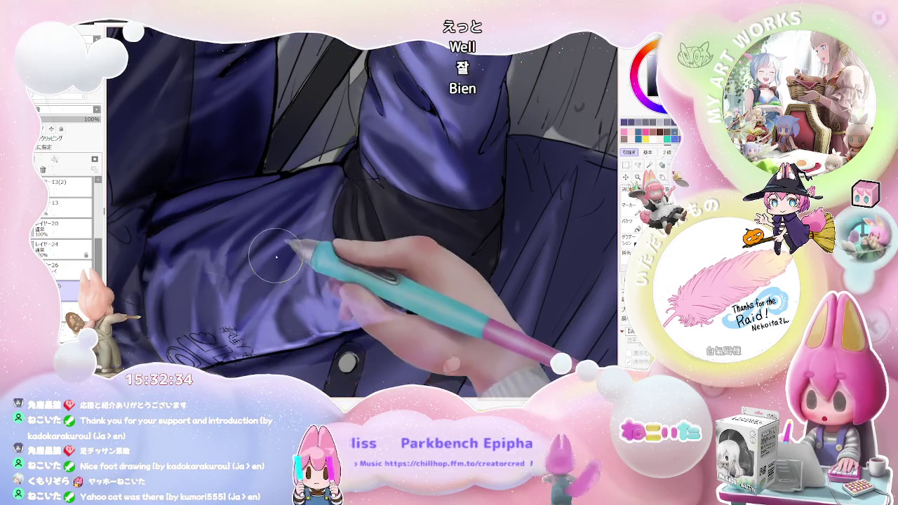
Widen the brush and spread a brighter lavender sheen over the lower jacket fold near the lettering.
drag(242, 283, 258, 275)
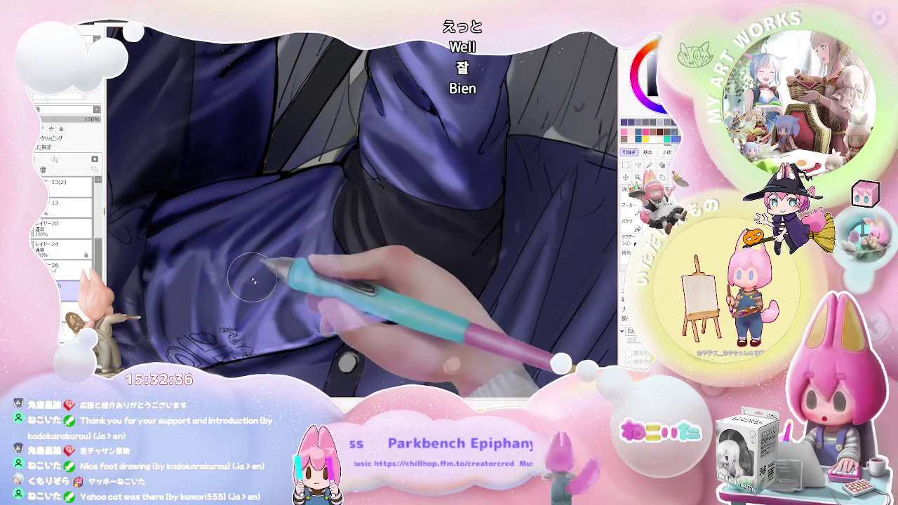
scroll(306, 239, down, 1)
scroll(326, 259, down, 1)
scroll(351, 266, down, 2)
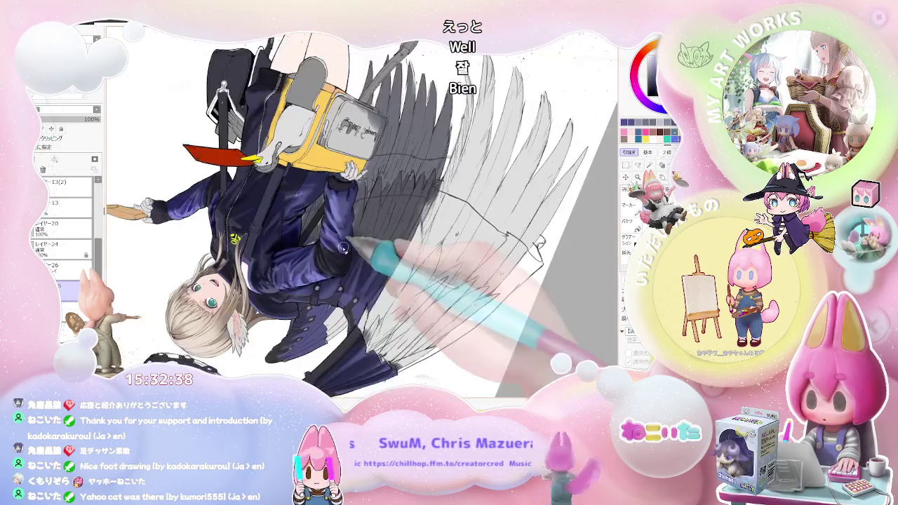
scroll(356, 263, up, 1)
scroll(295, 256, up, 1)
scroll(260, 253, up, 1)
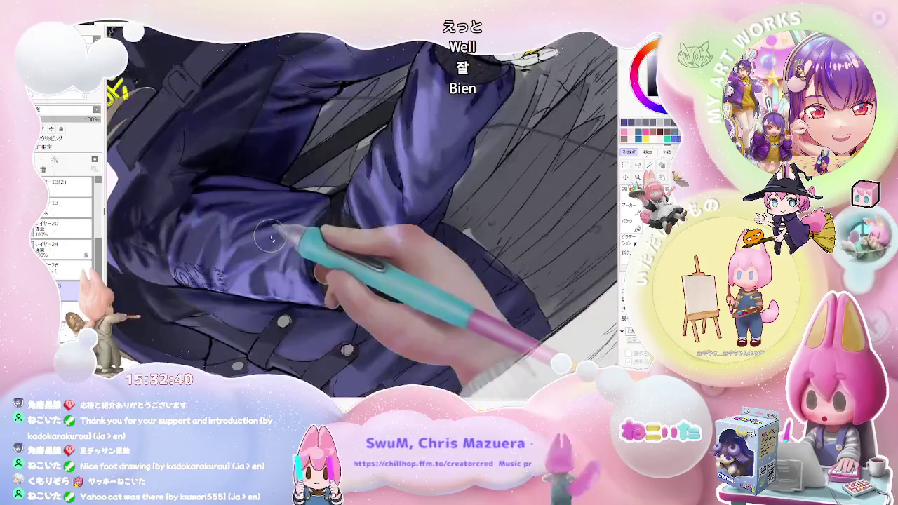
scroll(224, 249, up, 1)
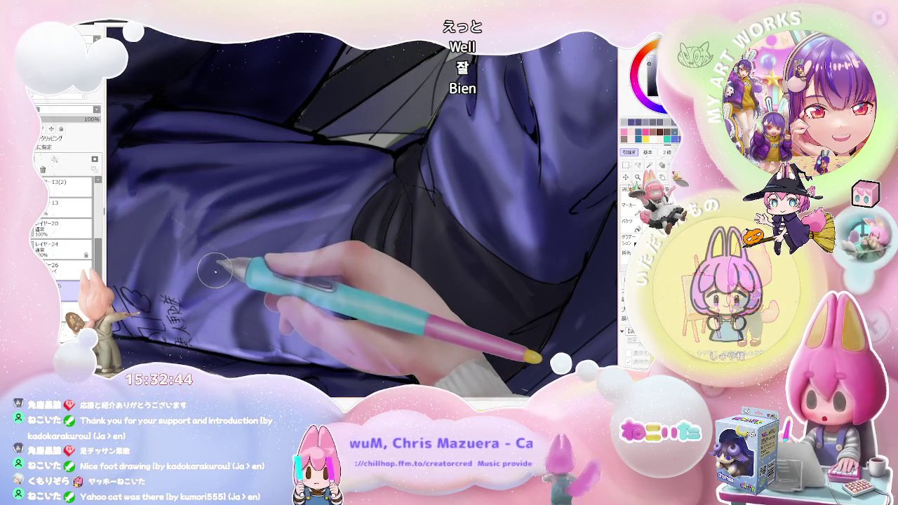
scroll(279, 231, down, 1)
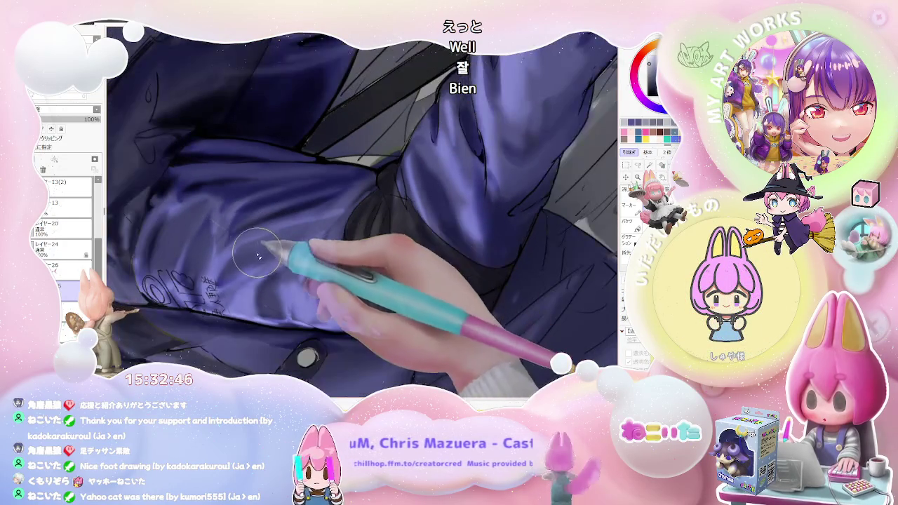
scroll(253, 232, down, 3)
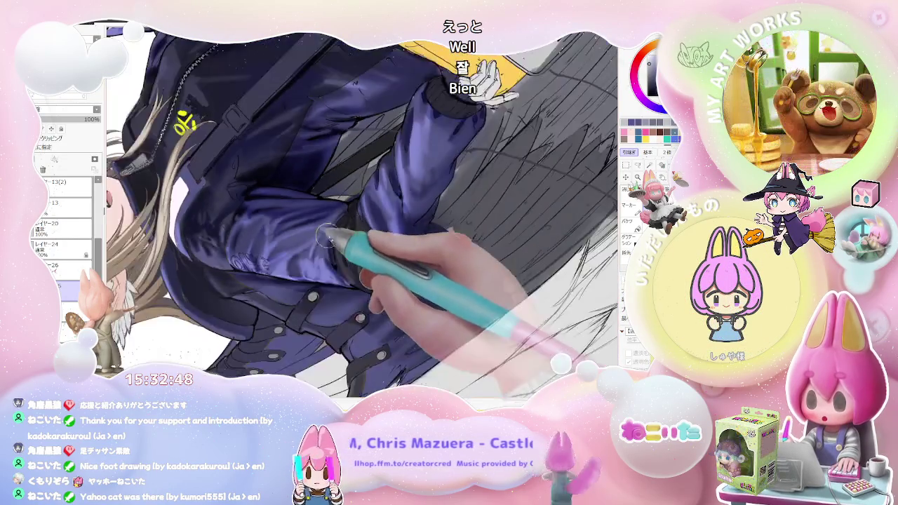
scroll(315, 249, down, 2)
scroll(309, 259, up, 2)
scroll(246, 295, up, 3)
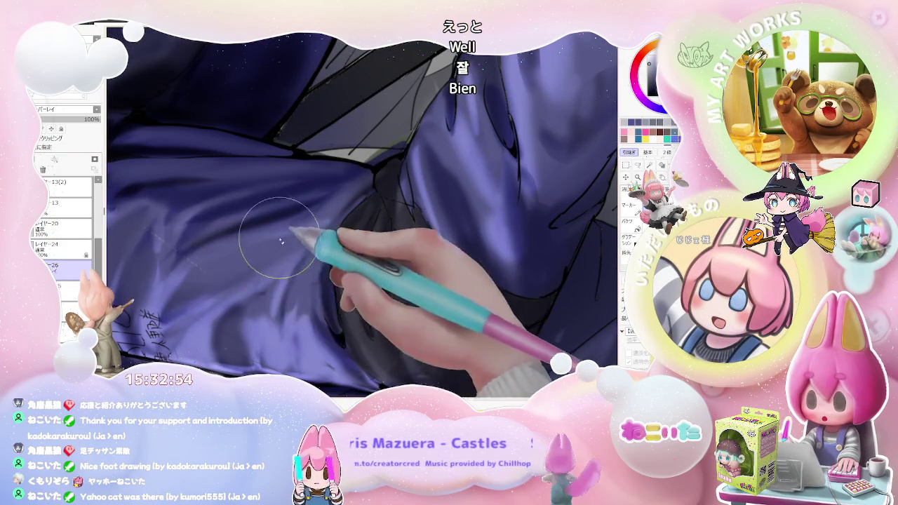
scroll(309, 231, down, 1)
scroll(309, 242, down, 1)
scroll(320, 266, down, 1)
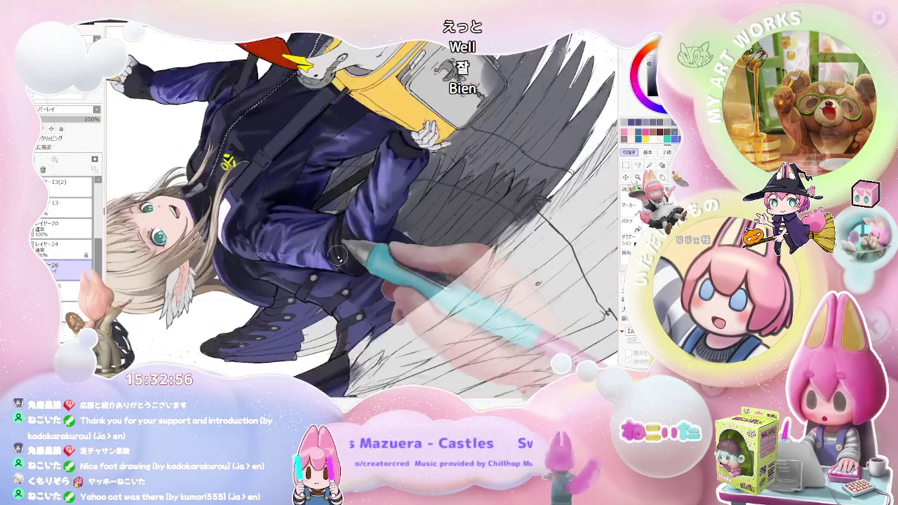
scroll(329, 287, down, 1)
key(End)
key(End)
key(End)
key(End)
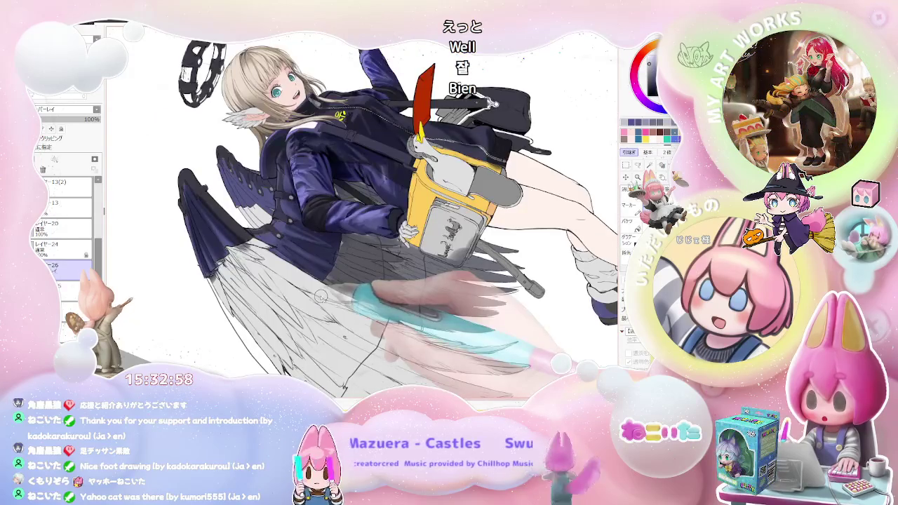
key(End)
key(End)
key(End)
key(End)
key(End)
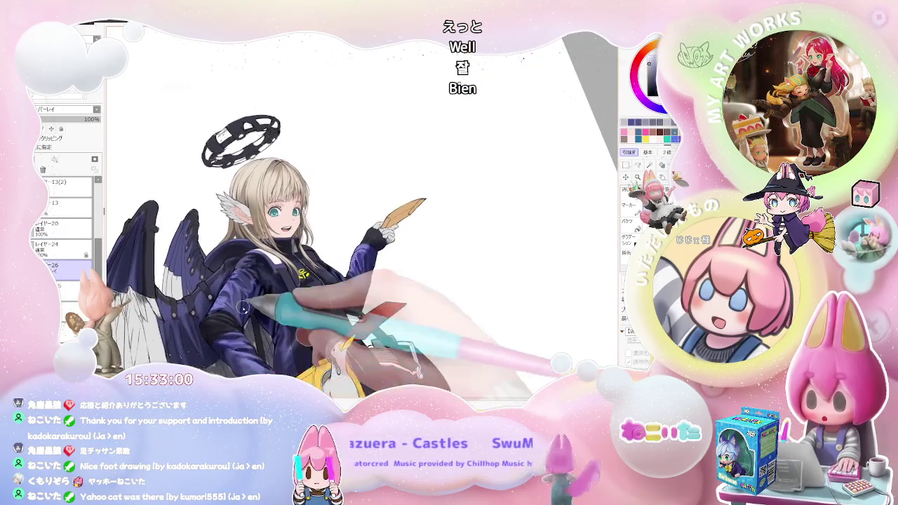
scroll(244, 308, up, 2)
scroll(236, 287, up, 2)
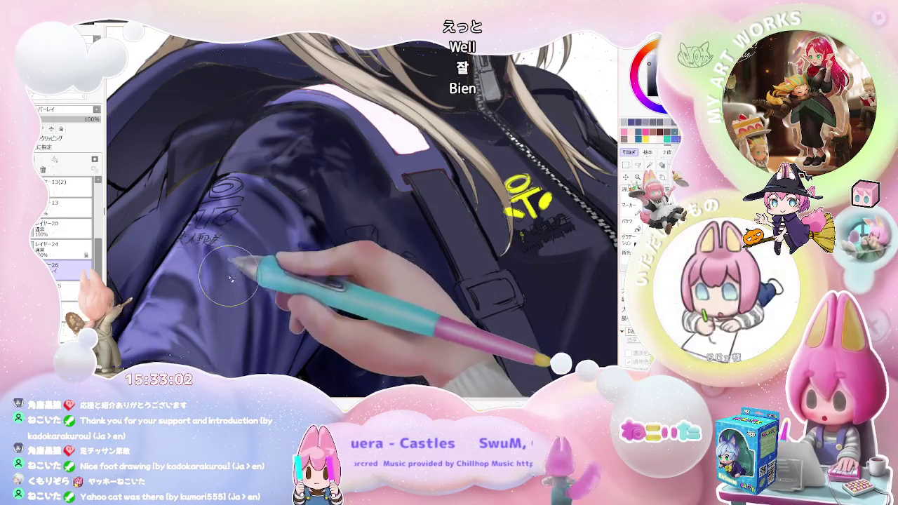
scroll(232, 275, down, 2)
scroll(330, 325, down, 2)
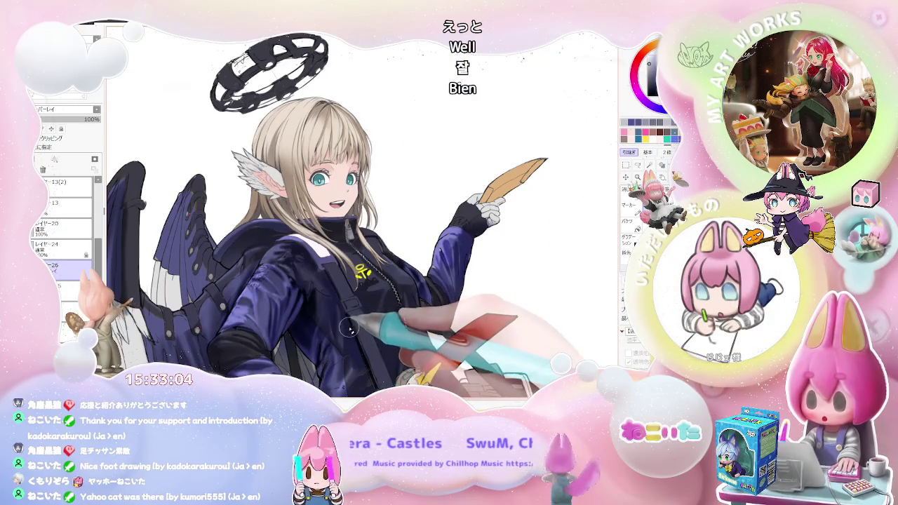
scroll(356, 327, down, 1)
key(Delete)
key(Delete)
key(End)
key(Delete)
key(Delete)
key(Delete)
key(Delete)
key(Delete)
scroll(362, 268, up, 1)
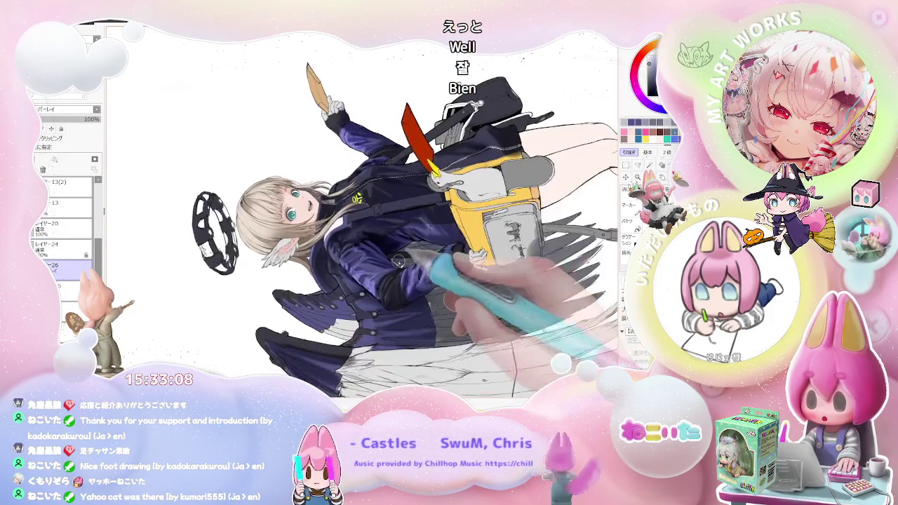
scroll(361, 268, up, 2)
scroll(361, 268, up, 2)
scroll(337, 265, up, 1)
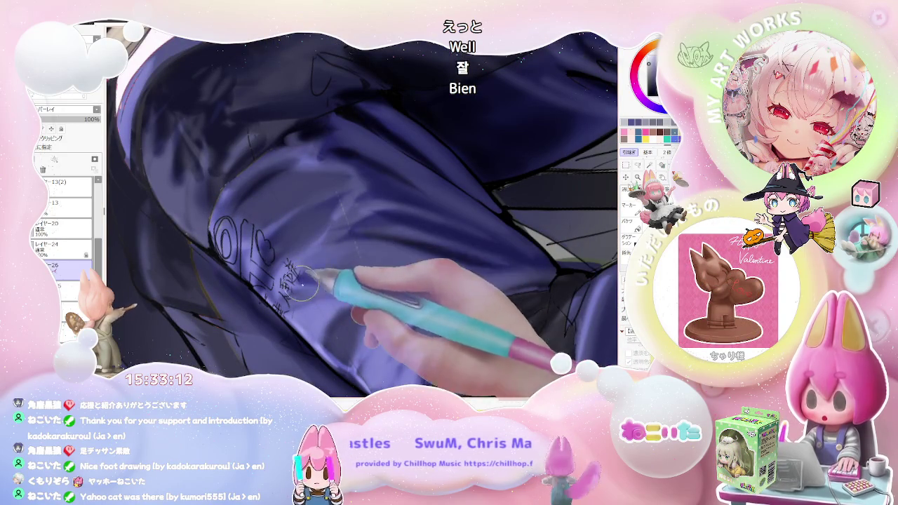
scroll(412, 260, down, 2)
scroll(414, 267, down, 1)
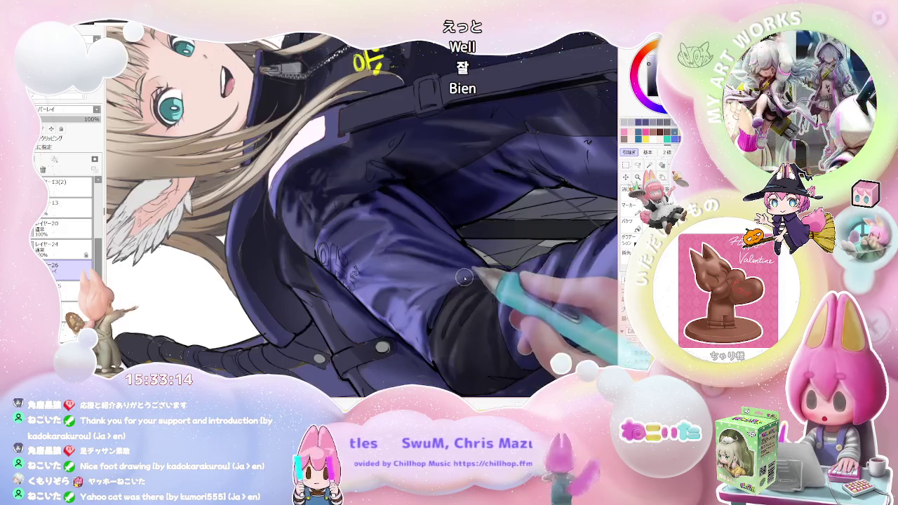
key(Delete)
scroll(426, 288, up, 1)
key(Delete)
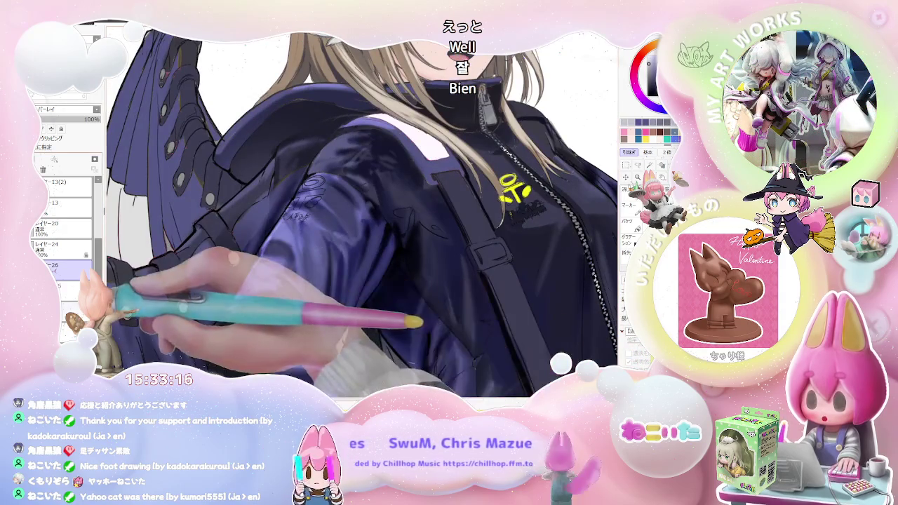
scroll(338, 199, up, 2)
scroll(337, 199, up, 2)
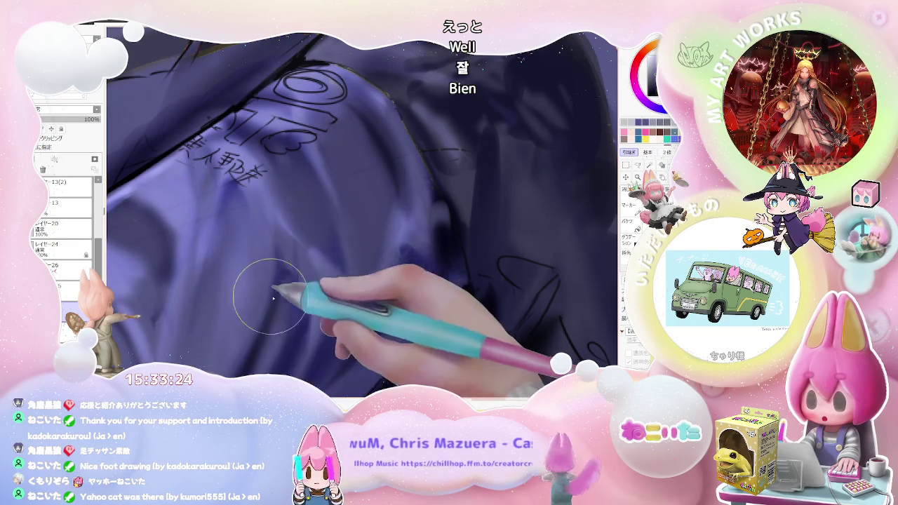
Angle the canvas and paint soft purple looping strokes over the sleeve lettering.
scroll(257, 291, down, 2)
scroll(253, 330, down, 2)
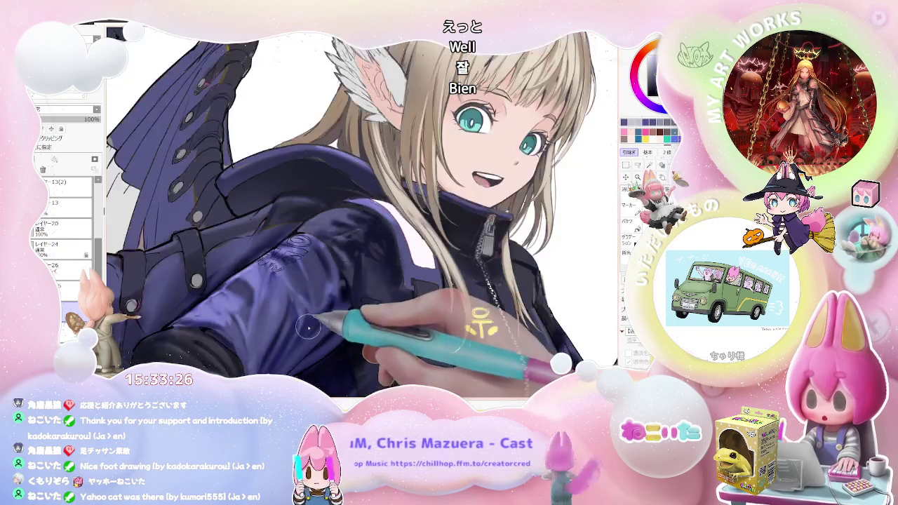
scroll(323, 301, down, 2)
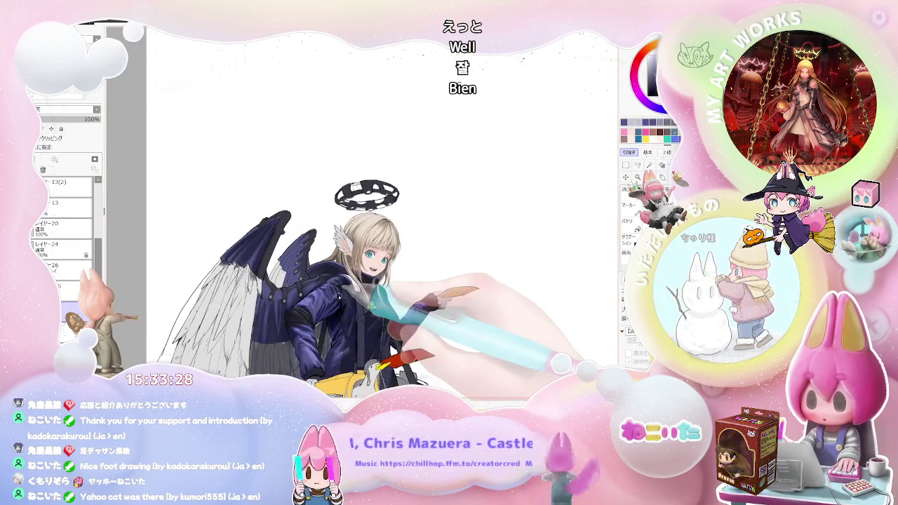
drag(339, 297, 342, 296)
scroll(294, 294, up, 2)
scroll(294, 294, up, 2)
scroll(267, 266, up, 1)
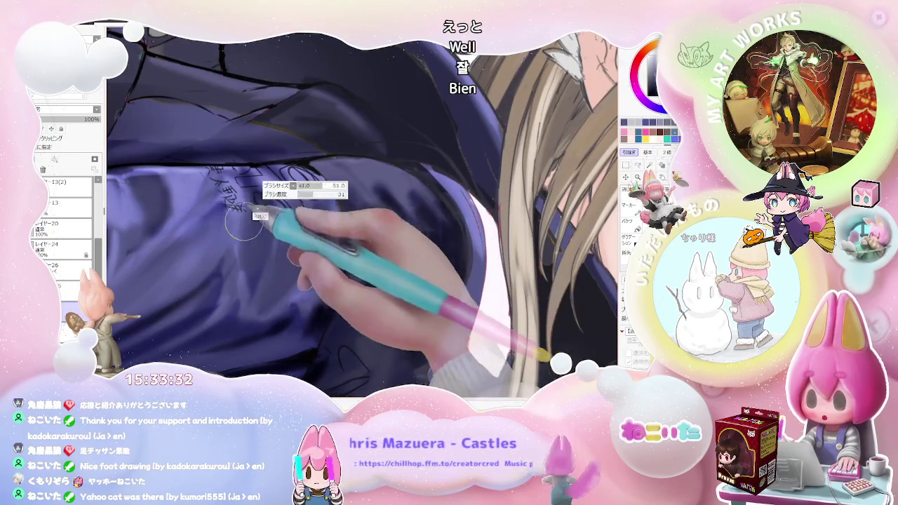
mouse_move(281, 175)
mouse_down()
mouse_move(309, 207)
mouse_move(319, 204)
mouse_up()
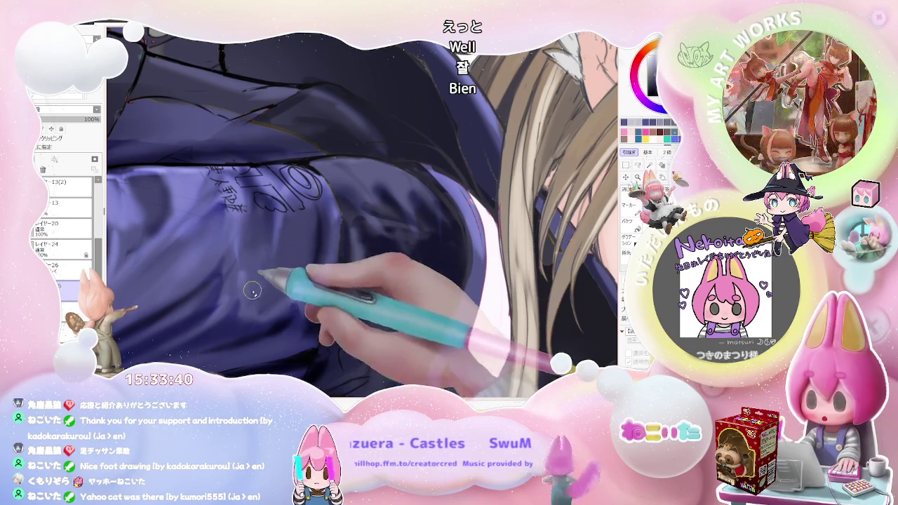
Check the figure at several zoom levels and make the brush smaller.
key(ctrl+minus)
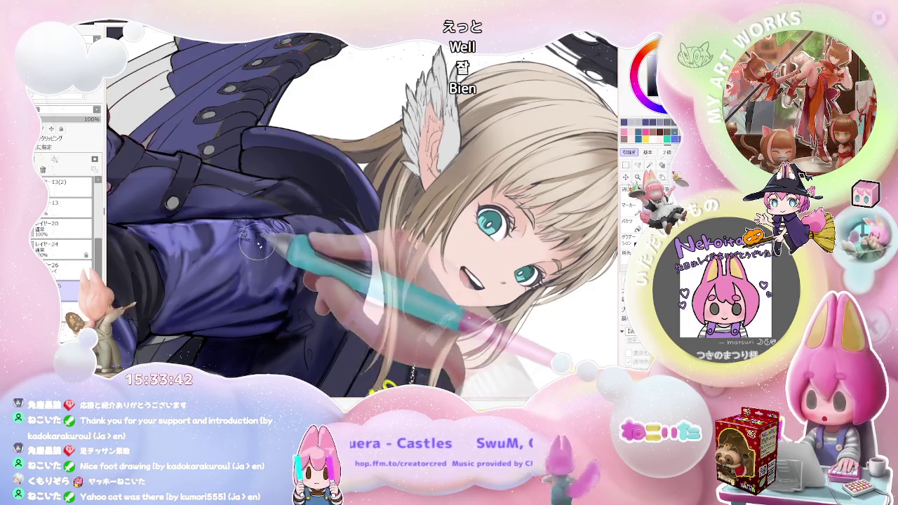
key(ctrl+minus)
key(ctrl+minus)
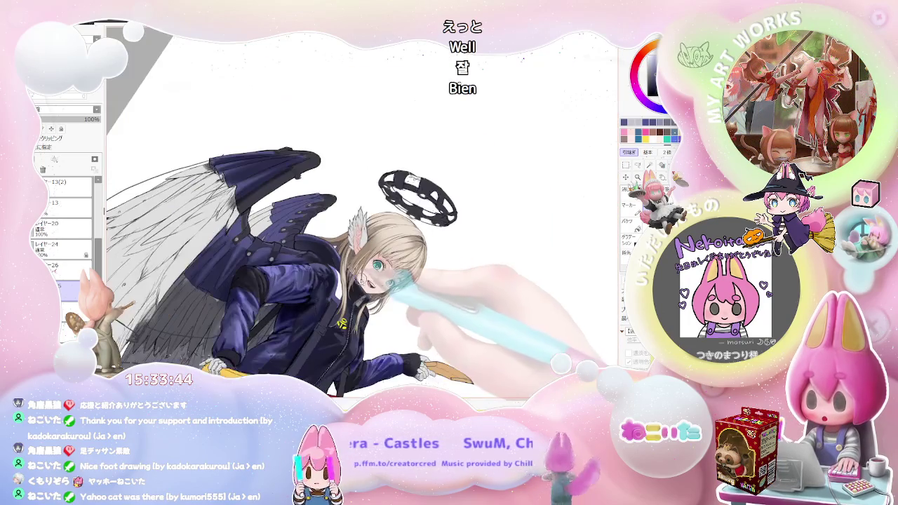
key(ctrl+plus)
key(ctrl+plus)
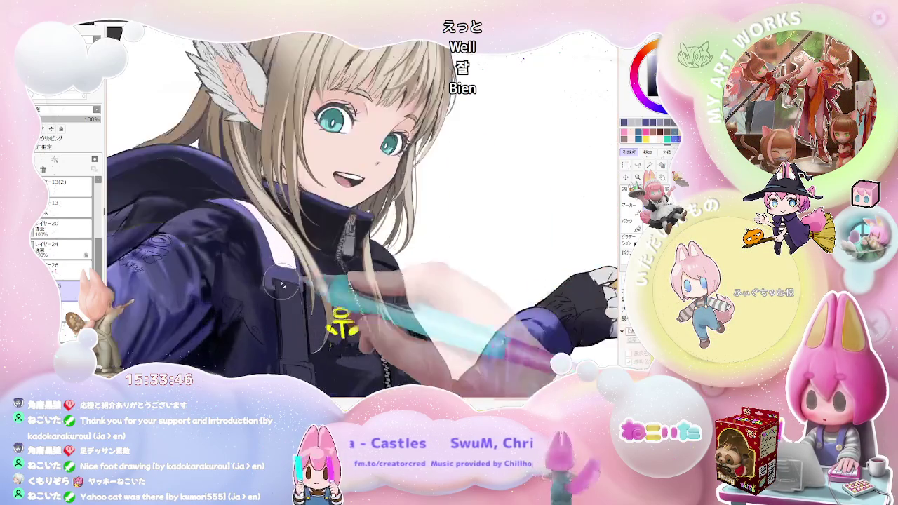
key(ctrl+plus)
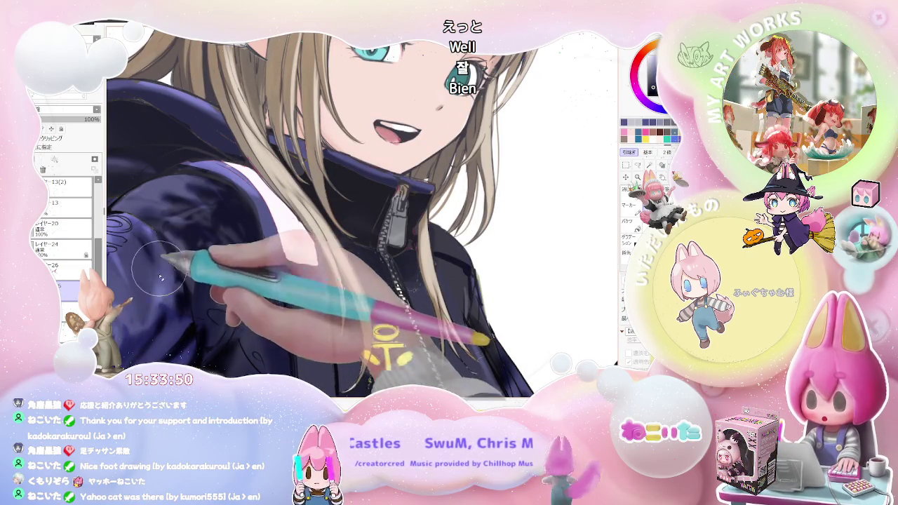
key(ctrl+minus)
key(ctrl+minus)
key(ctrl+minus)
key(ctrl+plus)
key(ctrl+plus)
key(ctrl+plus)
key(ctrl+plus)
key(bracketleft)
key(bracketleft)
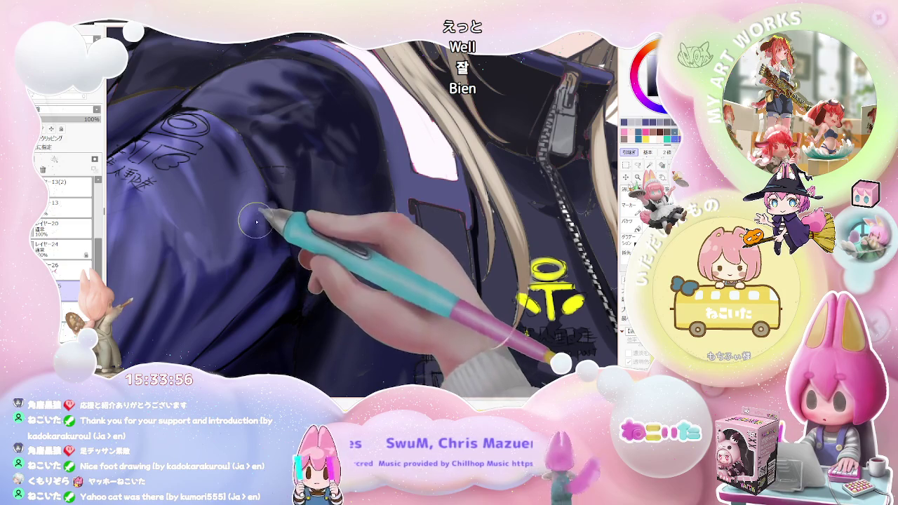
Briefly work on the layer below, then return to overlay layer レイヤー26.
key(ctrl+minus)
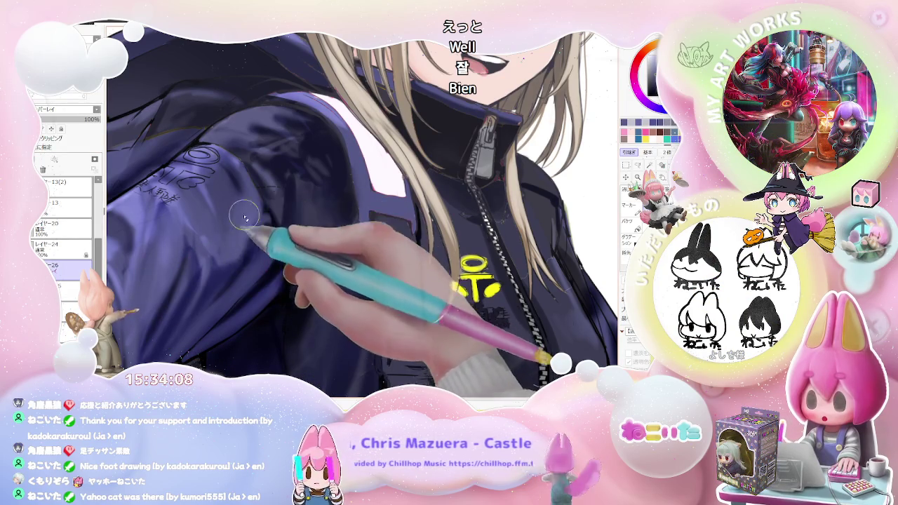
key(ctrl+minus)
key(ctrl+minus)
key(ctrl+minus)
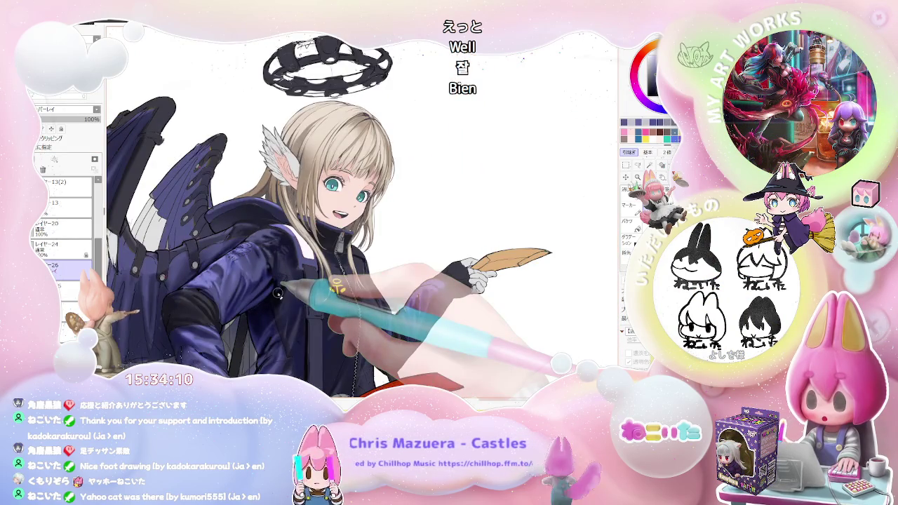
key(Delete)
key(Delete)
key(ctrl+plus)
key(ctrl+plus)
key(ctrl+plus)
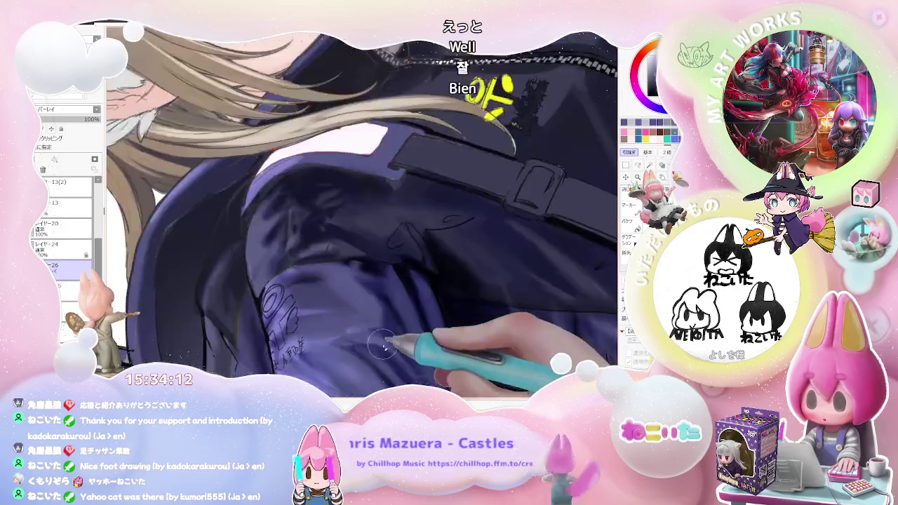
key(ctrl+plus)
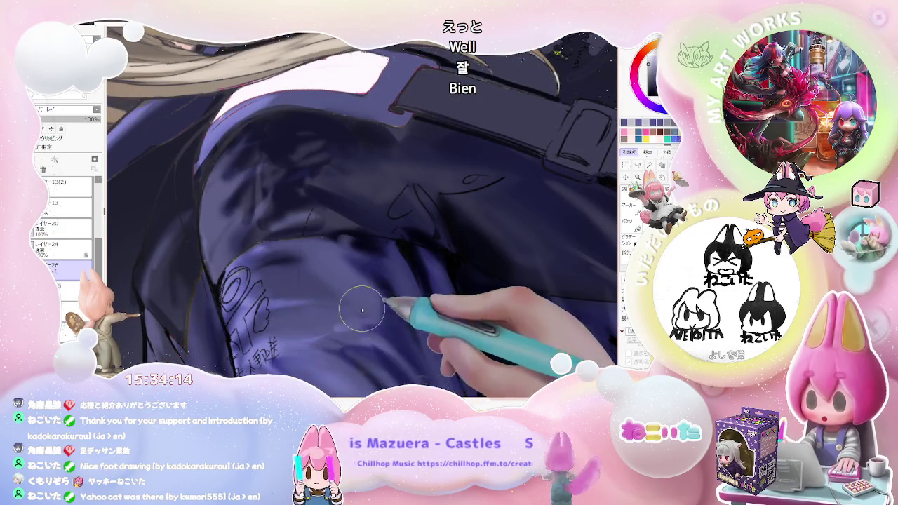
click(67, 287)
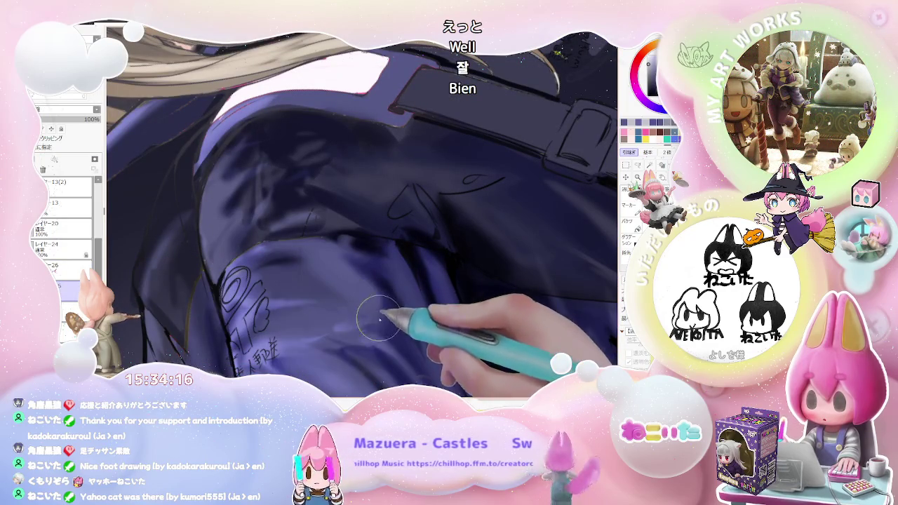
key(ctrl+minus)
key(ctrl+minus)
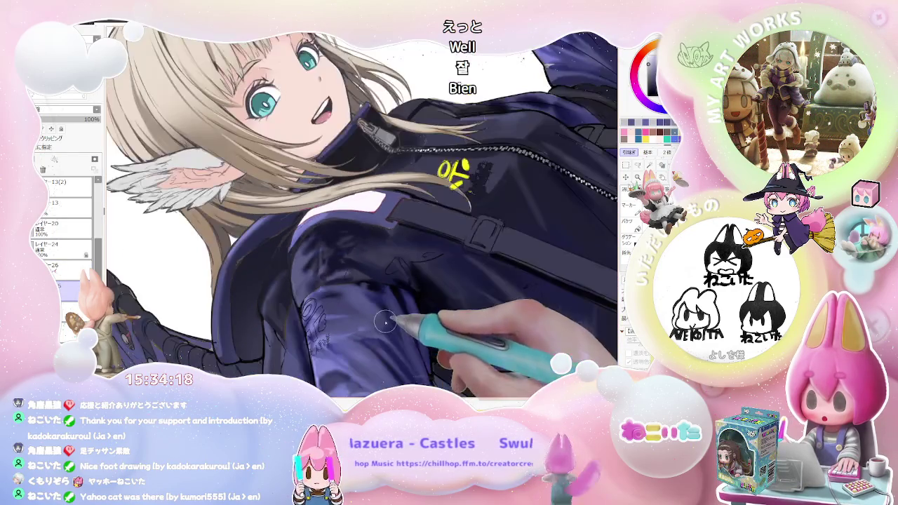
key(ctrl+minus)
key(ctrl+minus)
key(ctrl+minus)
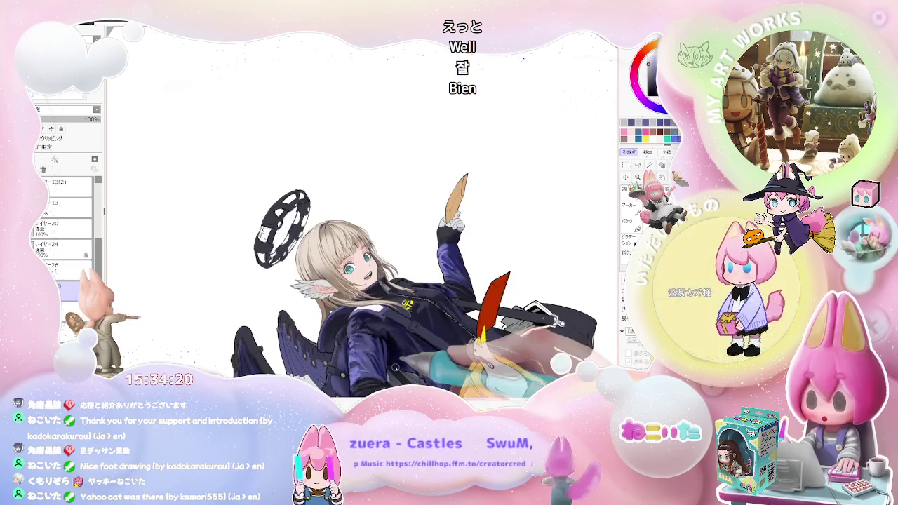
key(Home)
key(ctrl+plus)
key(ctrl+plus)
key(ctrl+plus)
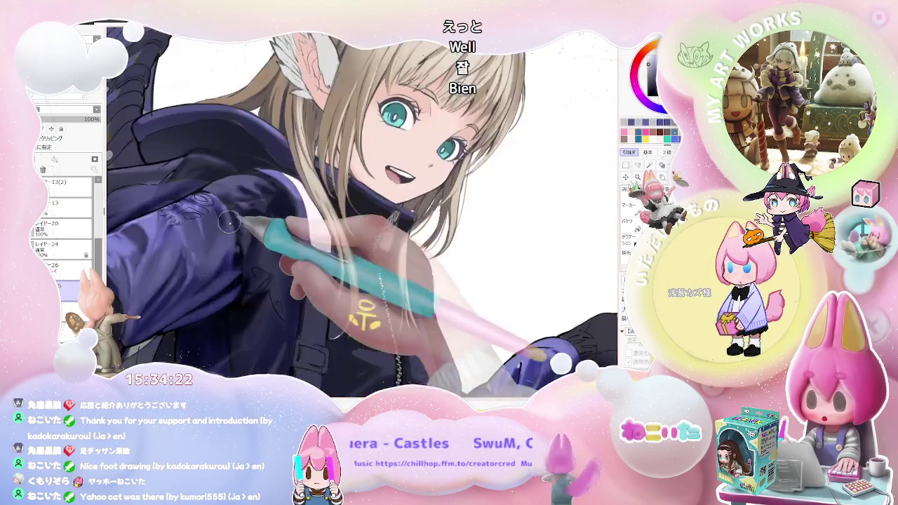
key(ctrl+plus)
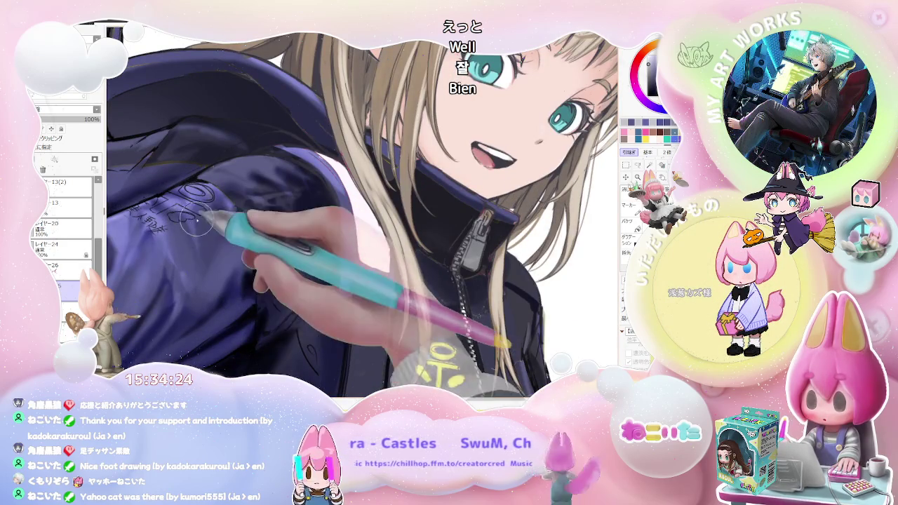
key(Up)
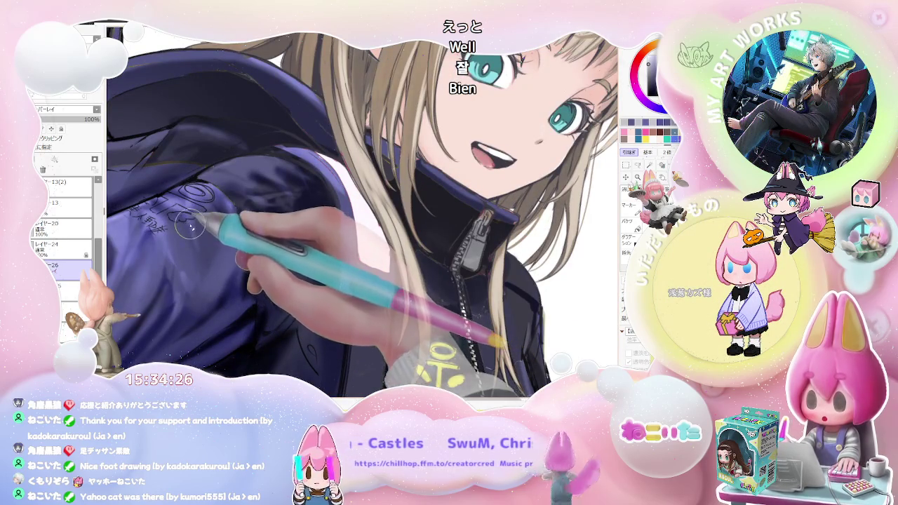
Tilt the girl sideways and zoom in on the sleeve and lower jacket.
key(ctrl+minus)
key(ctrl+minus)
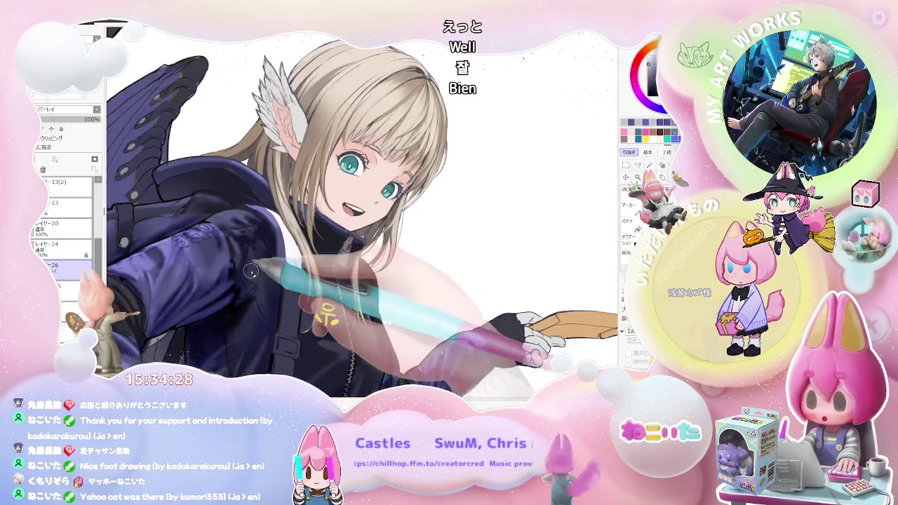
key(ctrl+minus)
drag(383, 326, 333, 300)
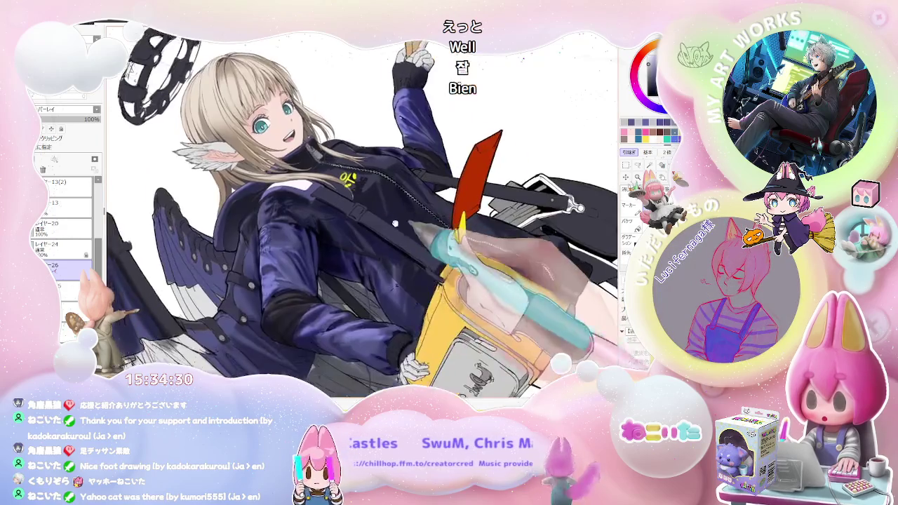
key(ctrl+plus)
key(ctrl+plus)
key(ctrl+plus)
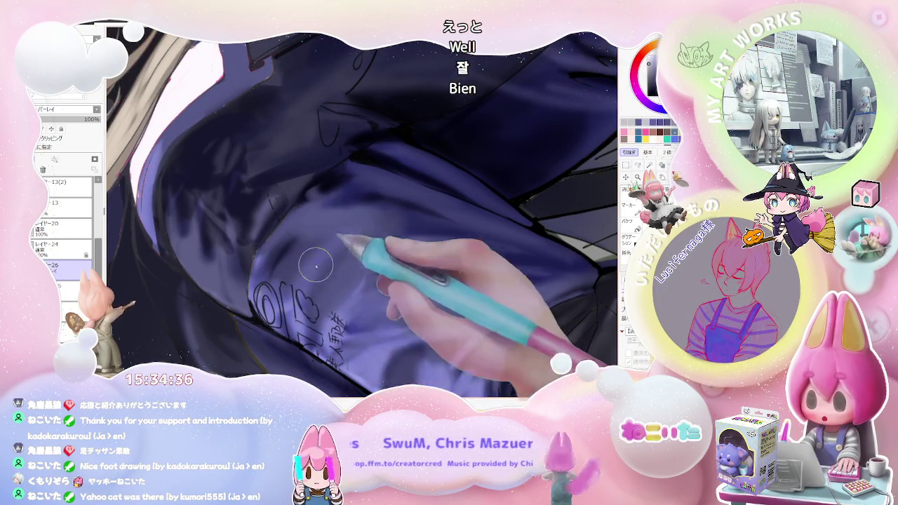
key(ctrl+minus)
key(ctrl+minus)
key(ctrl+minus)
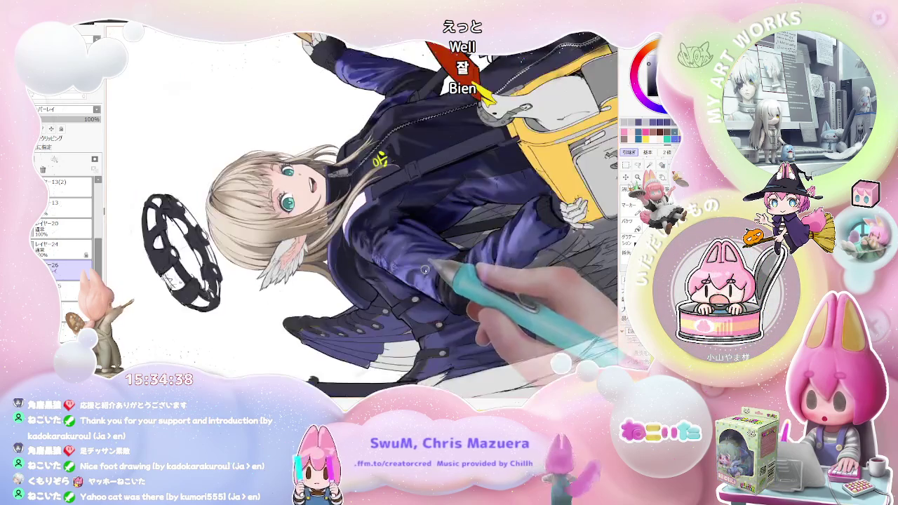
key(ctrl+plus)
key(ctrl+plus)
key(ctrl+plus)
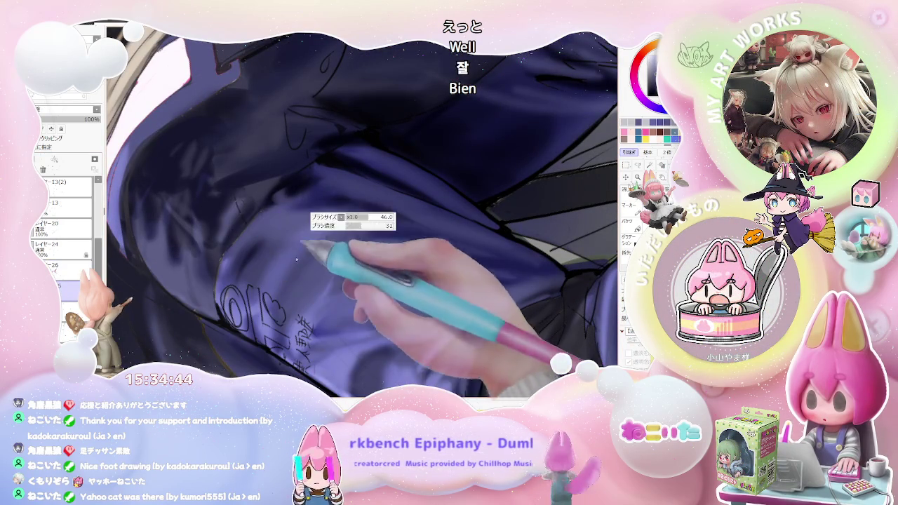
scroll(307, 254, down, 2)
Straighten the canvas view, then tilt it for easier drawing on the sleeve.
scroll(351, 239, down, 2)
scroll(414, 223, down, 2)
key(End)
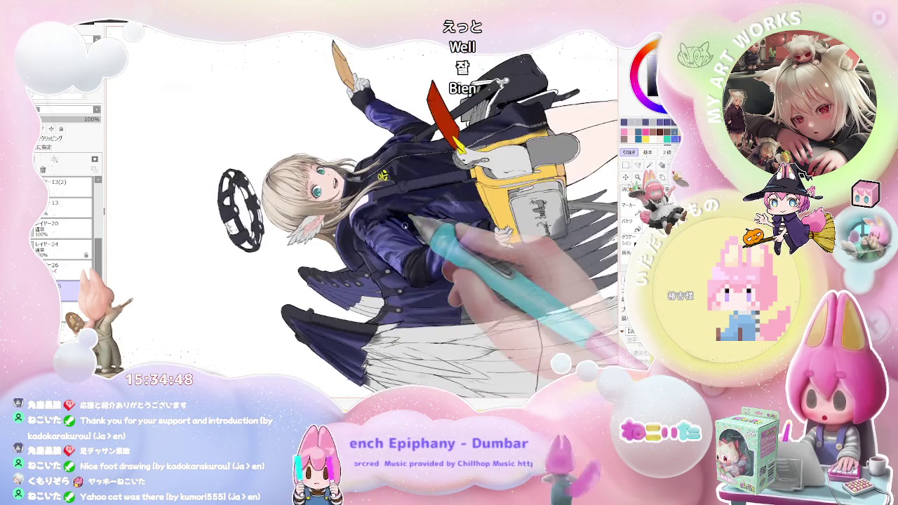
key(End)
scroll(372, 218, up, 2)
scroll(344, 206, up, 2)
scroll(344, 206, up, 2)
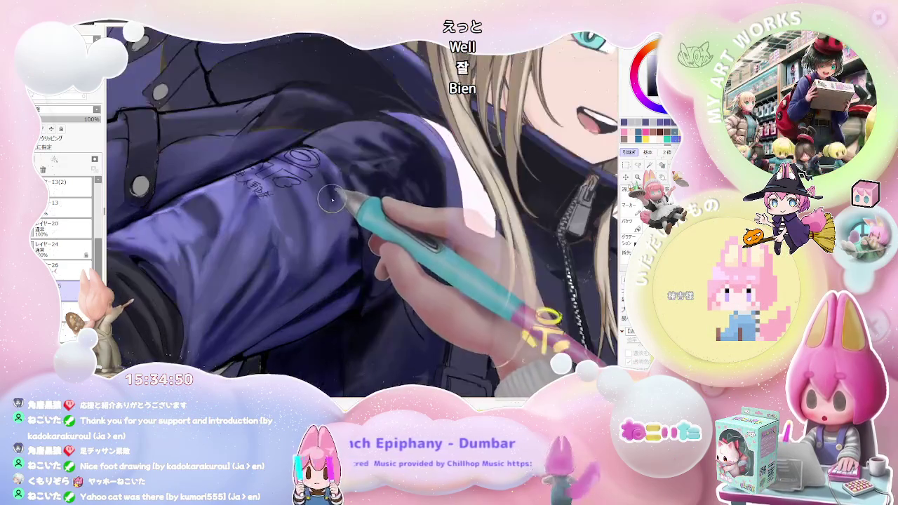
scroll(327, 213, down, 1)
scroll(316, 214, up, 1)
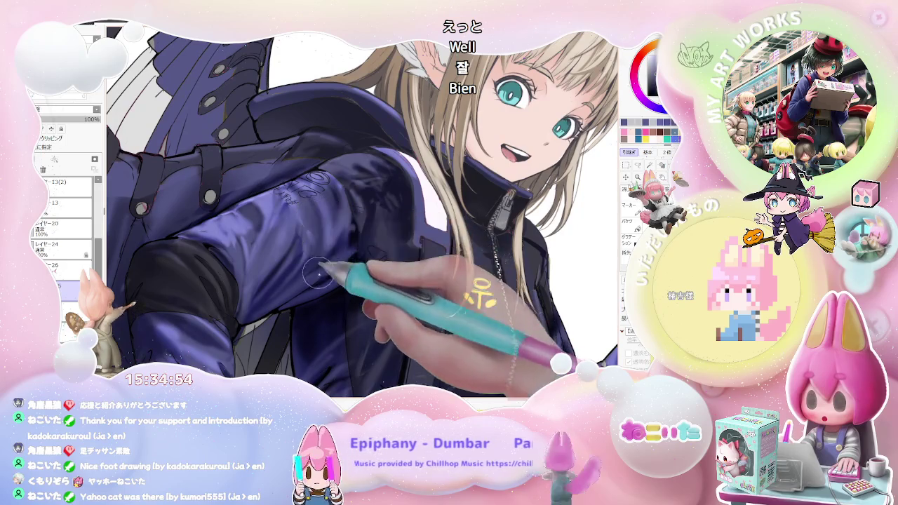
scroll(330, 246, down, 2)
scroll(350, 260, down, 2)
scroll(376, 273, down, 1)
scroll(372, 267, up, 1)
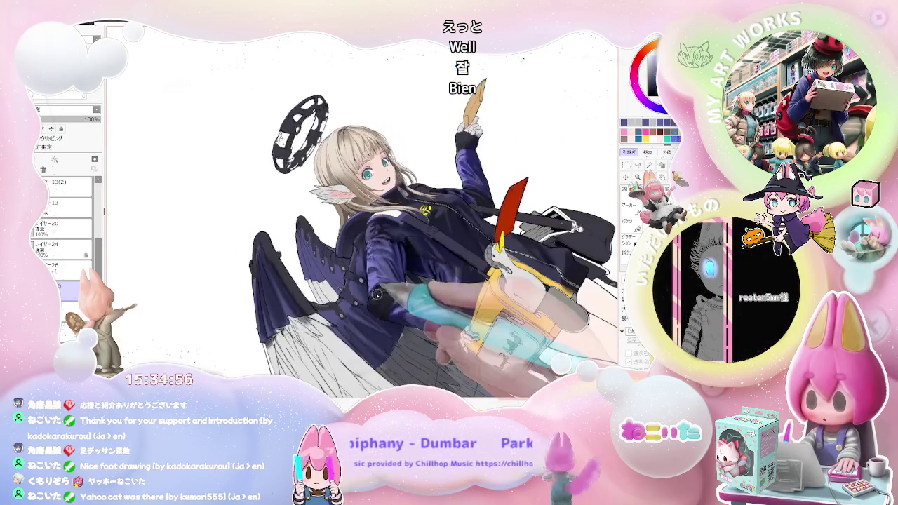
scroll(365, 252, up, 1)
scroll(358, 235, up, 1)
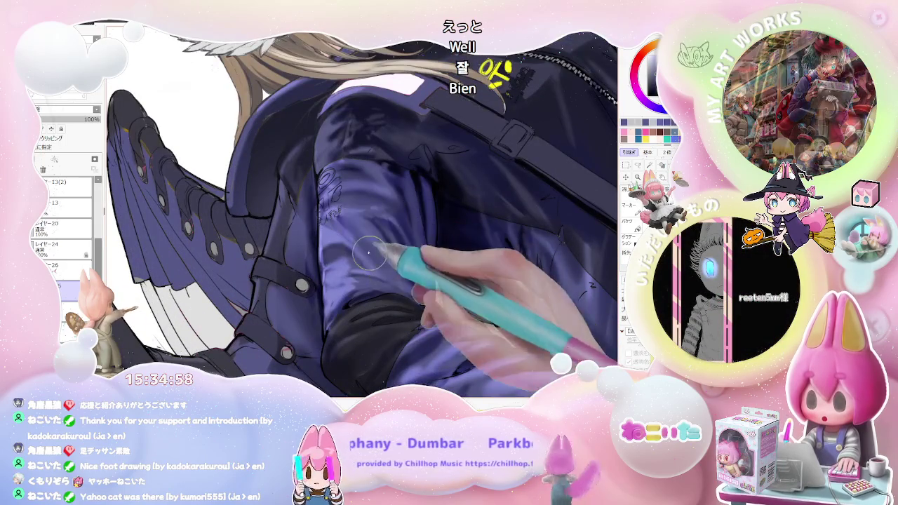
scroll(379, 253, down, 1)
scroll(407, 295, down, 1)
scroll(429, 324, down, 1)
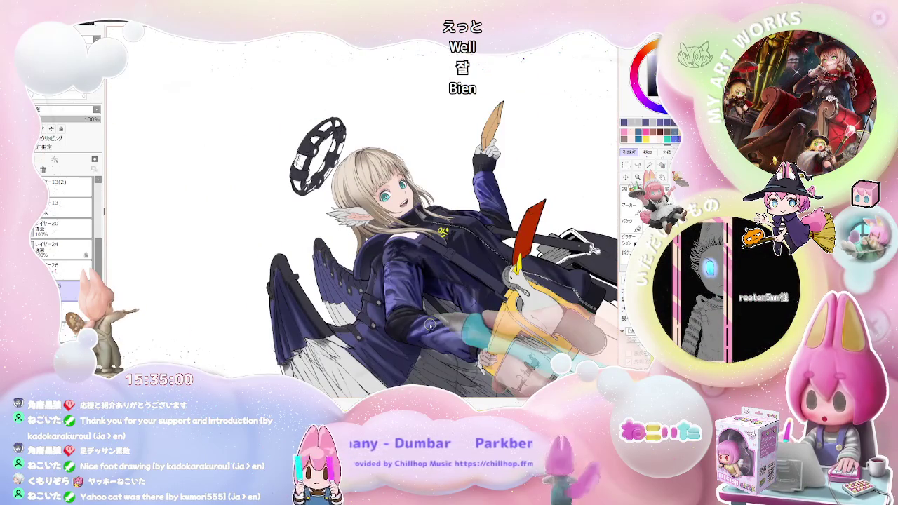
drag(430, 325, 312, 274)
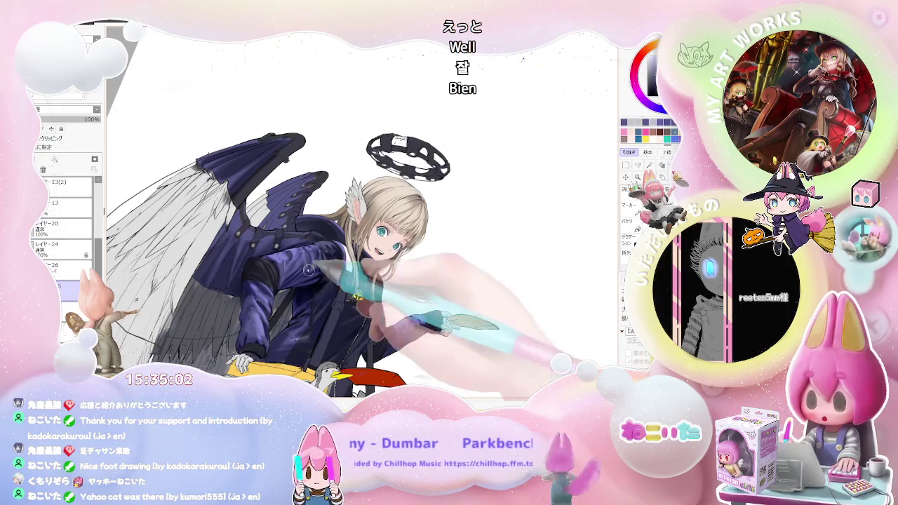
Trace over the faint sleeve lettering, resizing the brush to about 63.
scroll(313, 275, up, 2)
scroll(305, 256, up, 1)
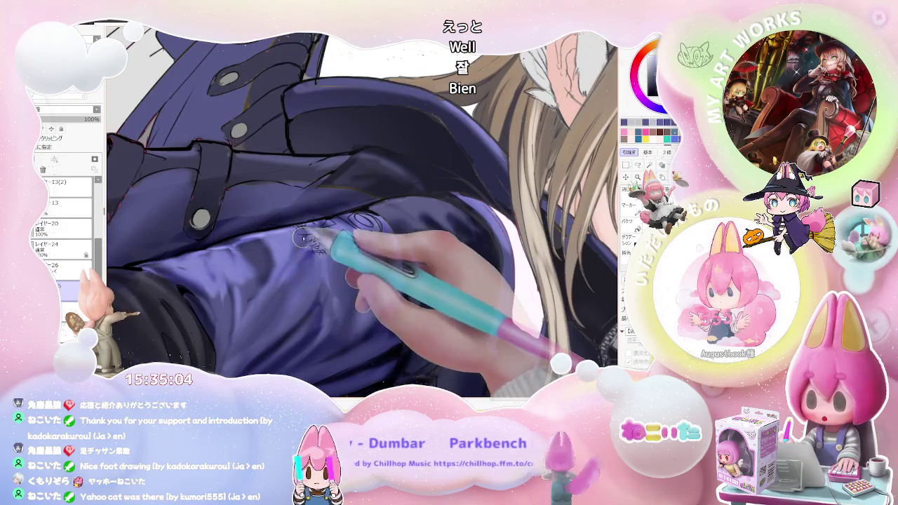
drag(301, 240, 344, 245)
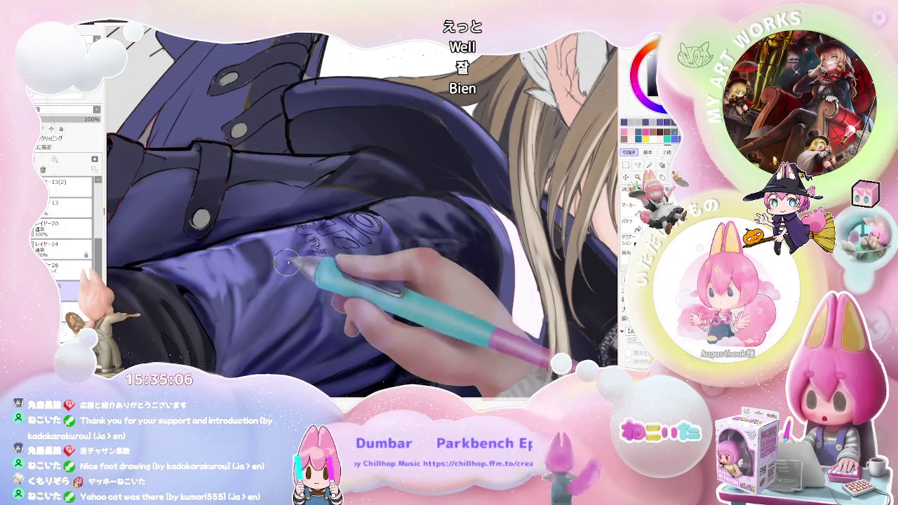
drag(283, 272, 281, 265)
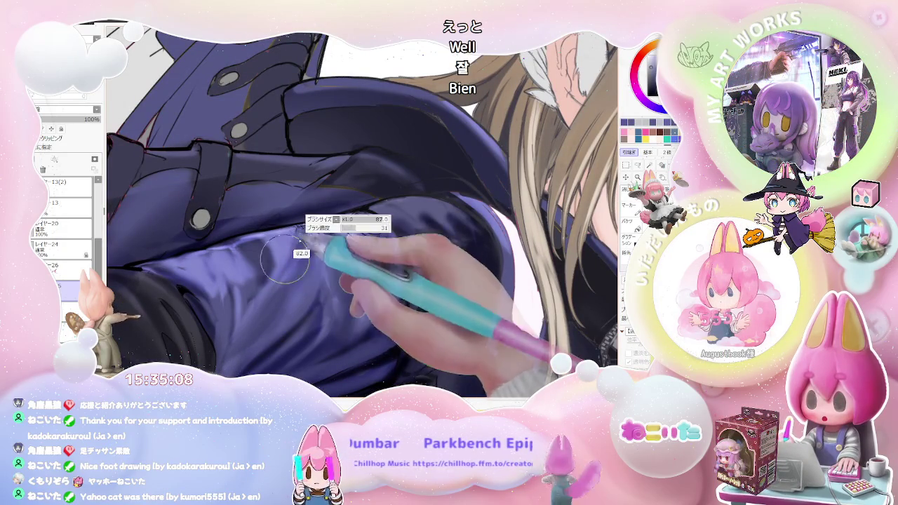
drag(309, 228, 329, 245)
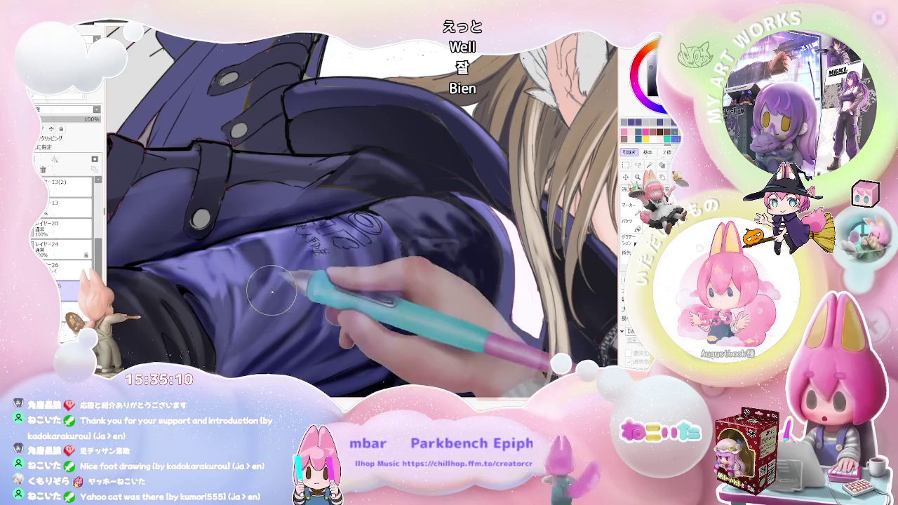
Turn the character upright, then rotate the canvas view about 40 degrees.
scroll(278, 309, down, 2)
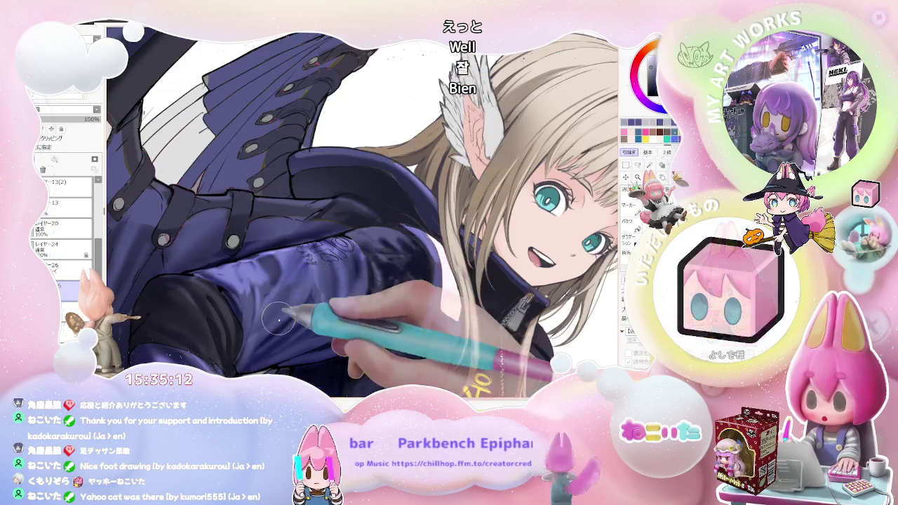
scroll(279, 319, down, 2)
scroll(270, 319, down, 1)
key(Delete)
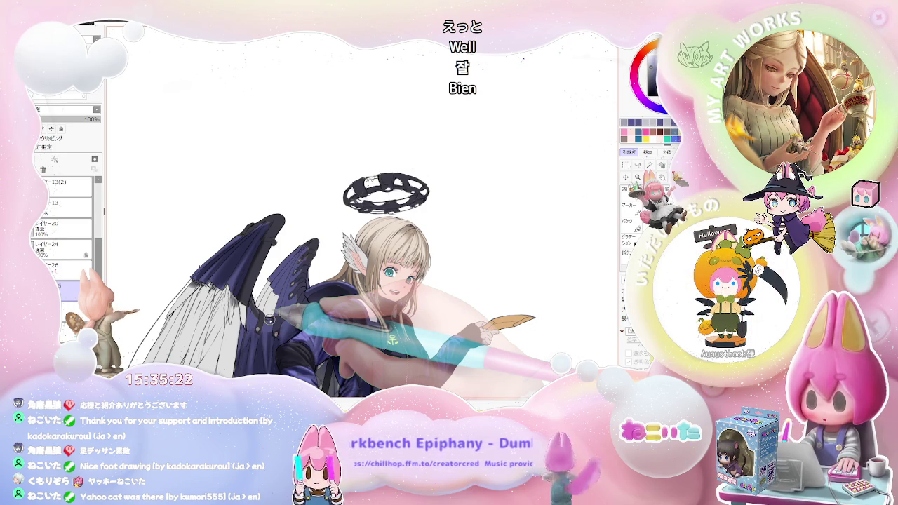
scroll(338, 312, up, 2)
scroll(333, 315, up, 2)
scroll(329, 317, up, 2)
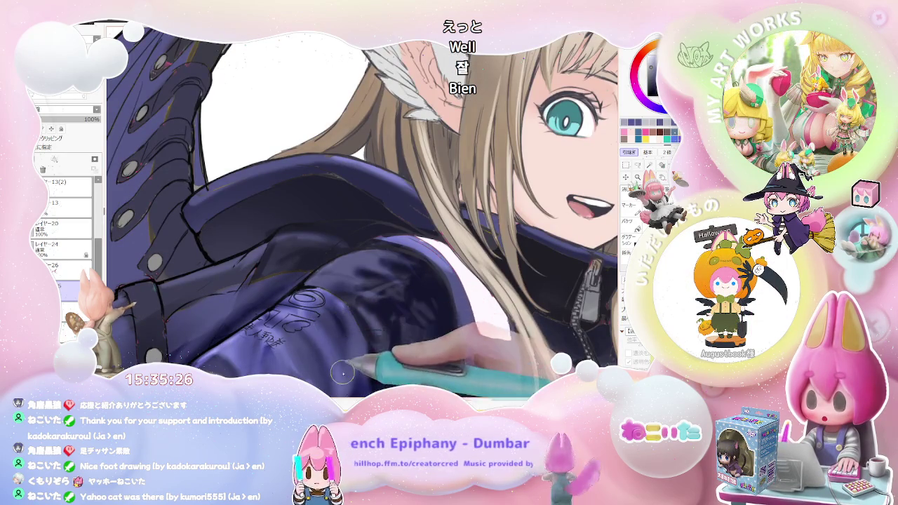
scroll(336, 379, down, 5)
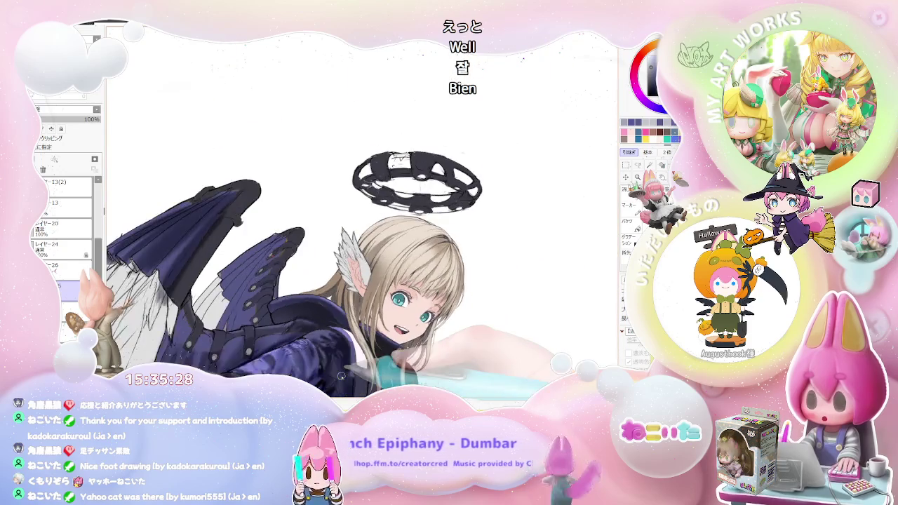
drag(294, 337, 249, 302)
scroll(250, 302, up, 3)
Shrink the brush for the purple highlights on the jacket sleeve.
scroll(239, 287, up, 3)
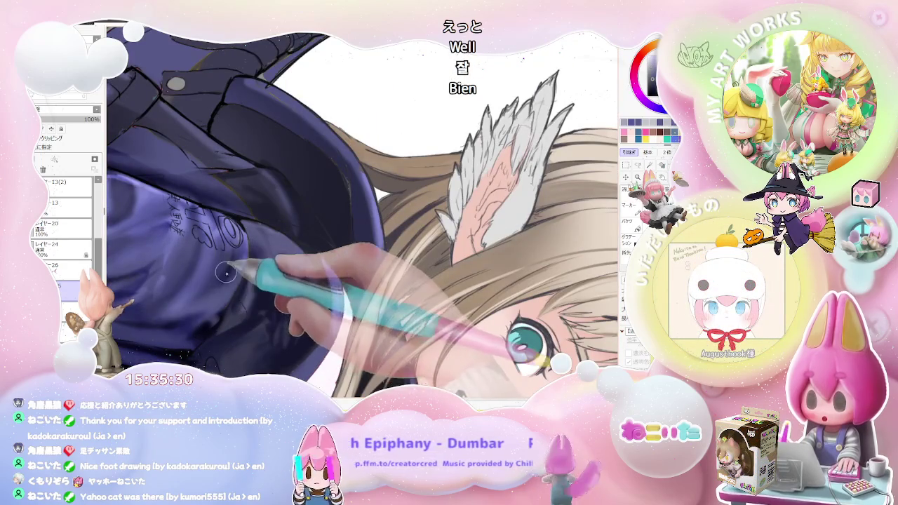
scroll(222, 268, down, 2)
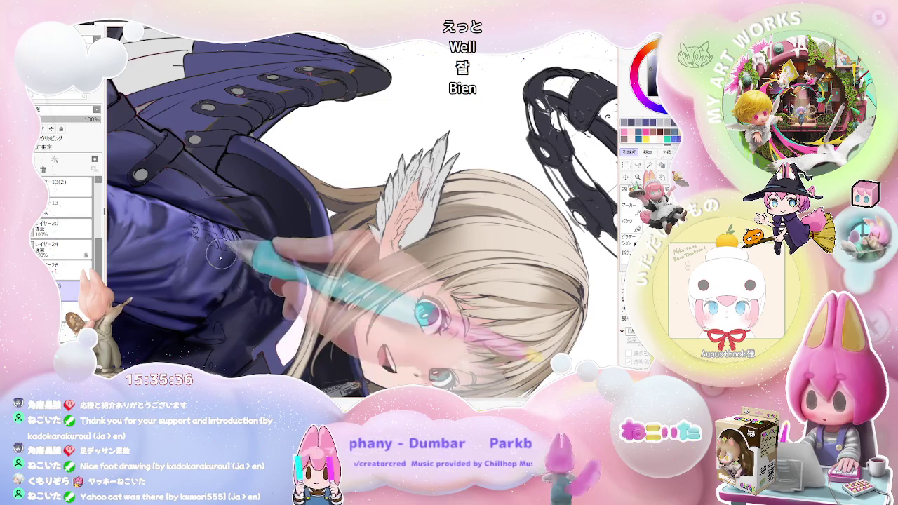
scroll(225, 250, down, 1)
scroll(234, 232, down, 1)
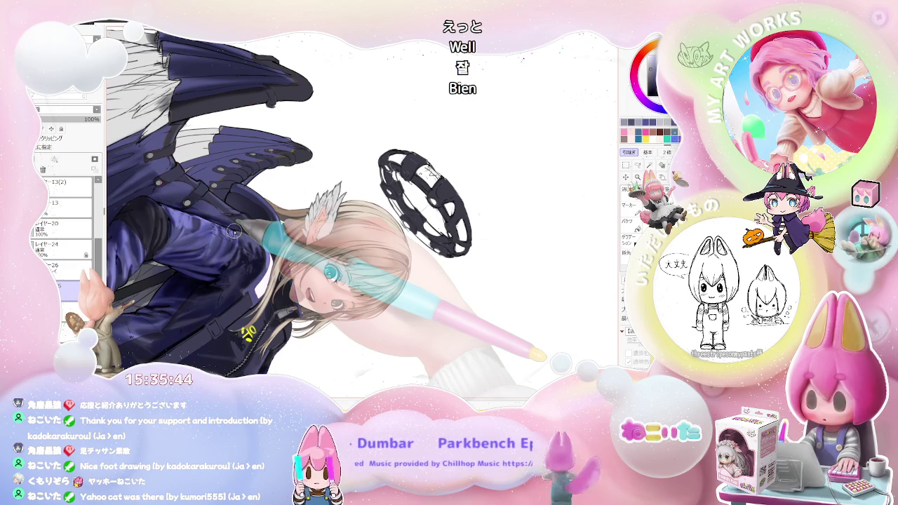
scroll(233, 232, up, 1)
scroll(228, 242, up, 1)
scroll(222, 254, up, 1)
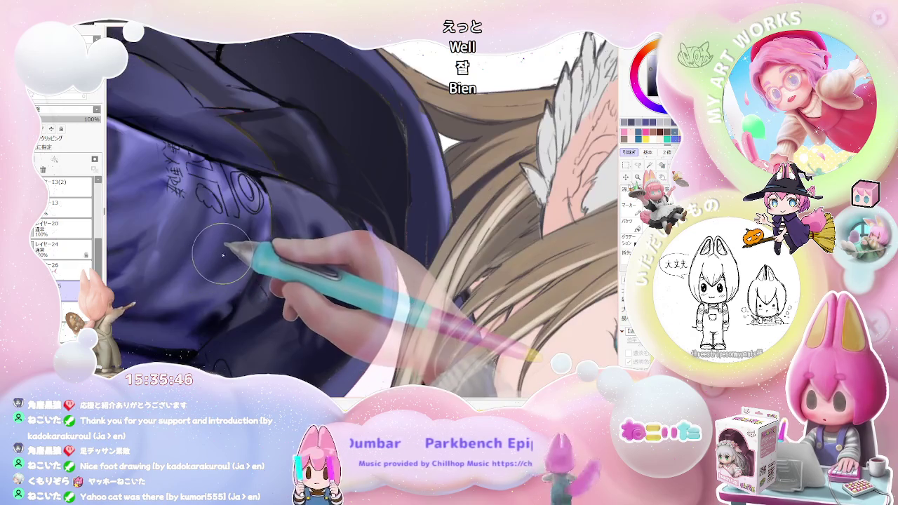
key([)
scroll(224, 242, down, 1)
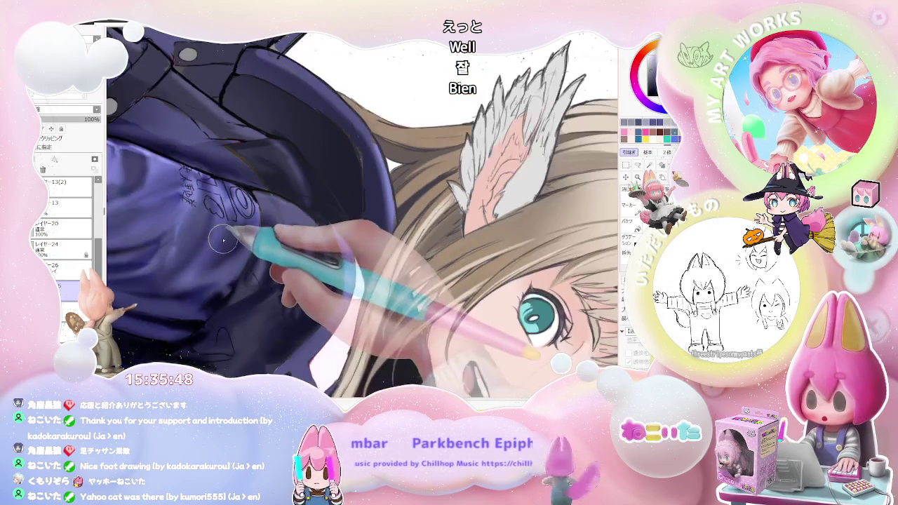
mouse_move(209, 261)
mouse_down()
mouse_move(186, 244)
mouse_move(202, 217)
mouse_up()
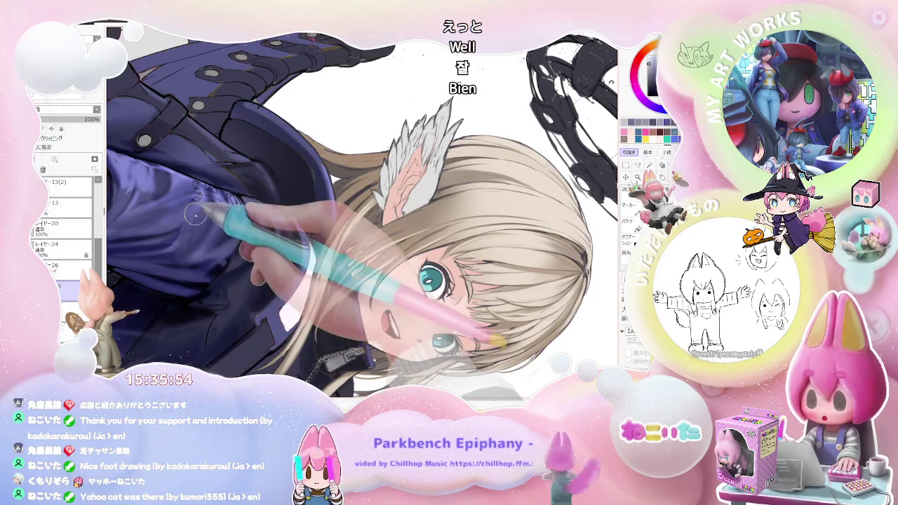
Rotate the view upright, then tilt it clockwise for painting the jacket.
scroll(195, 215, down, 1)
scroll(198, 263, down, 2)
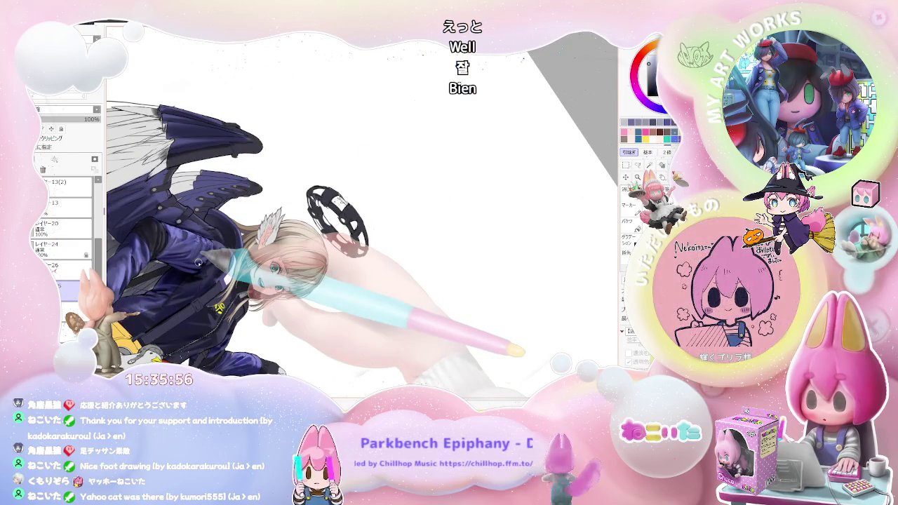
scroll(199, 262, up, 2)
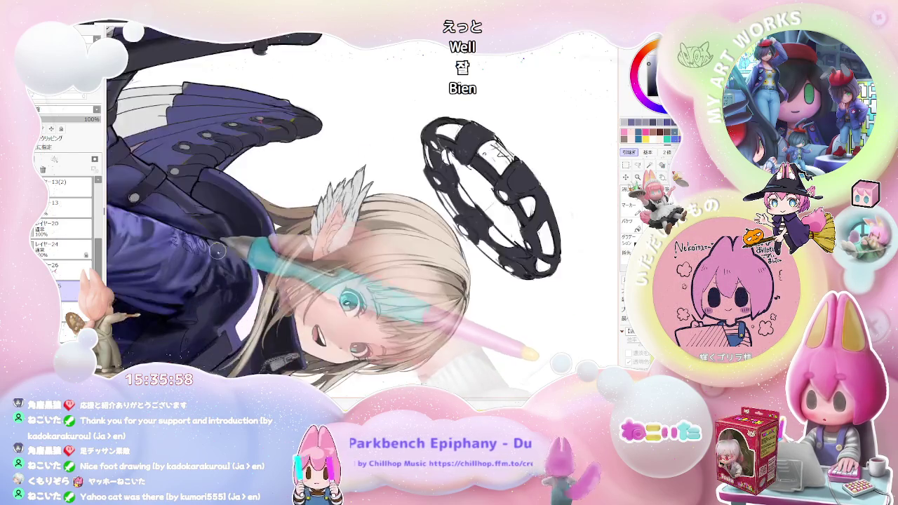
scroll(186, 270, up, 1)
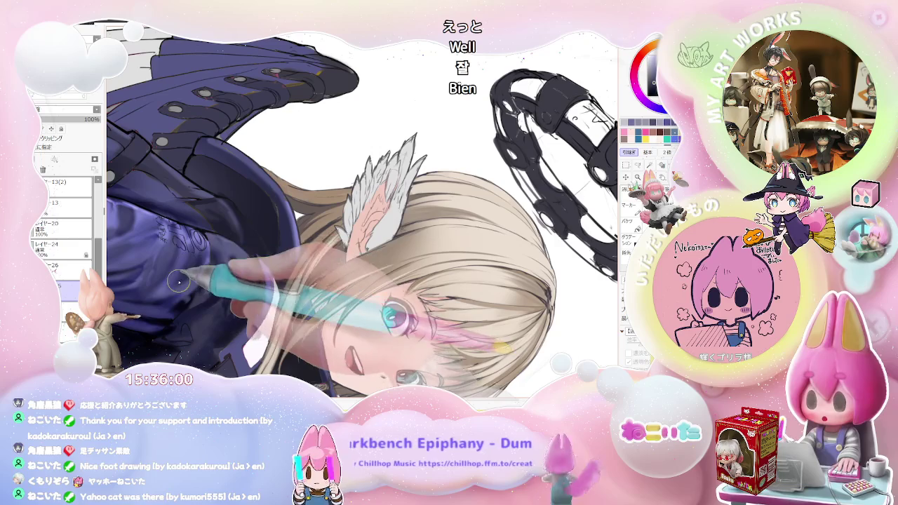
scroll(208, 247, down, 1)
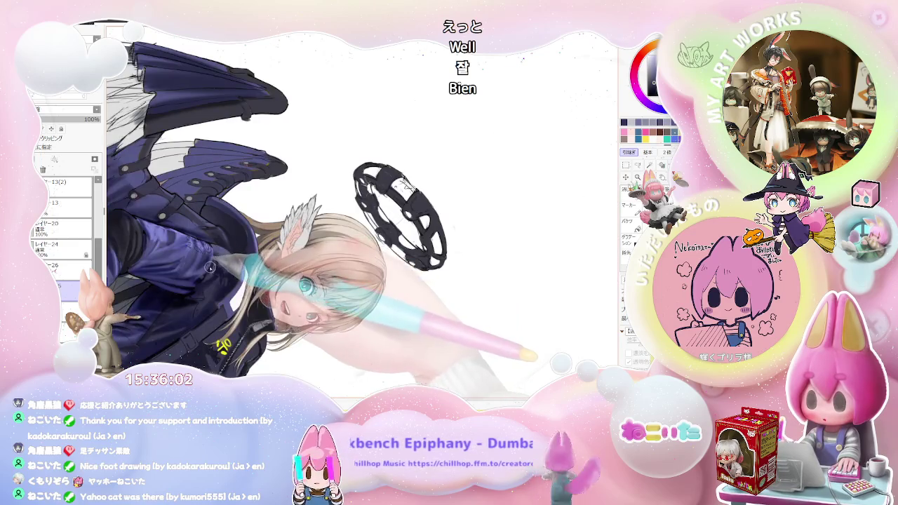
scroll(210, 268, up, 2)
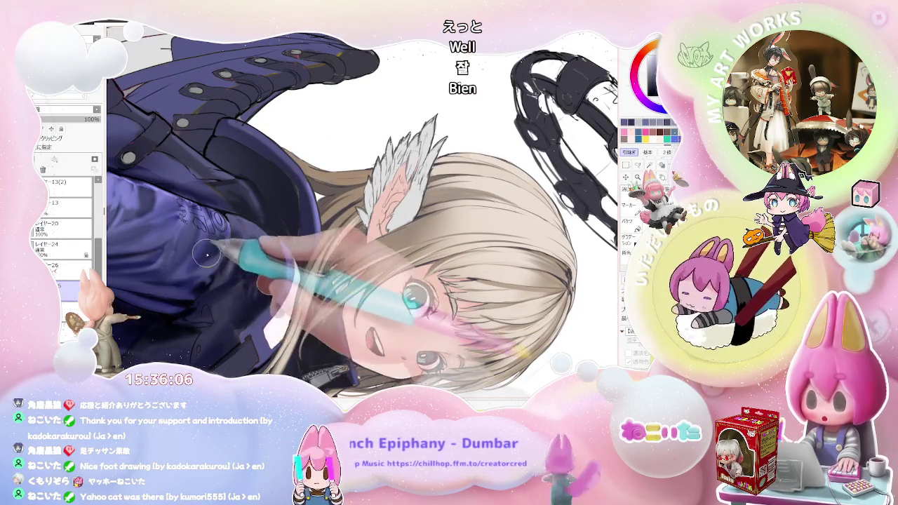
scroll(238, 247, down, 2)
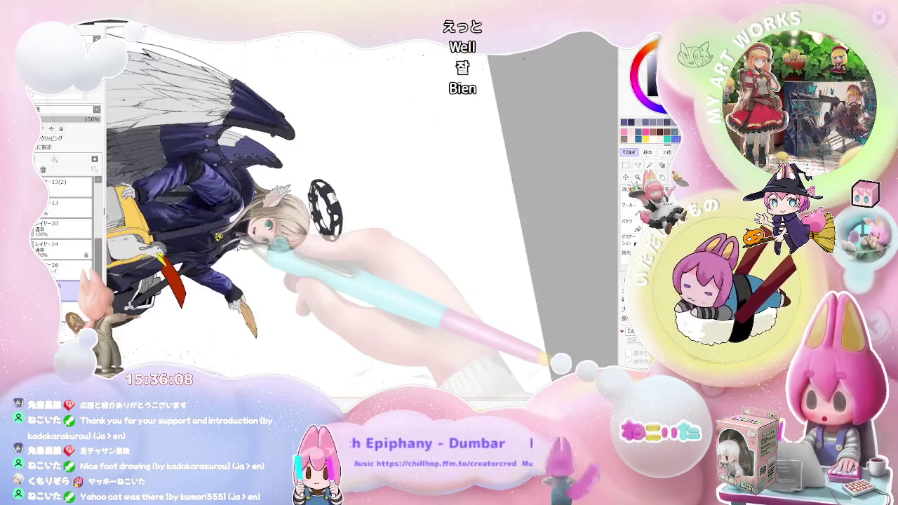
scroll(237, 248, up, 1)
scroll(238, 225, up, 2)
scroll(238, 209, up, 2)
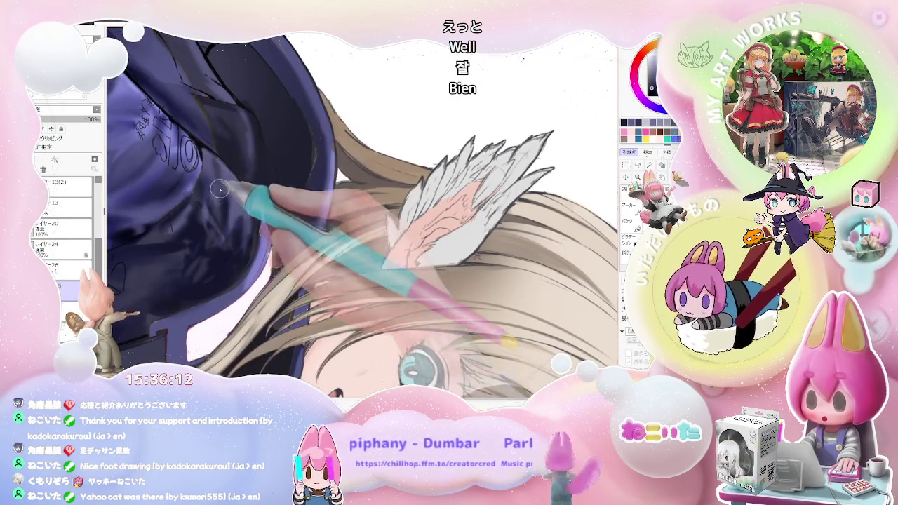
scroll(226, 180, down, 1)
scroll(226, 180, down, 1)
scroll(267, 224, down, 1)
scroll(301, 267, down, 1)
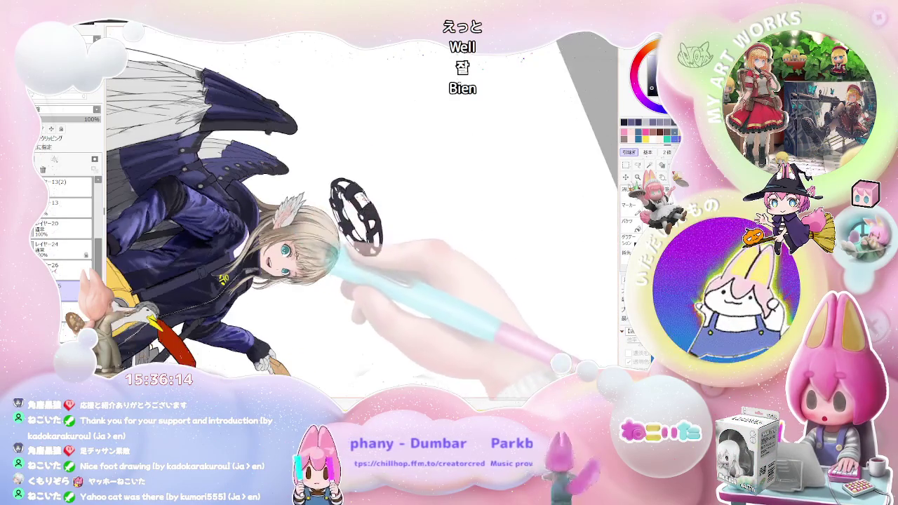
scroll(338, 303, down, 1)
key(Delete)
key(Delete)
key(Delete)
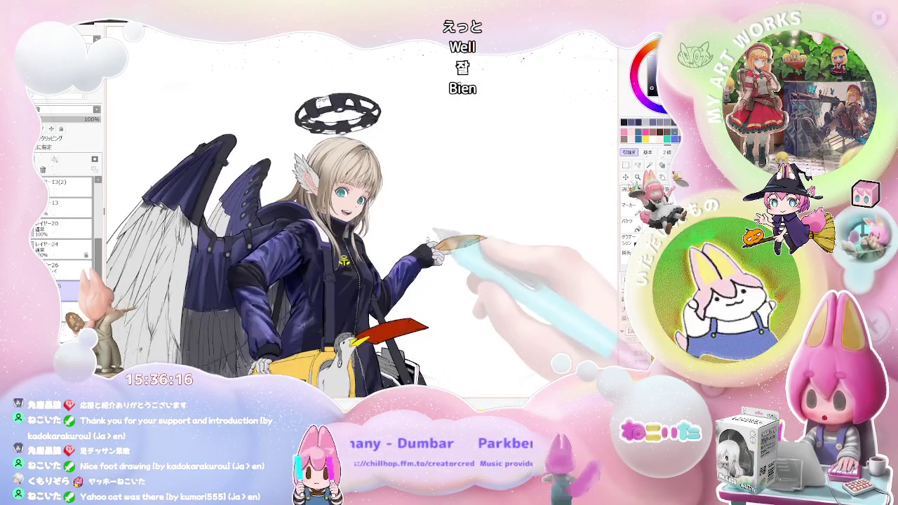
key(Delete)
key(End)
key(End)
scroll(361, 211, up, 2)
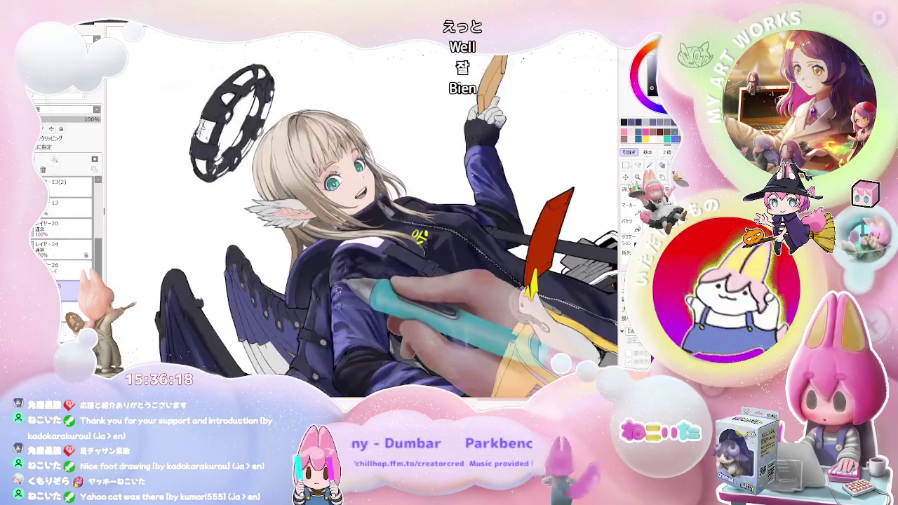
scroll(362, 211, up, 2)
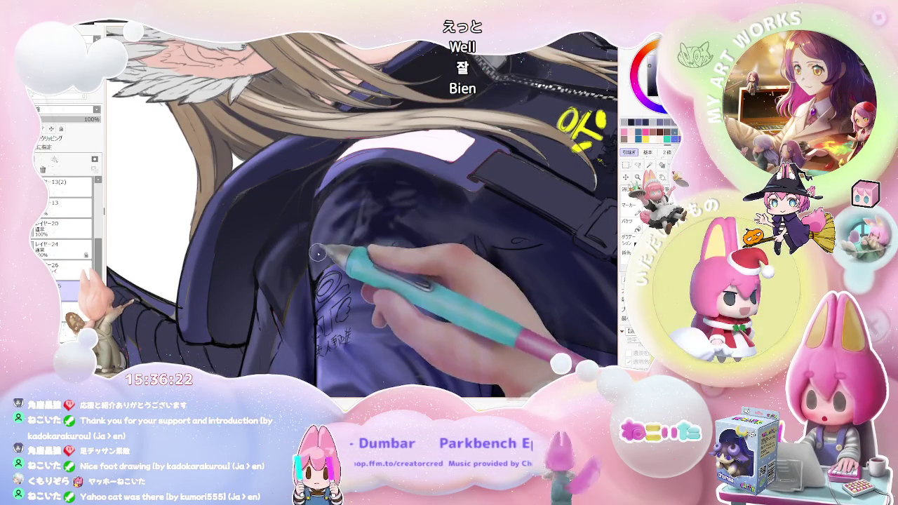
Compare the jacket close-up with the whole winged girl.
key(ctrl+minus)
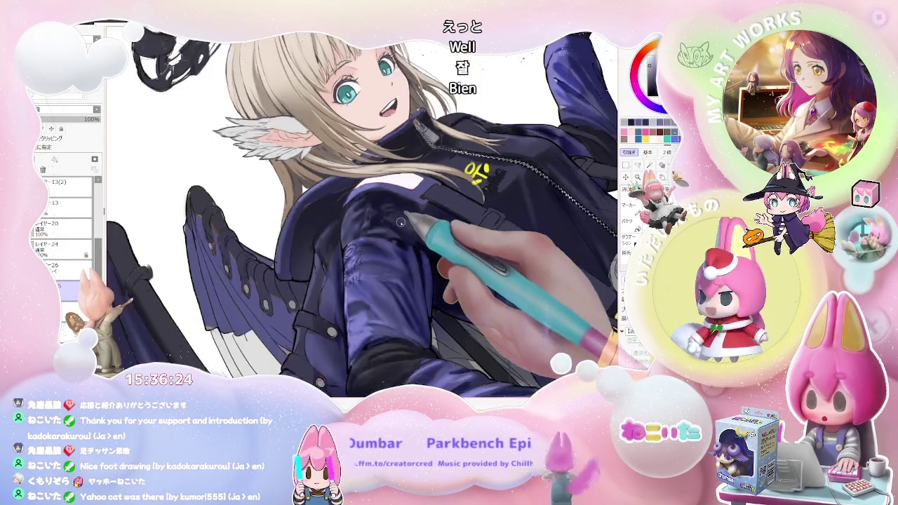
key(ctrl+minus)
key(ctrl+minus)
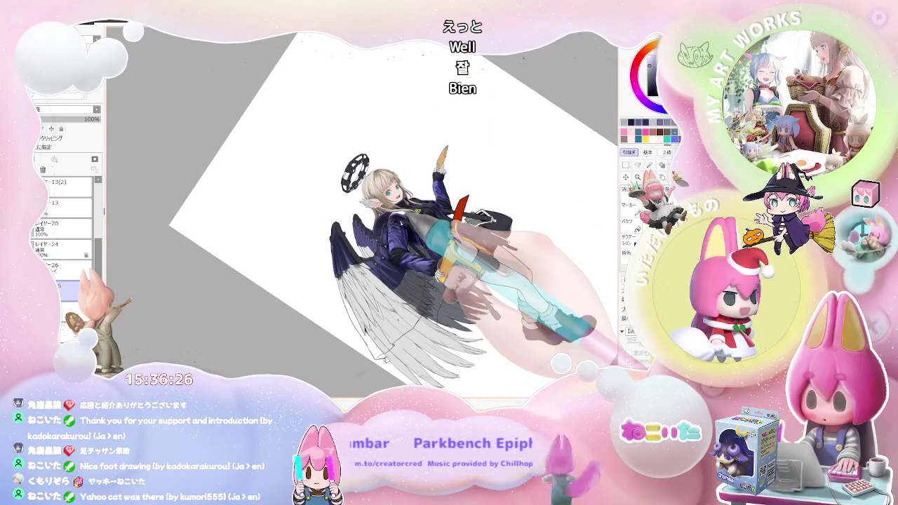
key(End)
key(End)
key(End)
key(End)
key(End)
key(End)
key(ctrl+plus)
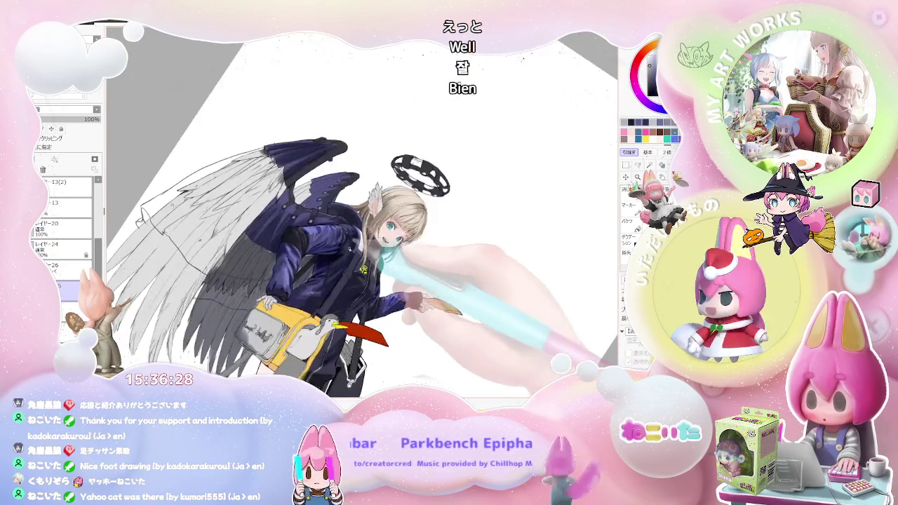
key(ctrl+plus)
key(ctrl+plus)
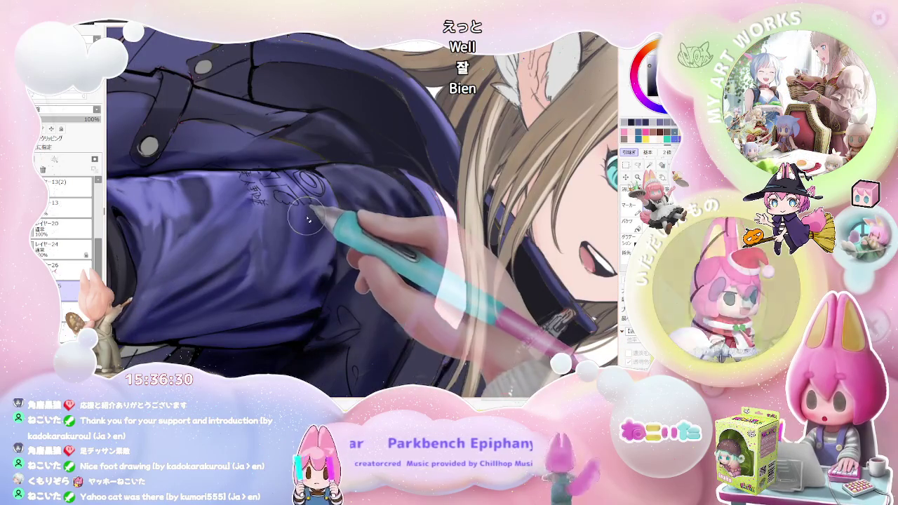
key(ctrl+minus)
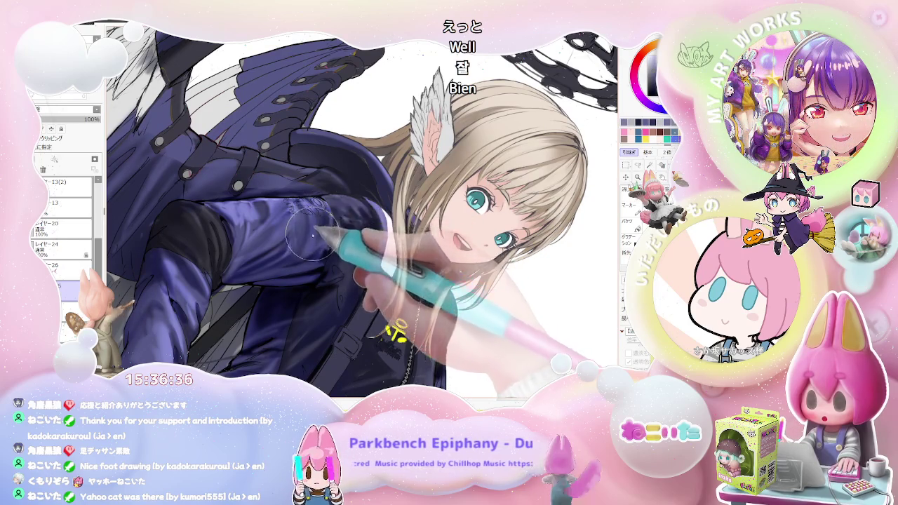
key(ctrl+minus)
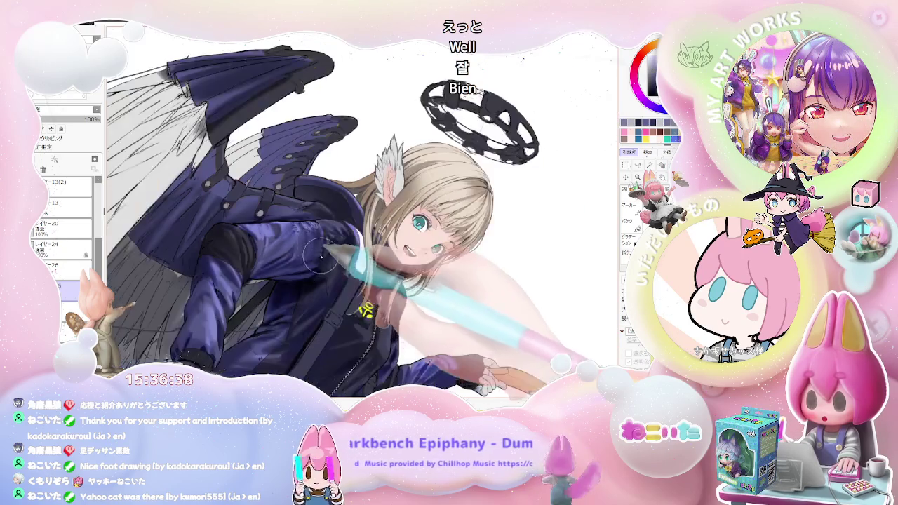
key(ctrl+minus)
key(ctrl+minus)
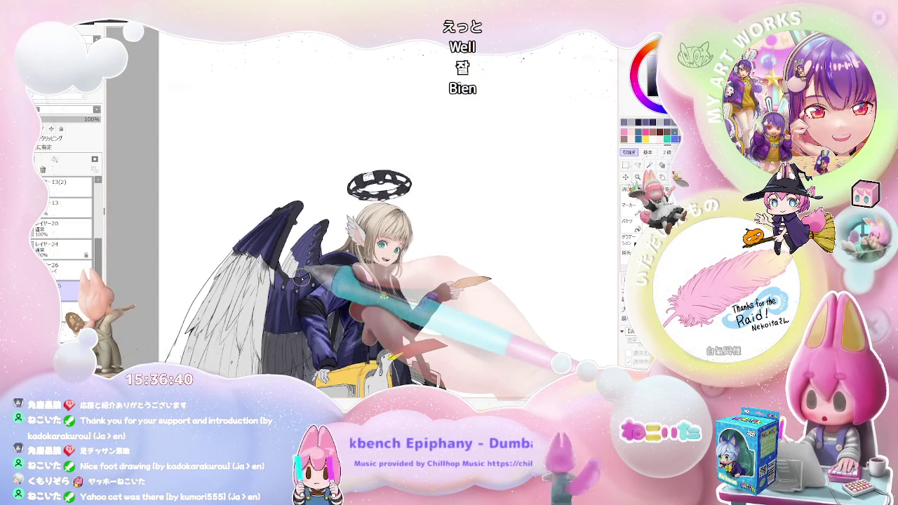
key(ctrl+plus)
key(ctrl+plus)
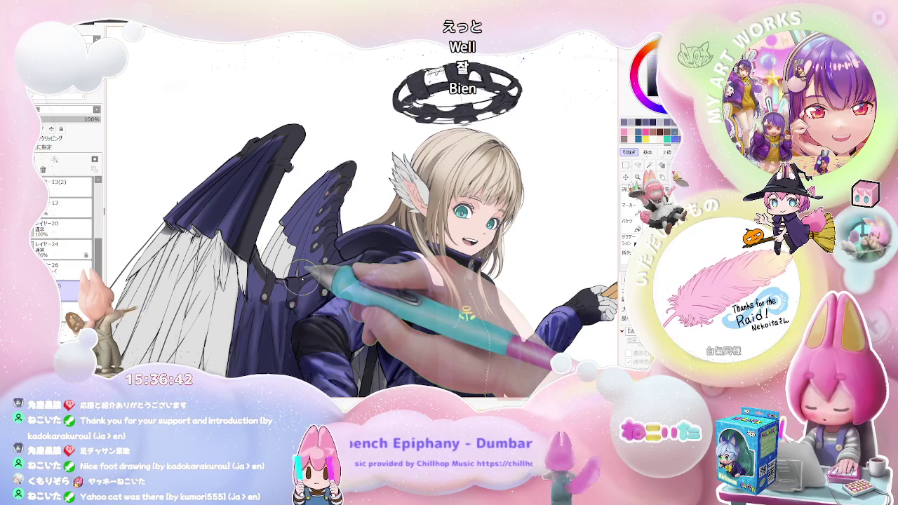
key(ctrl+plus)
key(ctrl+plus)
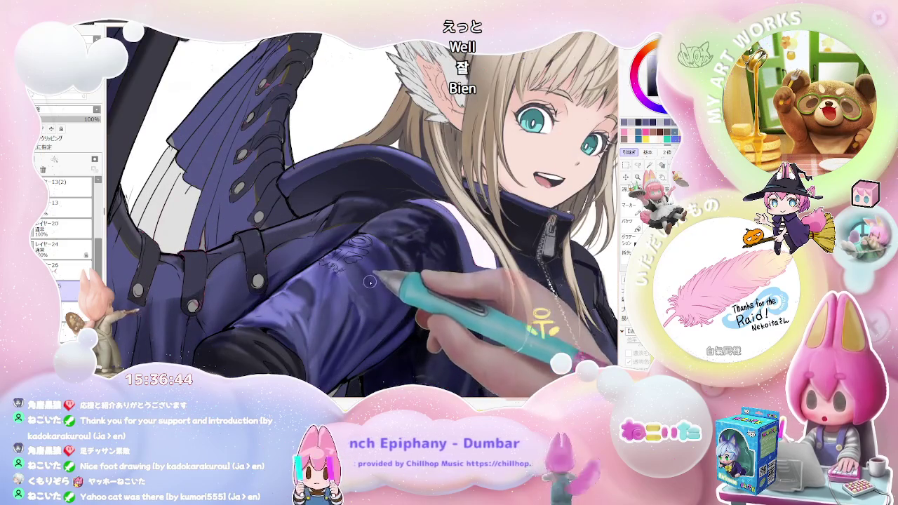
Alternate between jacket close-ups and views of the face, halo and wings.
key(ctrl+minus)
key(ctrl+minus)
key(ctrl+minus)
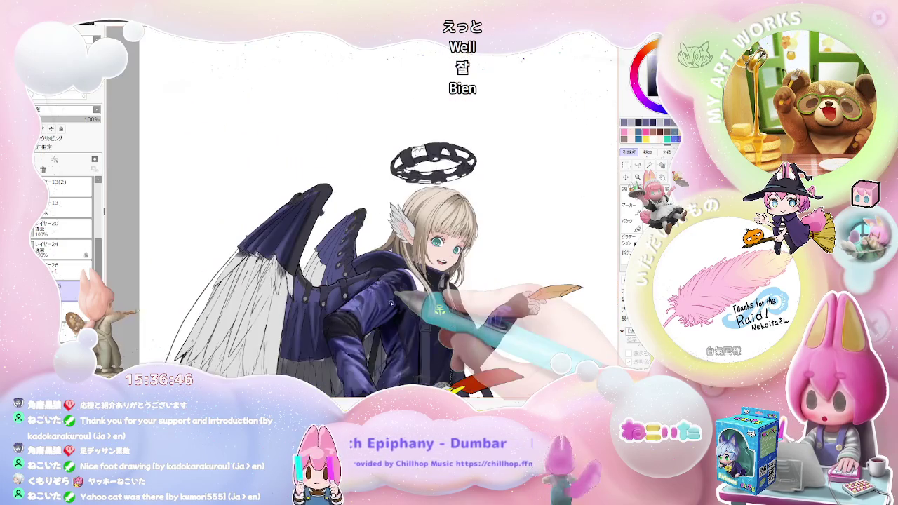
key(ctrl+minus)
key(ctrl+minus)
key(ctrl+plus)
key(ctrl+plus)
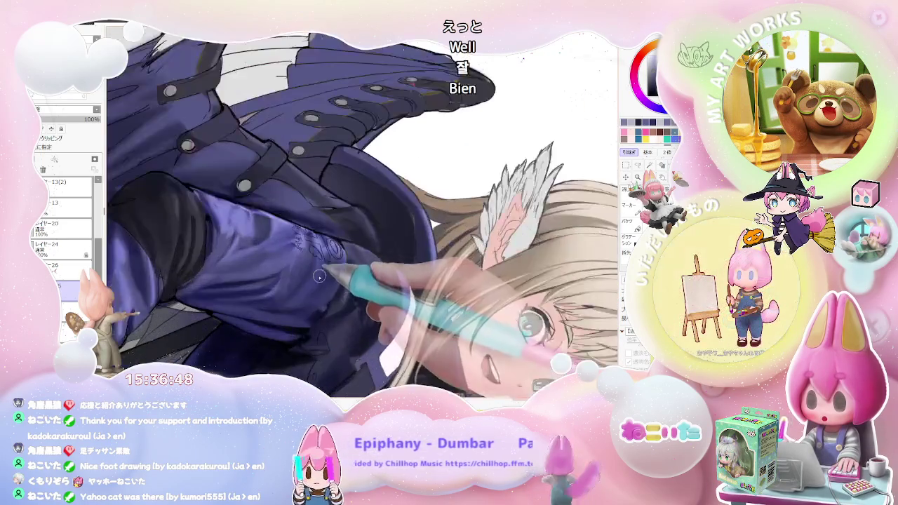
key(ctrl+plus)
key(ctrl+plus)
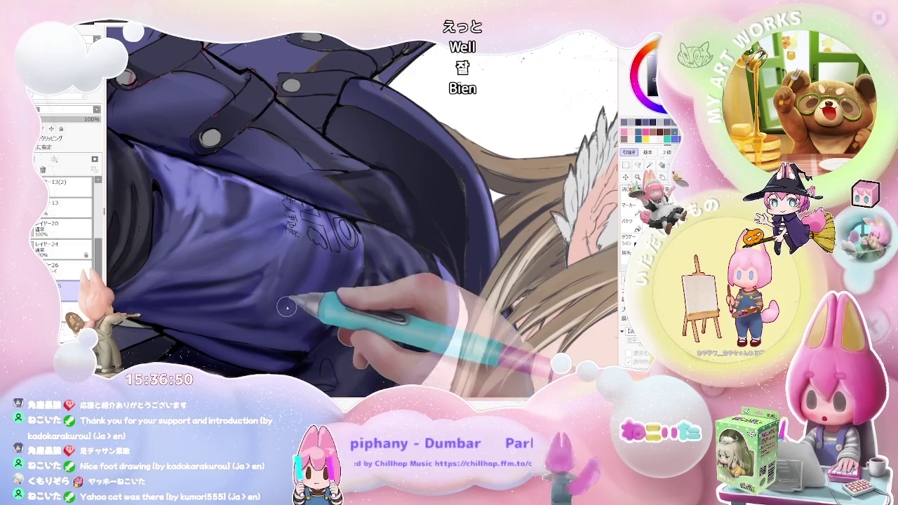
key(ctrl+minus)
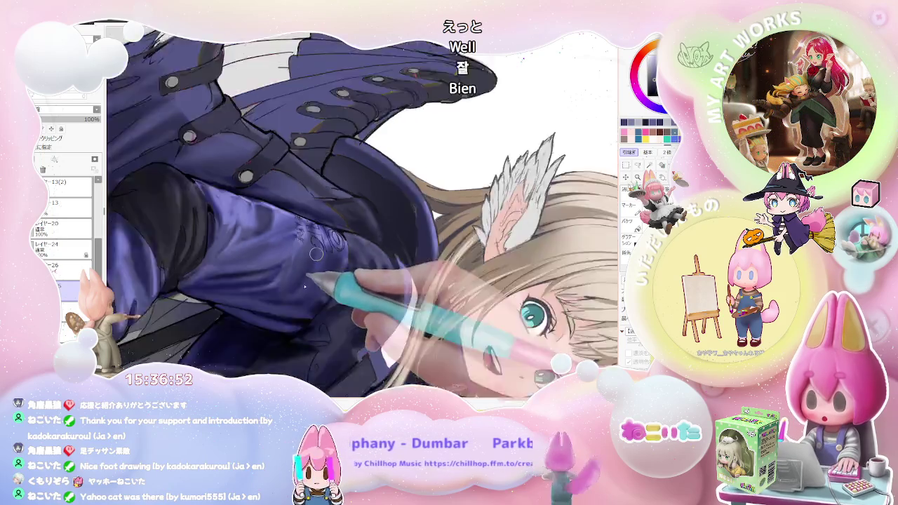
key(ctrl+minus)
key(ctrl+minus)
key(ctrl+plus)
key(ctrl+plus)
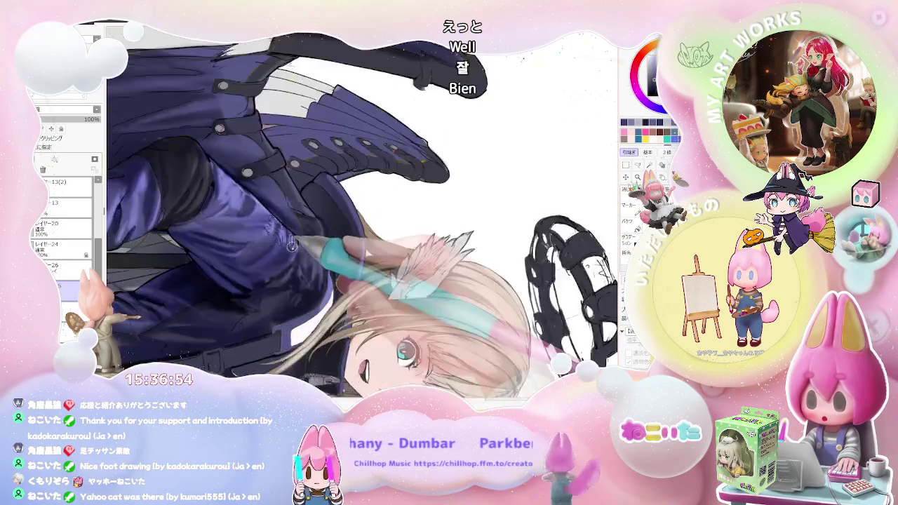
key(ctrl+plus)
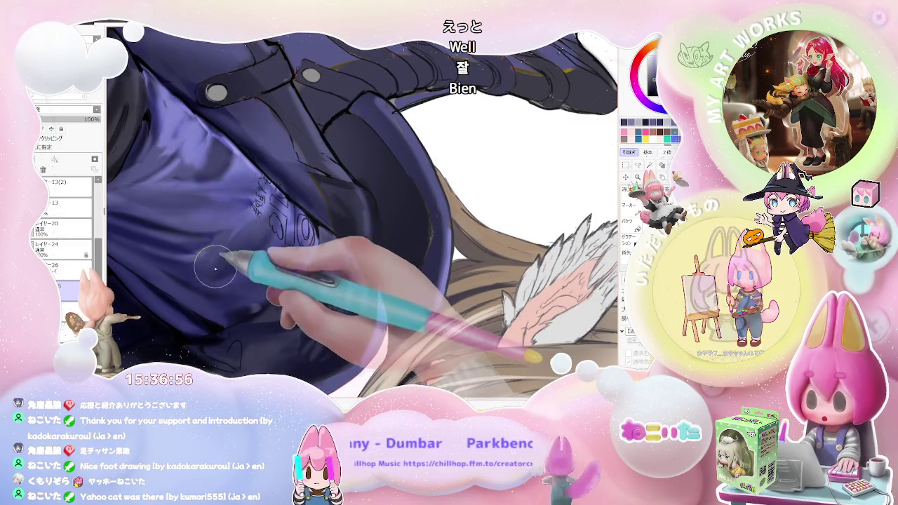
key(ctrl+minus)
key(ctrl+minus)
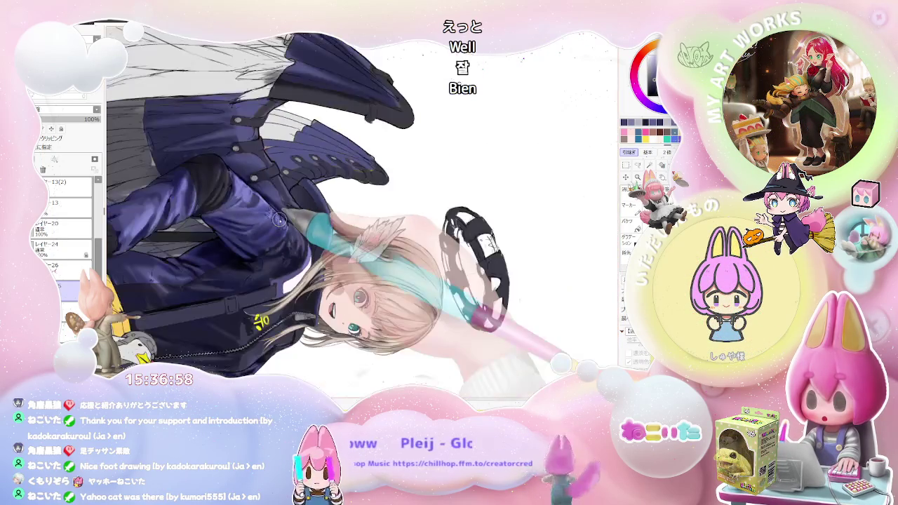
key(ctrl+minus)
Paint another purple highlight stroke on the sleeve and zoom out to check it.
key(ctrl+plus)
key(ctrl+plus)
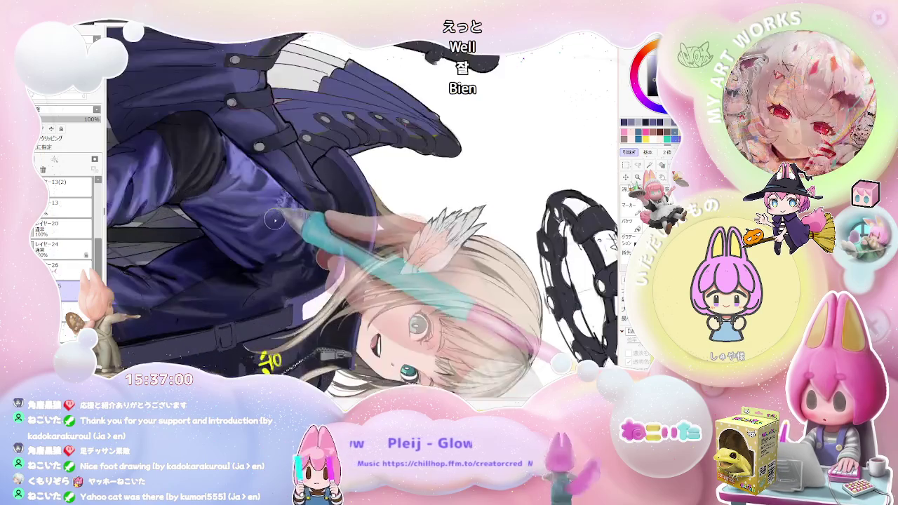
key(ctrl+plus)
drag(268, 215, 254, 232)
key(ctrl+minus)
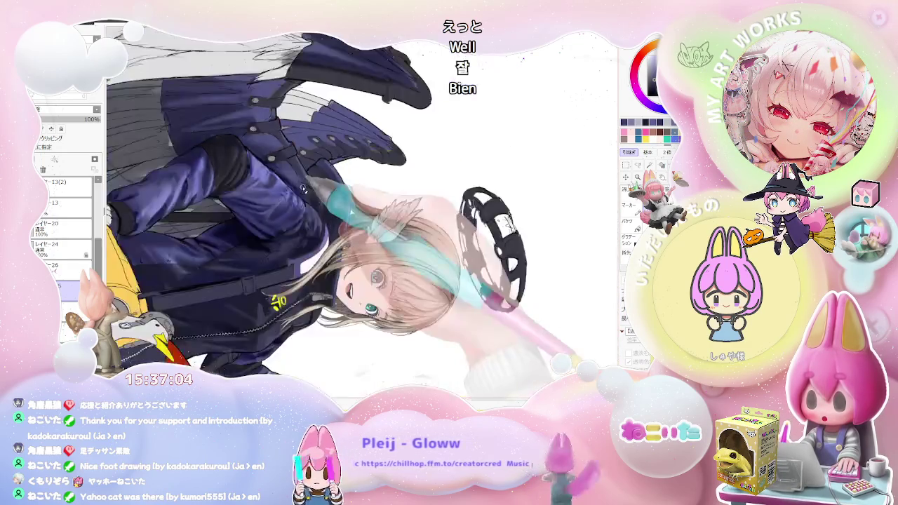
key(ctrl+minus)
key(ctrl+minus)
key(ctrl+plus)
key(ctrl+plus)
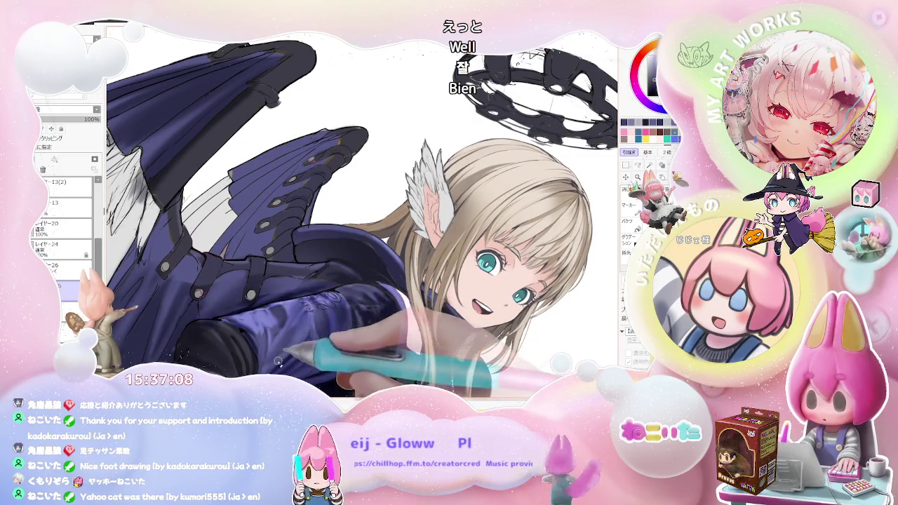
Review the whole angel at several zooms, then straighten the canvas and zoom back in.
key(ctrl+minus)
key(ctrl+minus)
key(Delete)
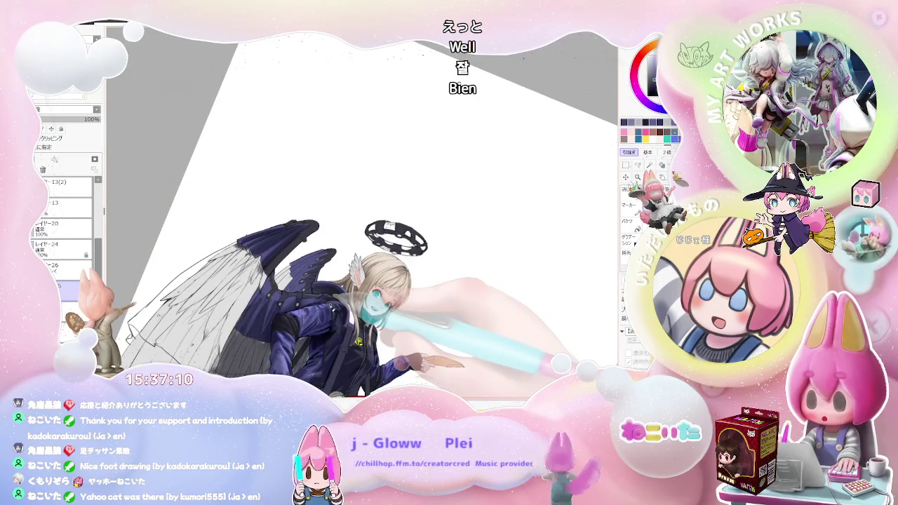
key(ctrl+plus)
key(ctrl+plus)
key(ctrl+plus)
key(ctrl+plus)
key(ctrl+plus)
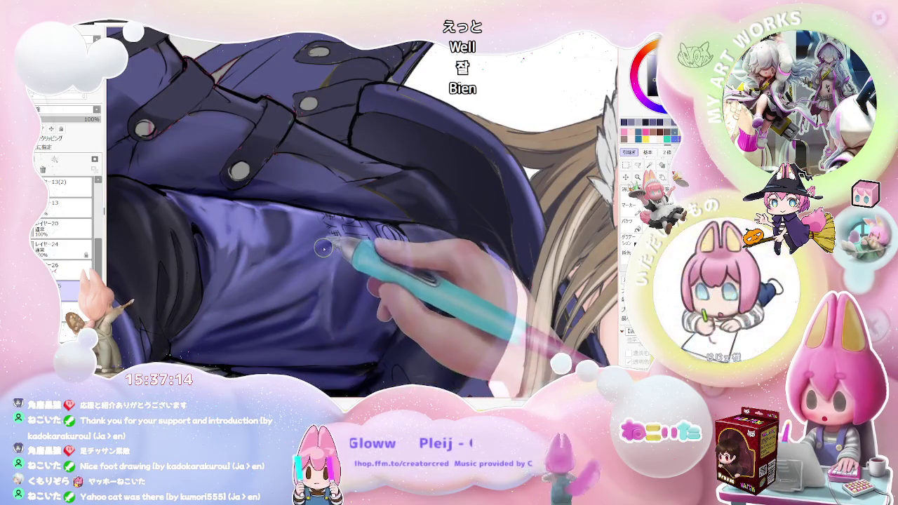
key(ctrl+minus)
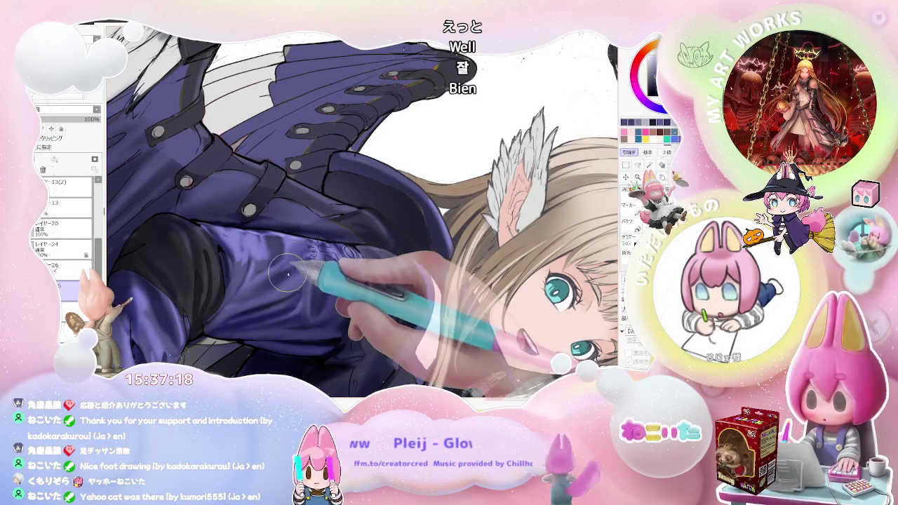
key(ctrl+minus)
key(ctrl+minus)
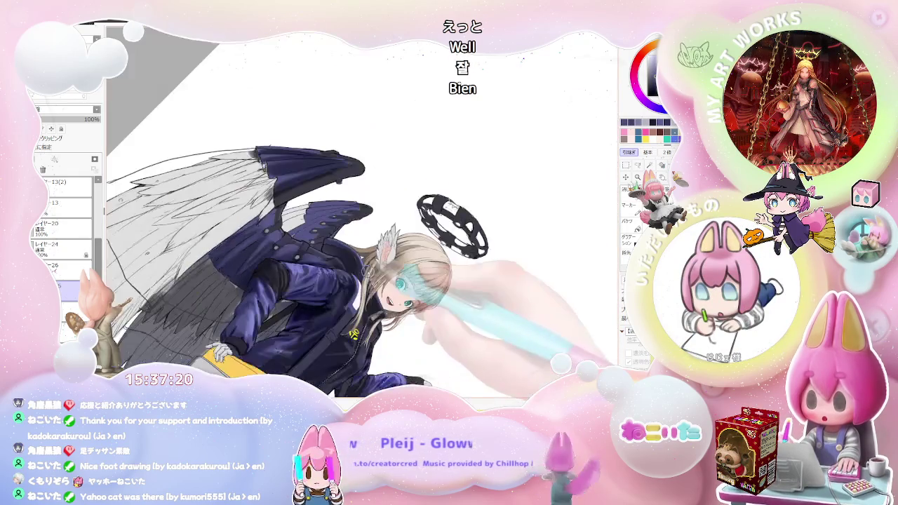
key(ctrl+plus)
key(ctrl+plus)
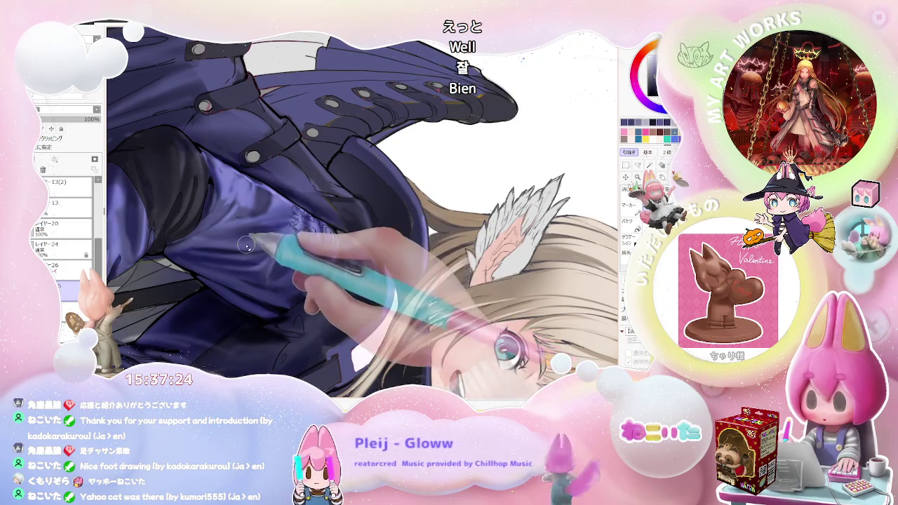
key(ctrl+minus)
key(ctrl+minus)
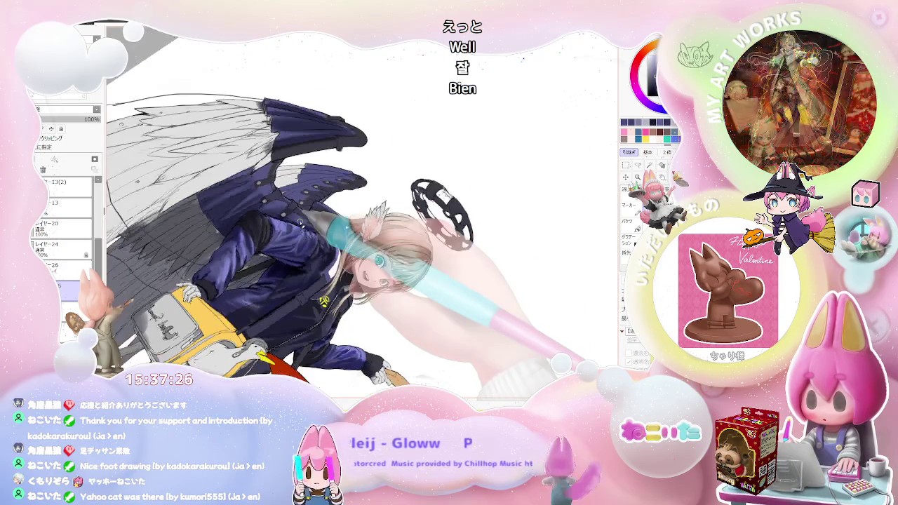
key(End)
key(ctrl+plus)
key(ctrl+plus)
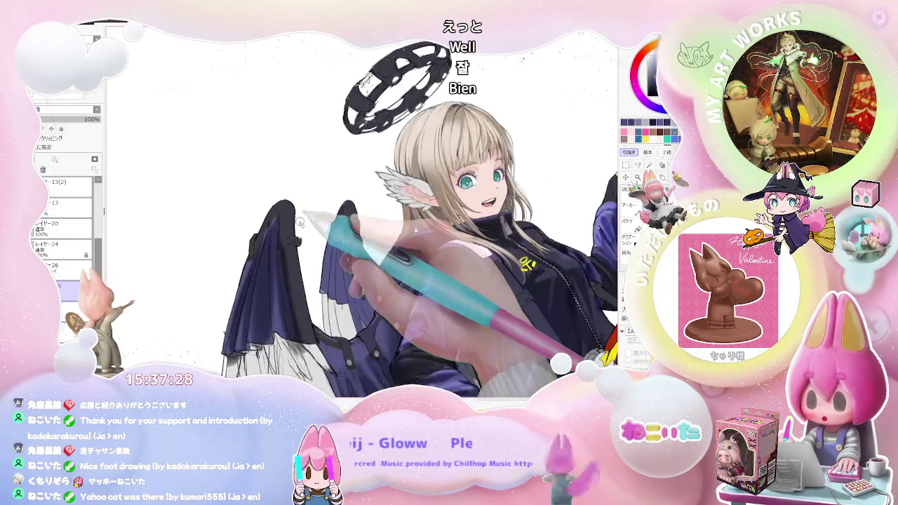
key(ctrl+plus)
key(ctrl+plus)
key(Delete)
key(ctrl+plus)
key(ctrl+plus)
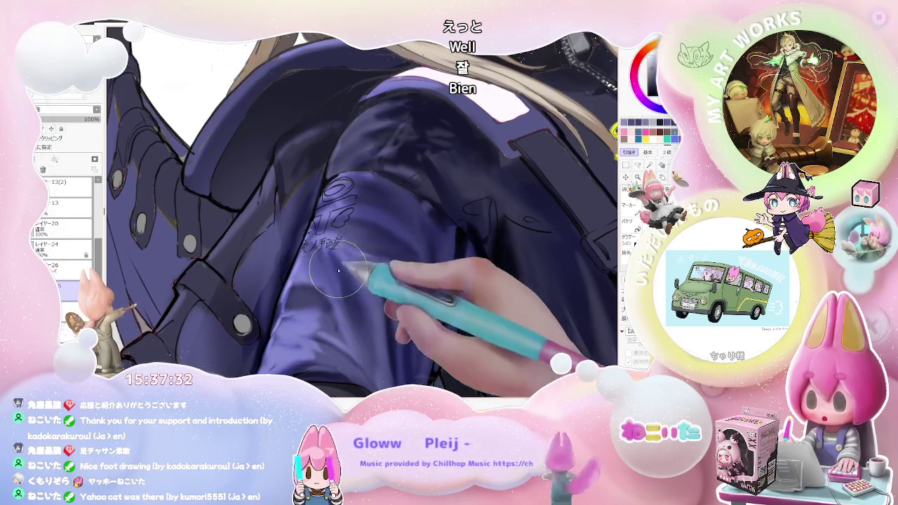
Zoom out, straighten the tilted view and frame the jacket chest and sleeve.
key(ctrl+minus)
key(ctrl+minus)
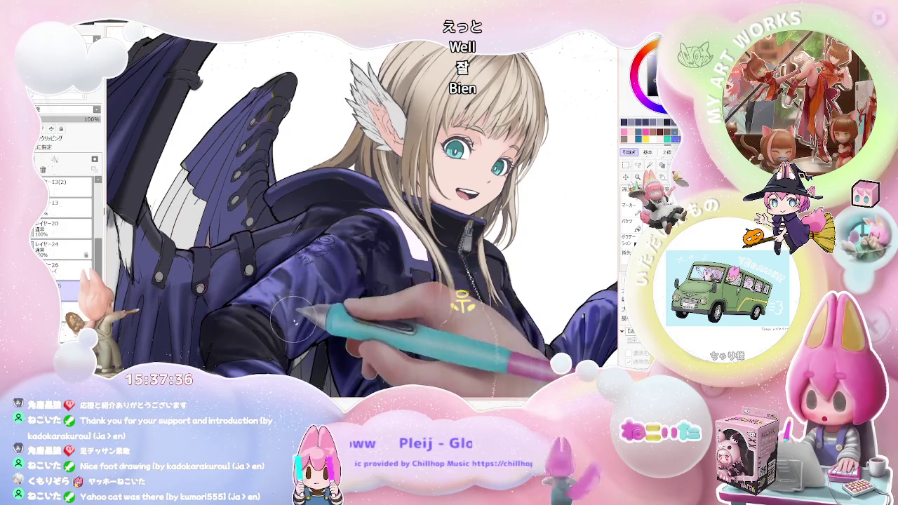
key(ctrl+minus)
key(ctrl+minus)
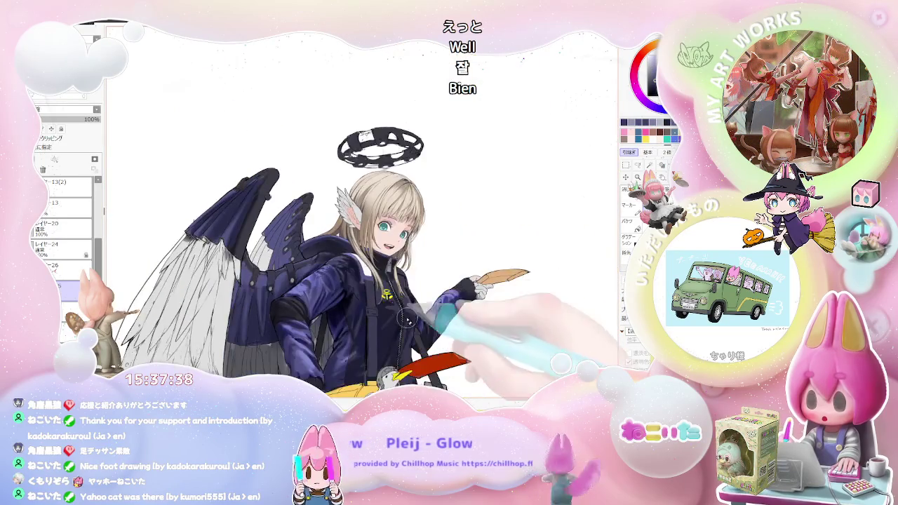
key(ctrl+plus)
key(ctrl+plus)
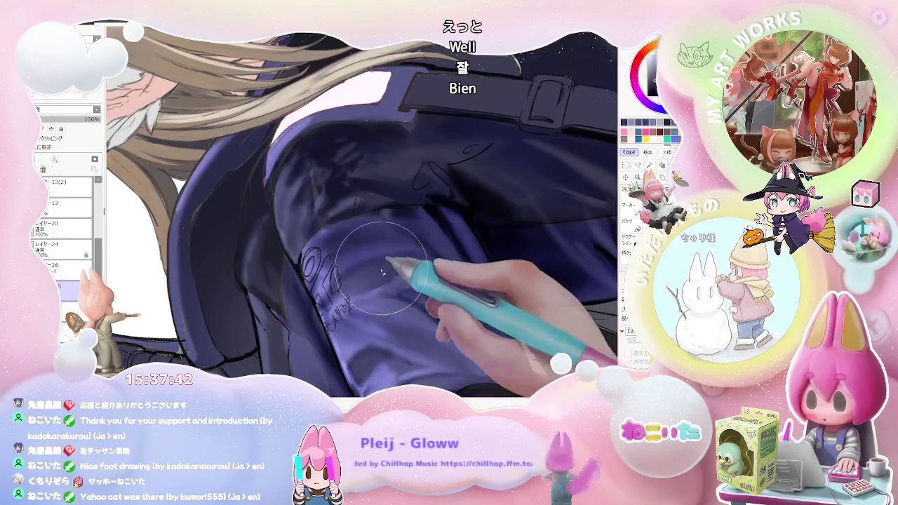
key(ctrl+minus)
key(ctrl+minus)
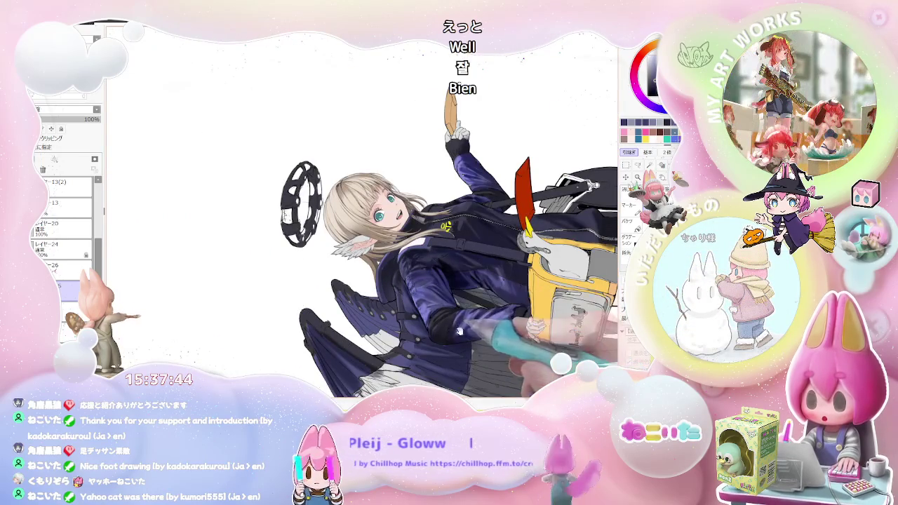
drag(401, 322, 327, 247)
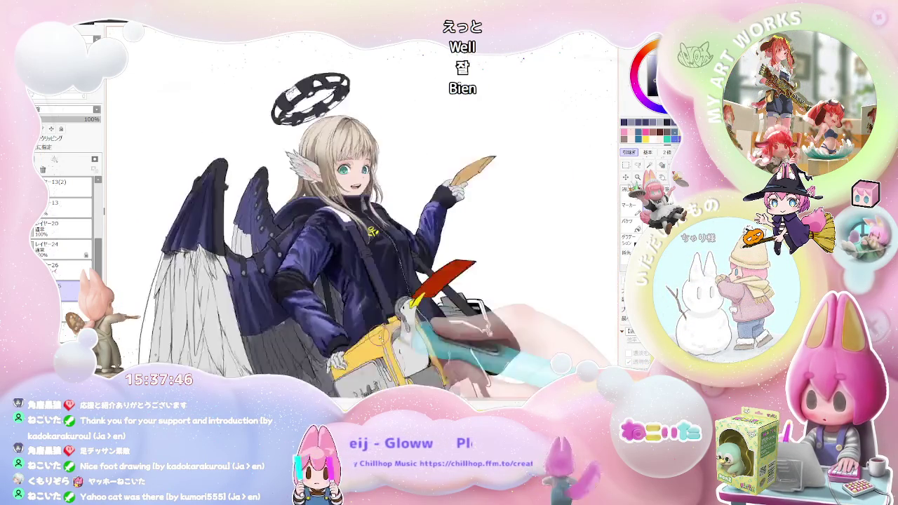
key(ctrl+plus)
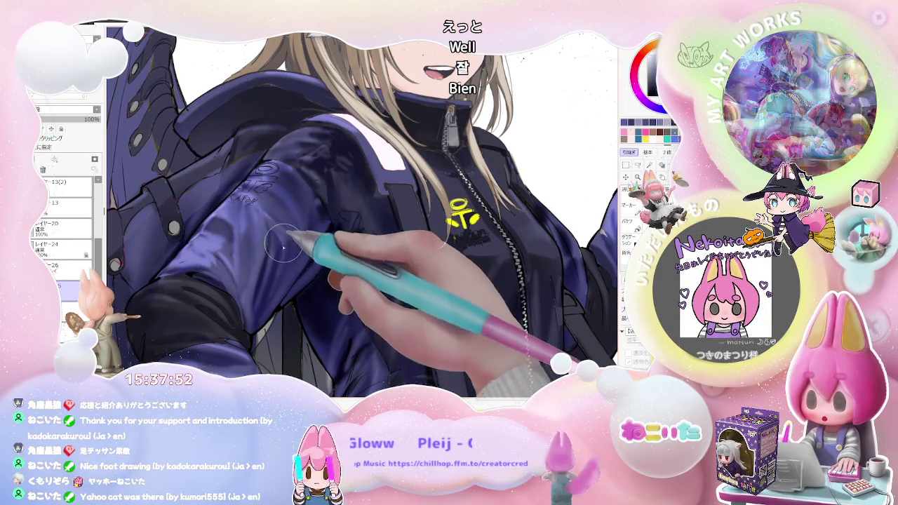
key(ctrl+minus)
key(ctrl+minus)
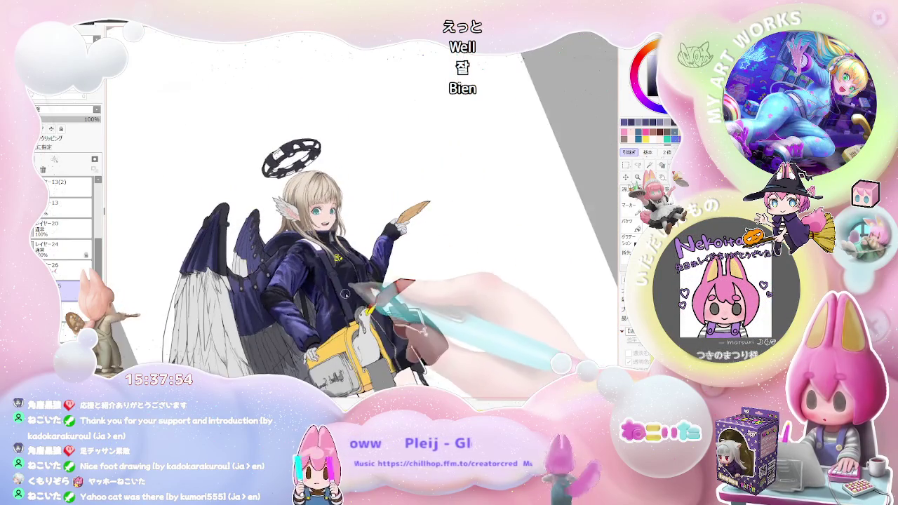
Build a soft light-purple sheen across the jacket's torso folds beside the zipper.
scroll(292, 253, up, 5)
scroll(286, 284, up, 5)
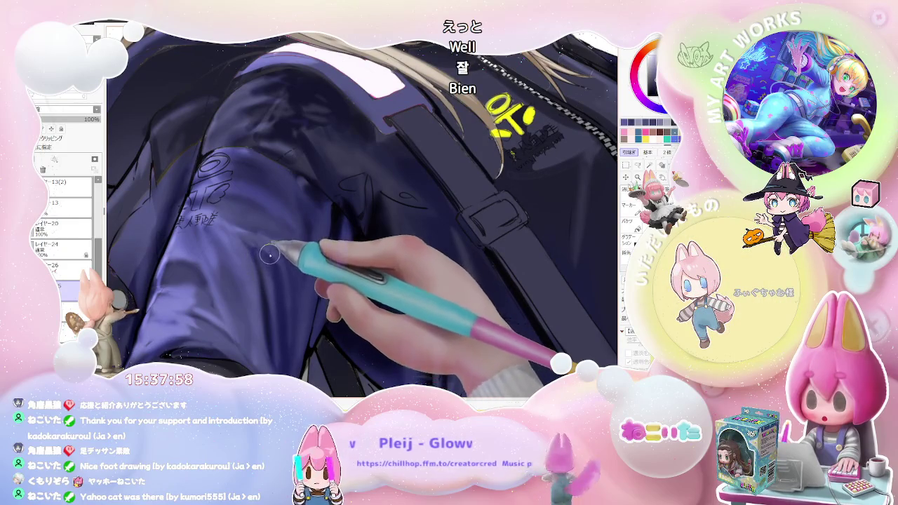
scroll(289, 334, down, 5)
scroll(289, 330, down, 1)
scroll(288, 316, up, 2)
scroll(287, 304, up, 3)
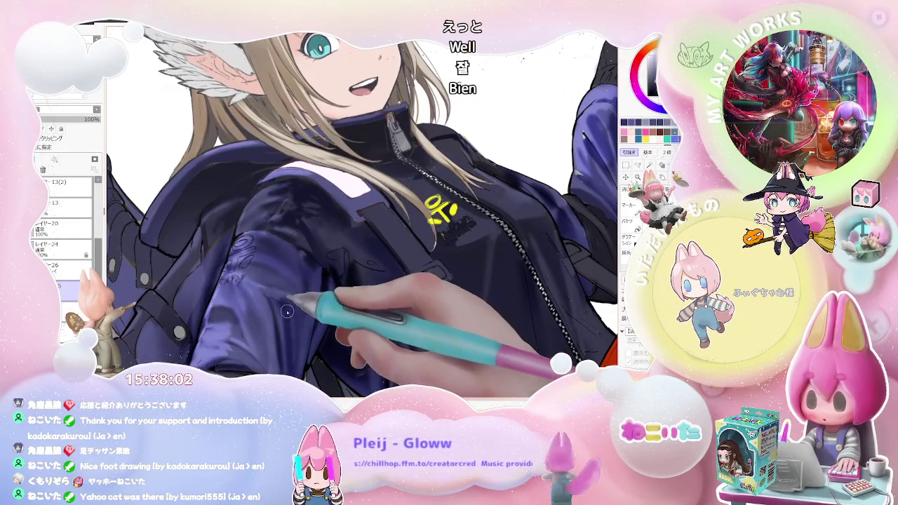
scroll(290, 289, down, 5)
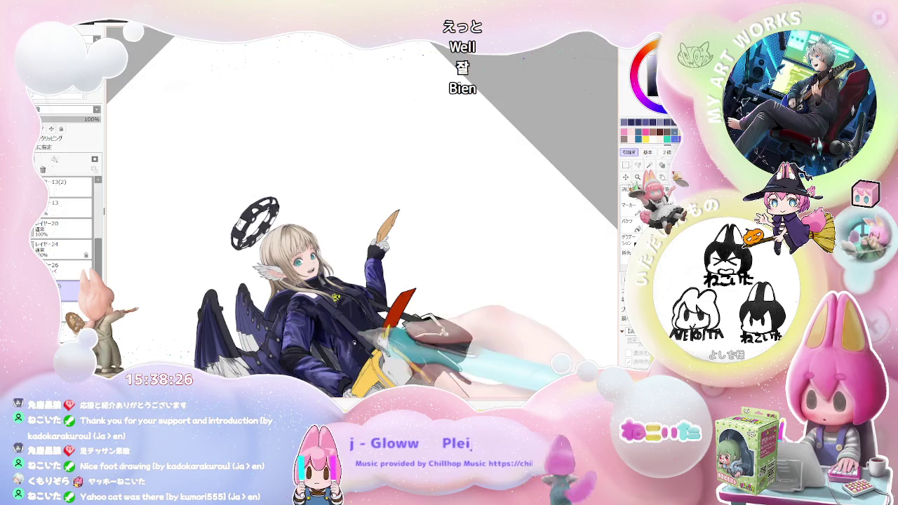
scroll(316, 316, up, 4)
scroll(334, 335, up, 2)
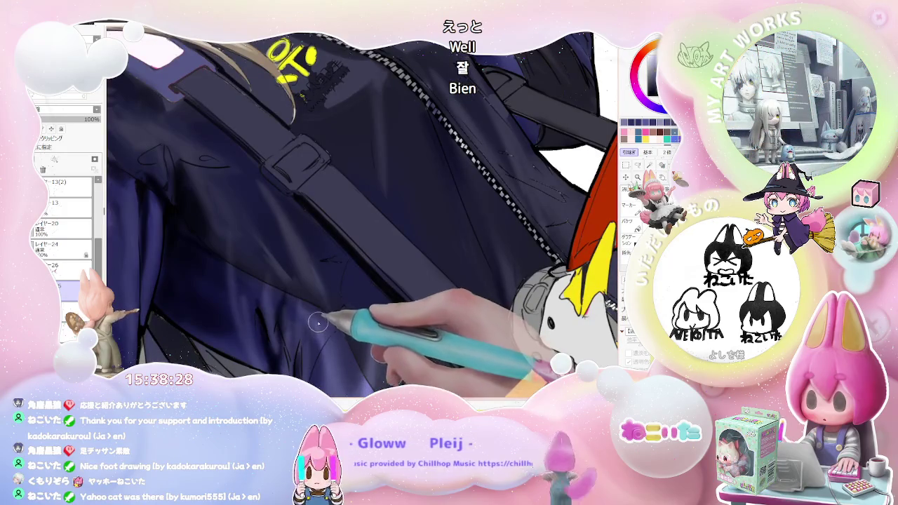
scroll(311, 286, down, 2)
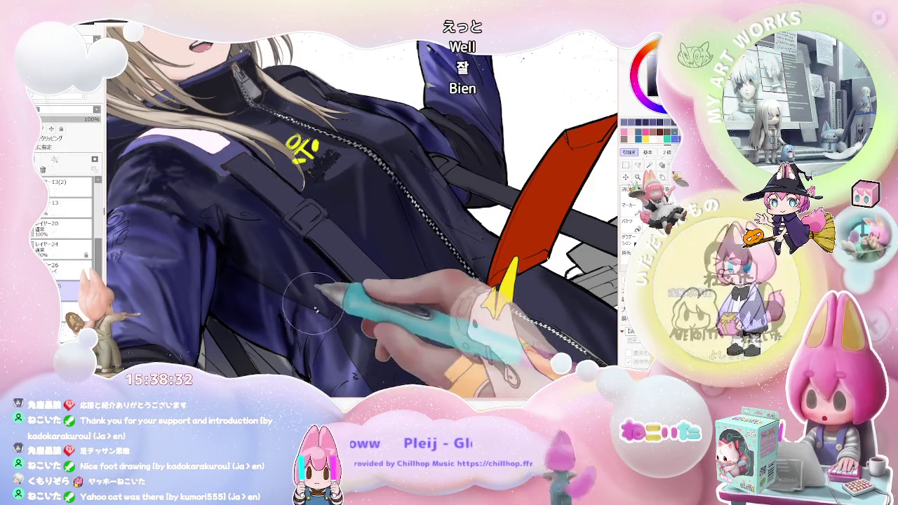
scroll(320, 327, down, 4)
scroll(351, 333, down, 2)
scroll(383, 337, up, 2)
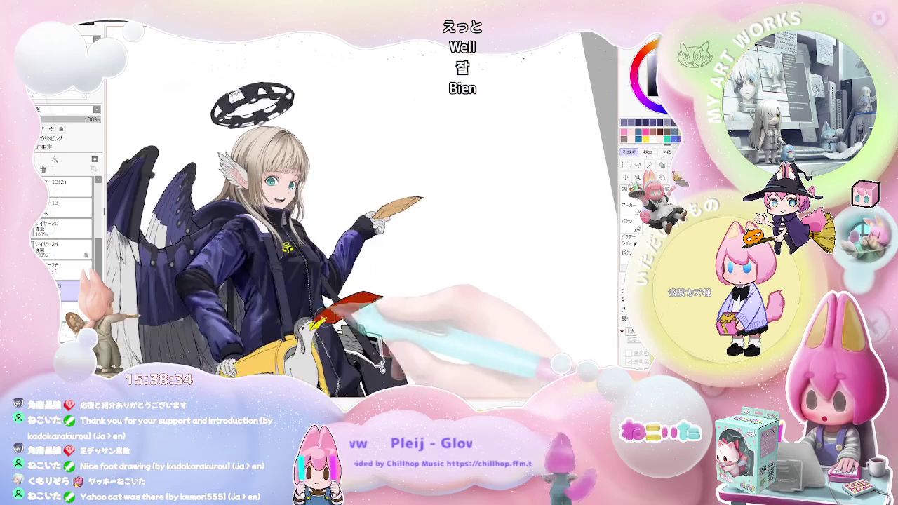
scroll(316, 309, up, 3)
scroll(246, 260, up, 3)
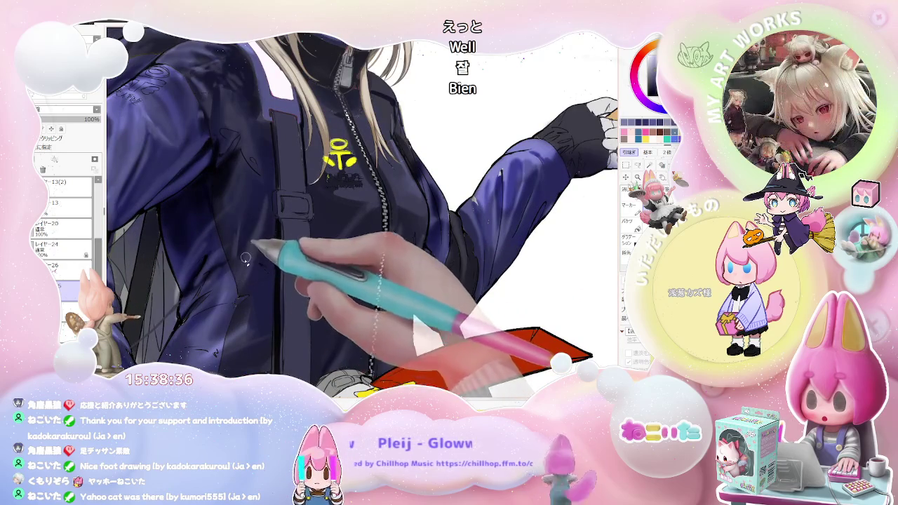
scroll(245, 257, down, 2)
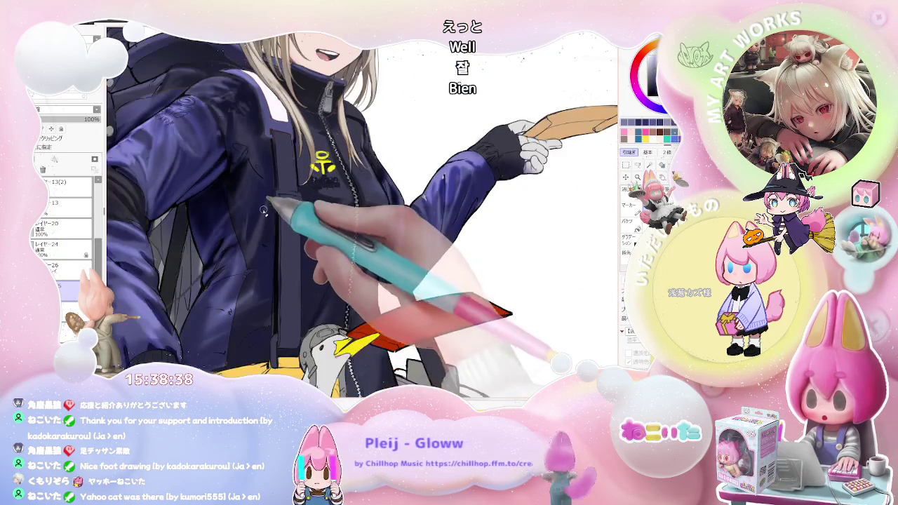
scroll(221, 290, down, 1)
scroll(334, 291, down, 3)
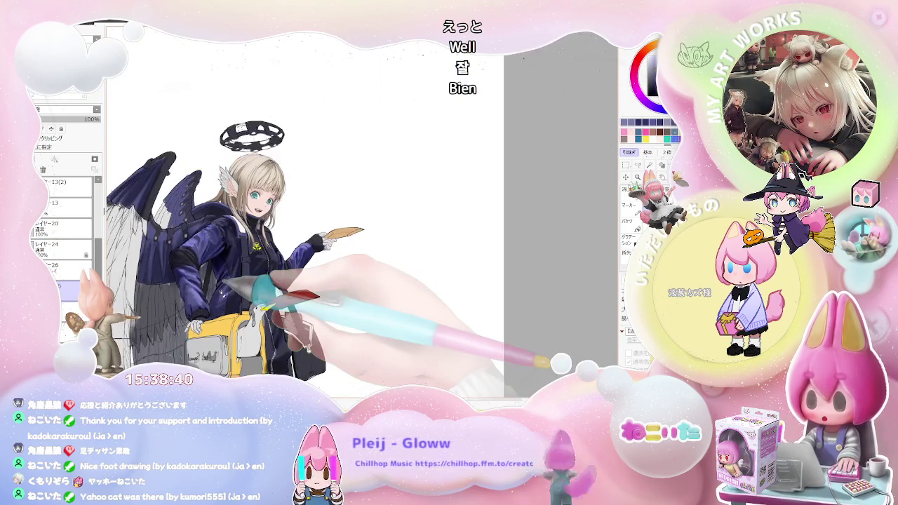
scroll(281, 267, up, 1)
scroll(275, 255, up, 3)
scroll(275, 255, up, 1)
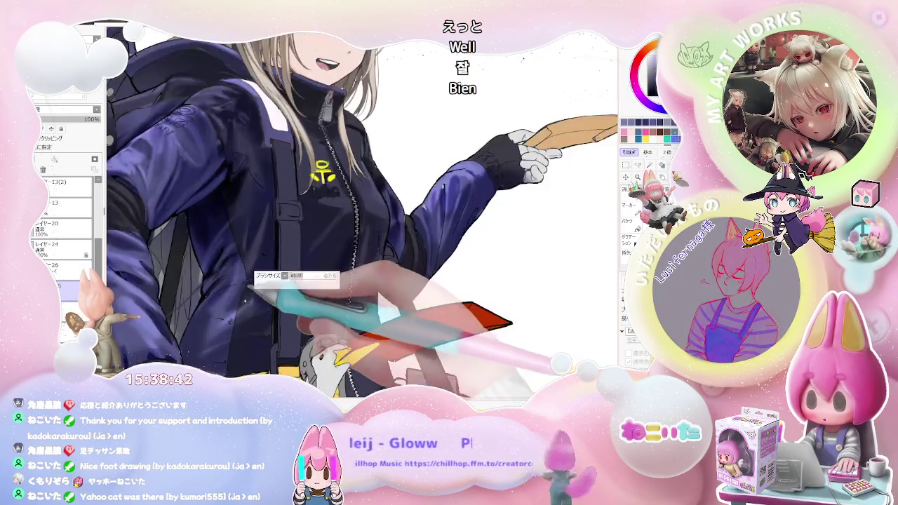
scroll(247, 307, down, 2)
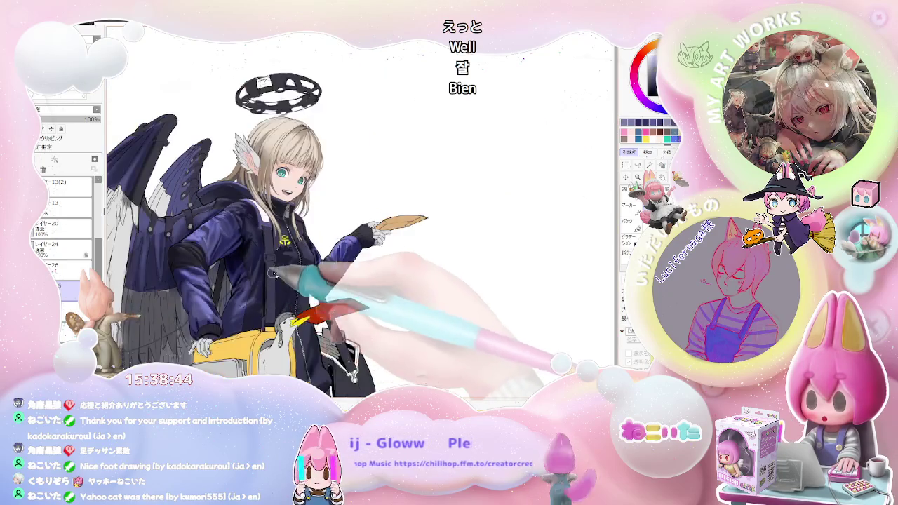
scroll(280, 274, down, 1)
scroll(289, 262, up, 2)
scroll(230, 294, up, 1)
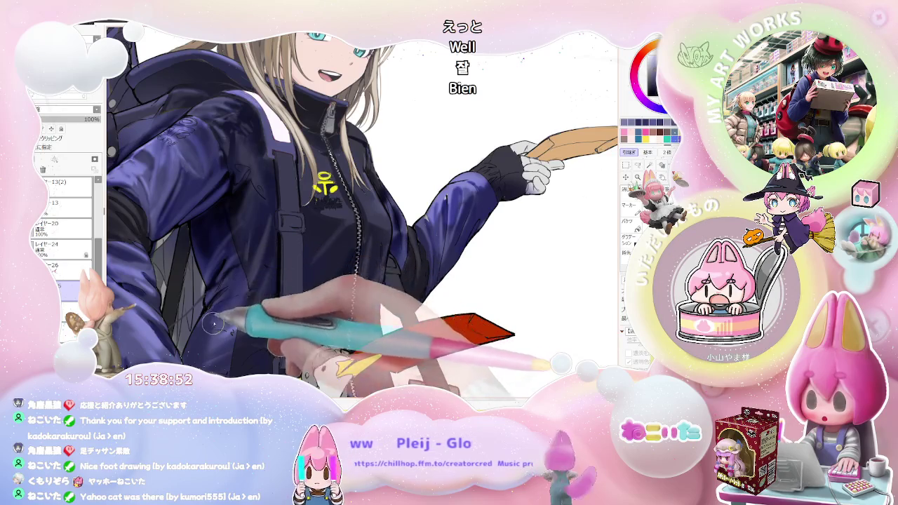
scroll(232, 299, down, 2)
scroll(246, 285, down, 1)
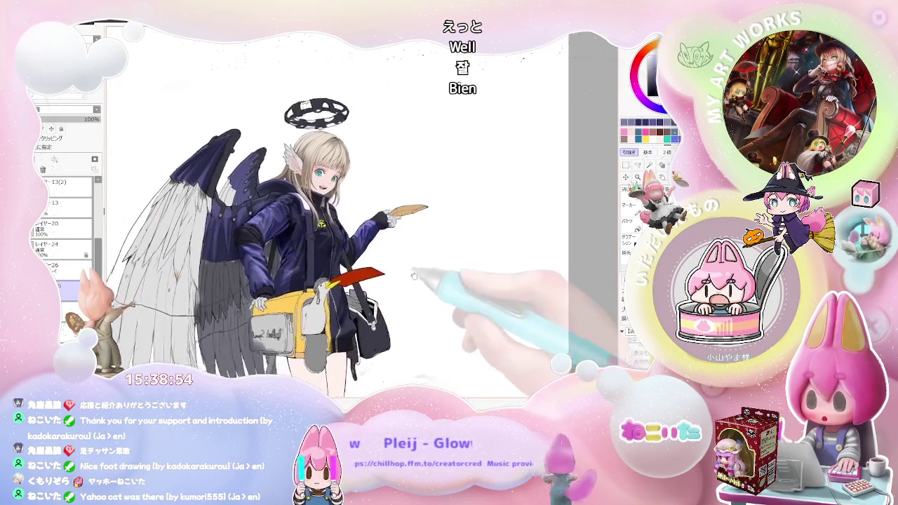
scroll(309, 284, up, 3)
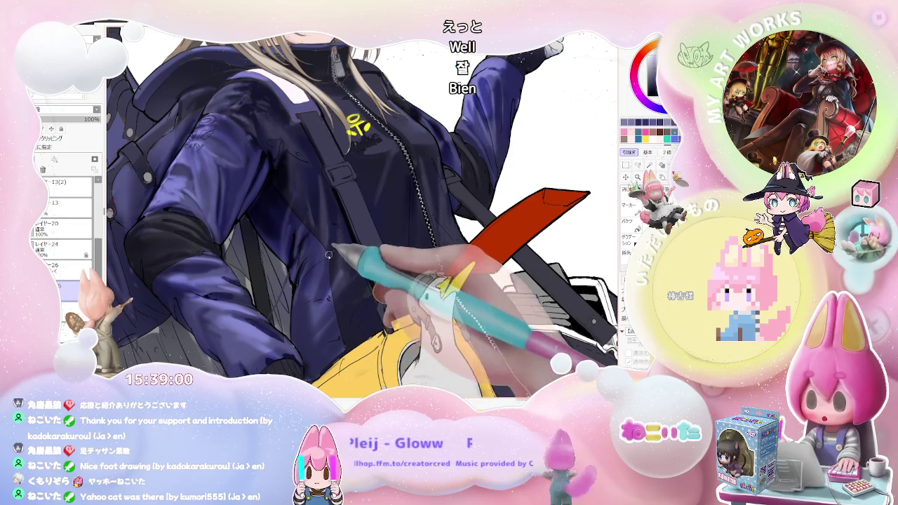
scroll(314, 303, down, 2)
scroll(370, 279, down, 1)
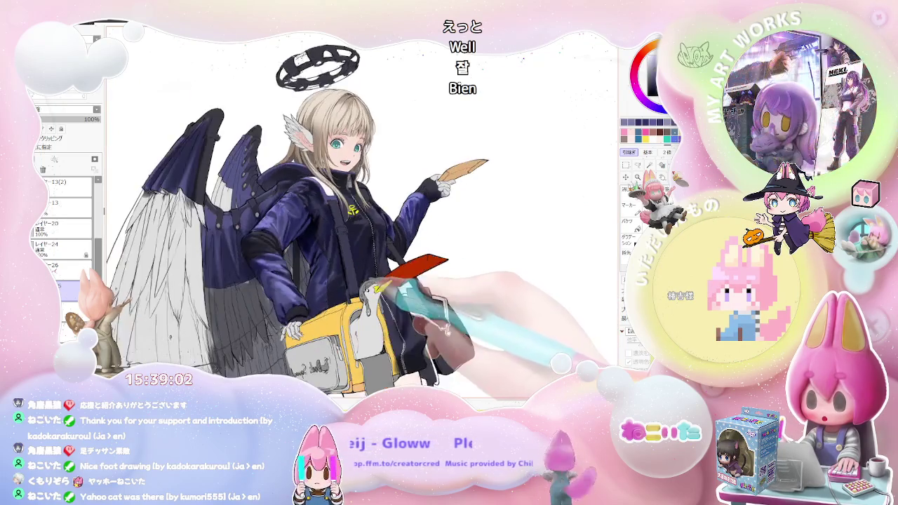
scroll(293, 271, up, 3)
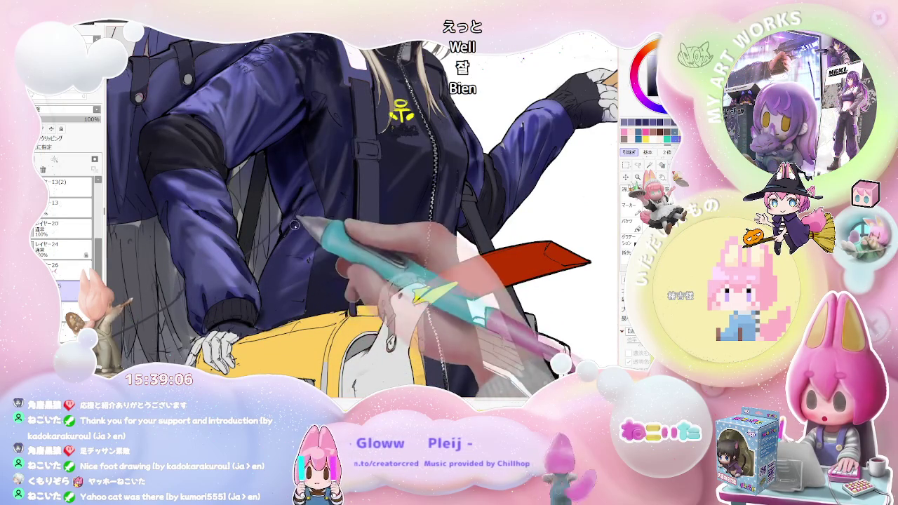
scroll(298, 226, down, 1)
scroll(308, 221, up, 1)
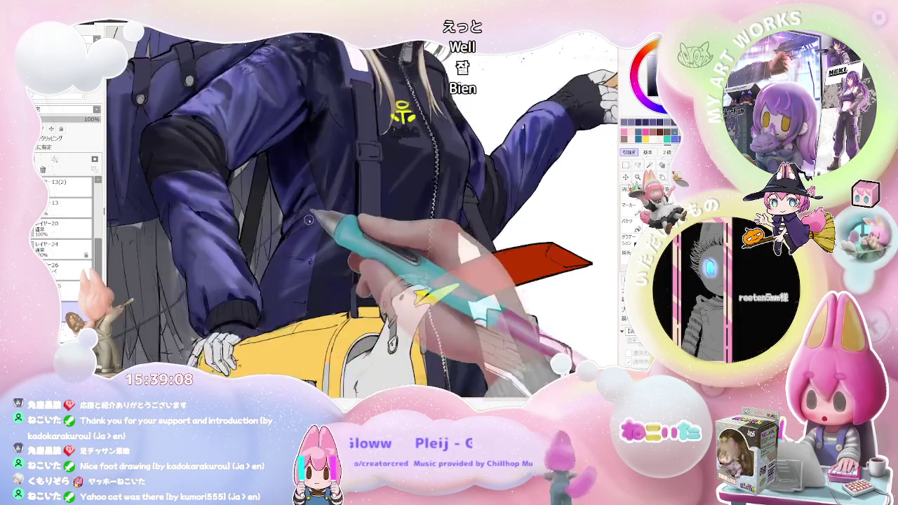
scroll(307, 222, up, 1)
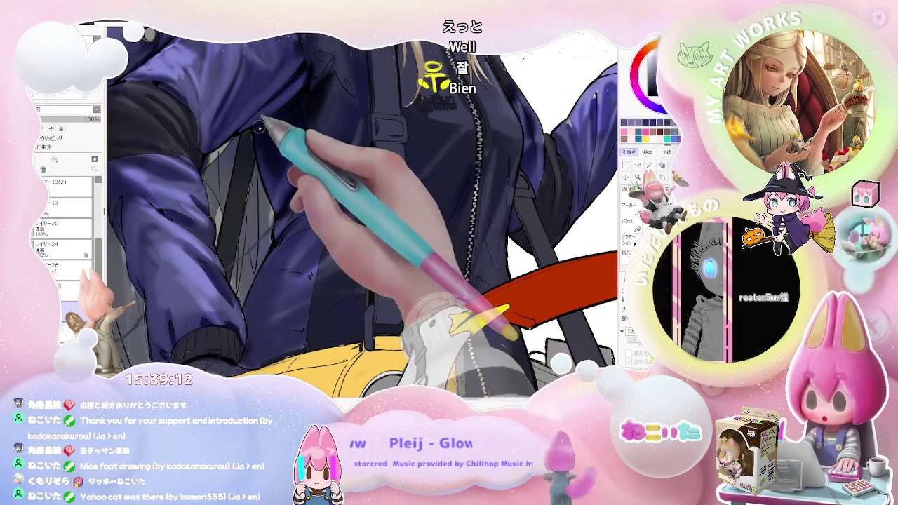
scroll(323, 238, down, 1)
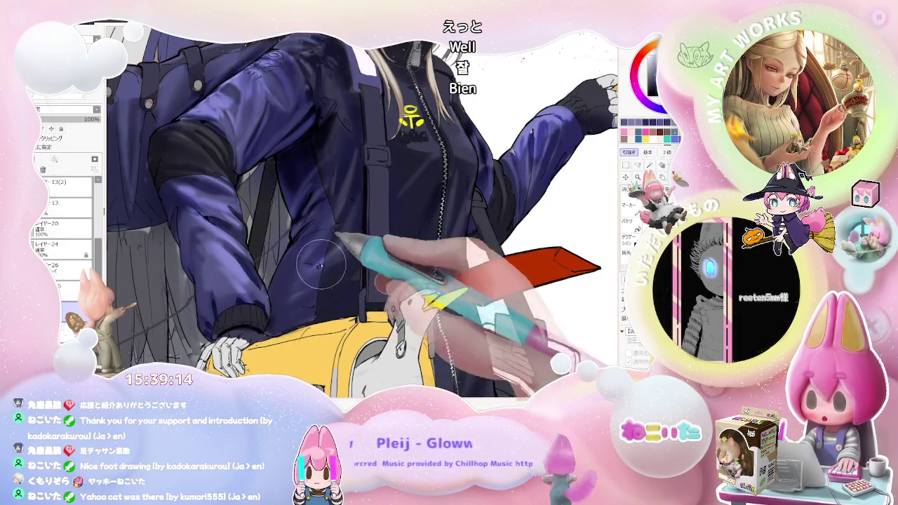
scroll(333, 247, down, 2)
scroll(347, 259, down, 1)
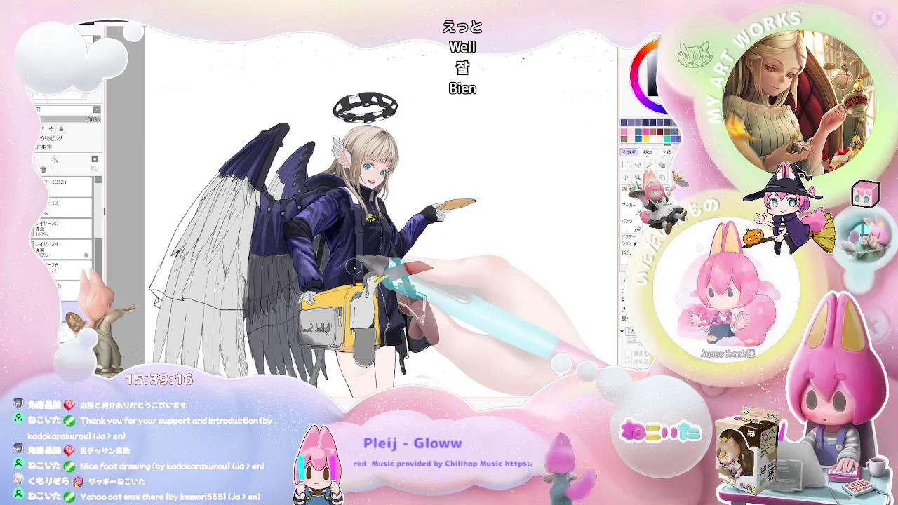
scroll(354, 266, up, 3)
scroll(302, 250, up, 2)
scroll(294, 247, up, 2)
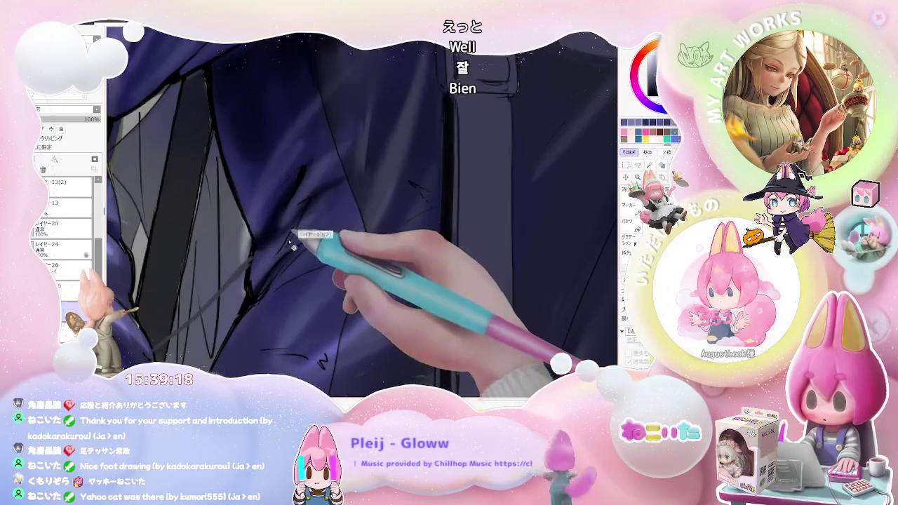
With a much smaller brush, stroke a faint lavender highlight on the jacket fold by the chest strap.
key(bracketleft)
key(bracketleft)
key(bracketleft)
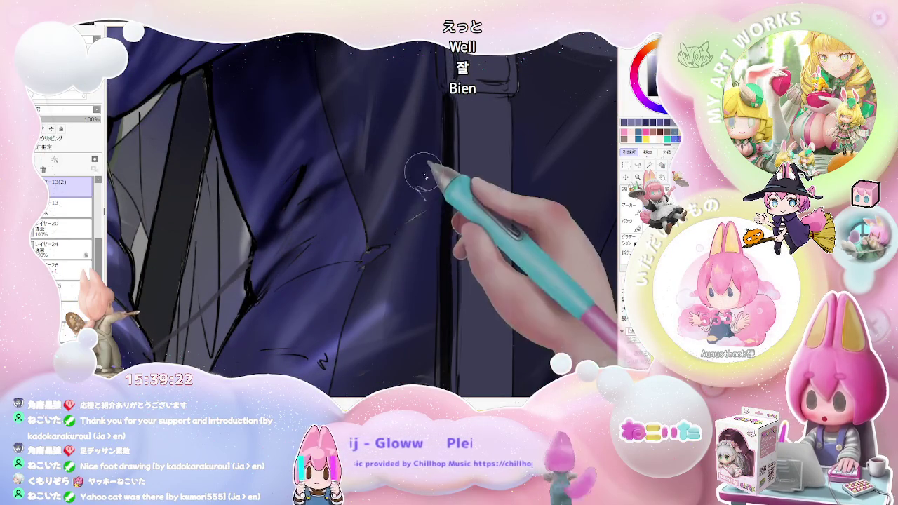
drag(425, 212, 404, 237)
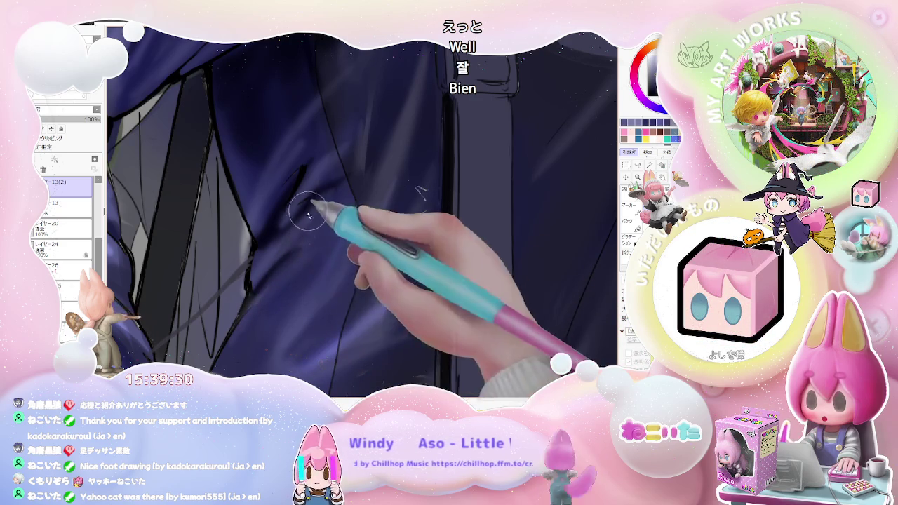
key(minus)
key(minus)
key(minus)
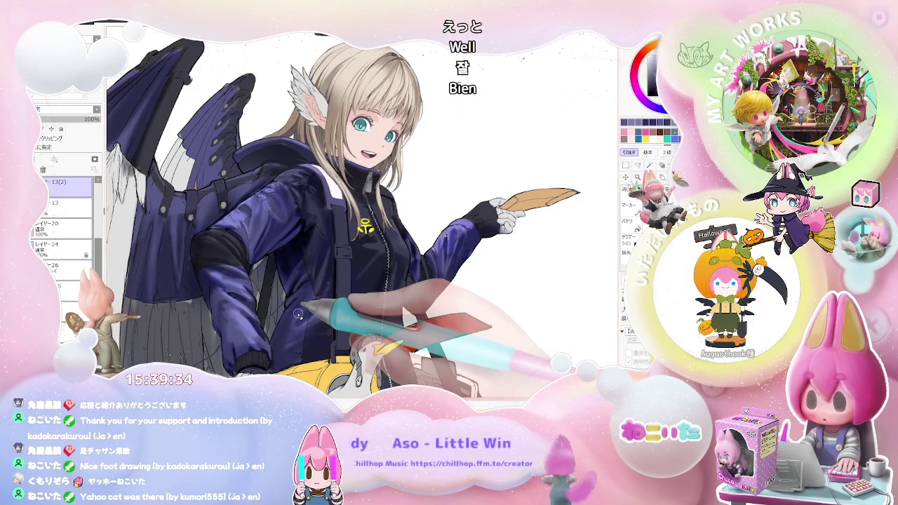
key(plus)
key(plus)
key(plus)
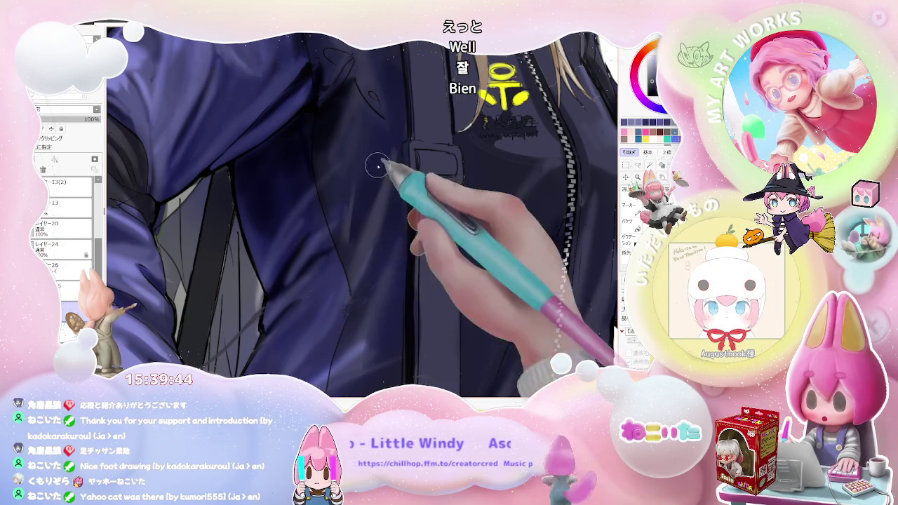
Rotate the canvas clockwise to brush lavender highlights on the upper sleeve, then set it upright.
scroll(391, 271, down, 2)
scroll(389, 269, down, 2)
scroll(441, 268, down, 2)
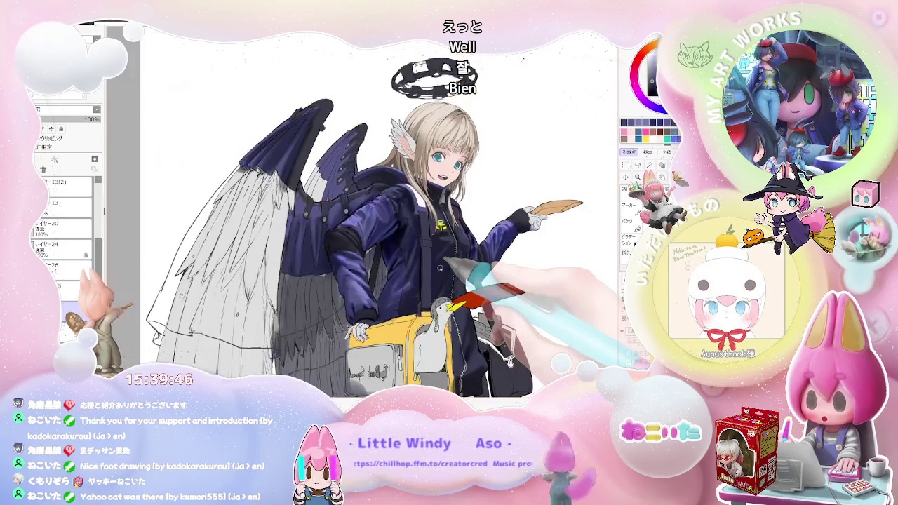
key(End)
key(End)
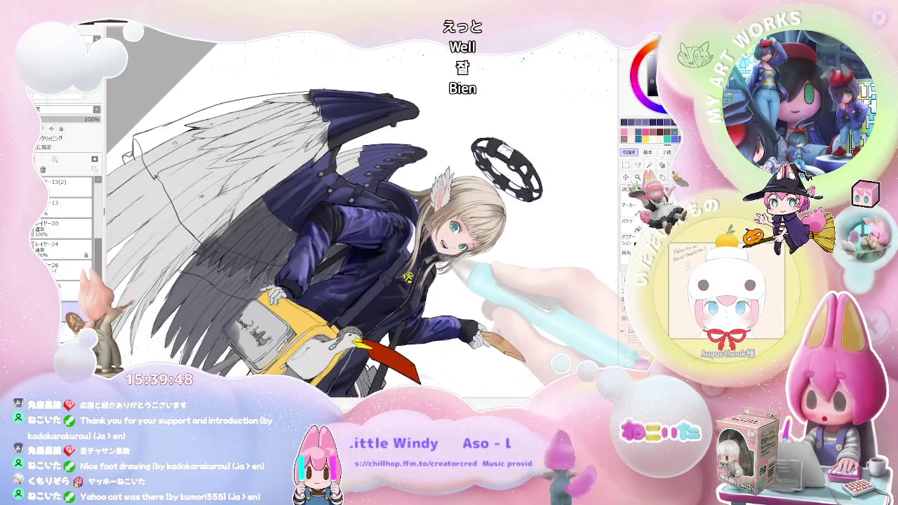
scroll(440, 267, up, 2)
scroll(463, 270, up, 2)
scroll(271, 253, up, 2)
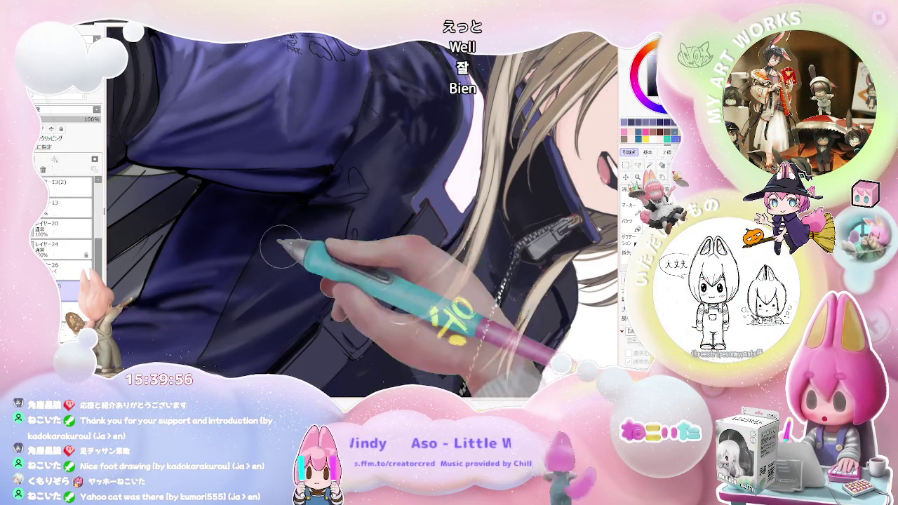
scroll(351, 209, down, 2)
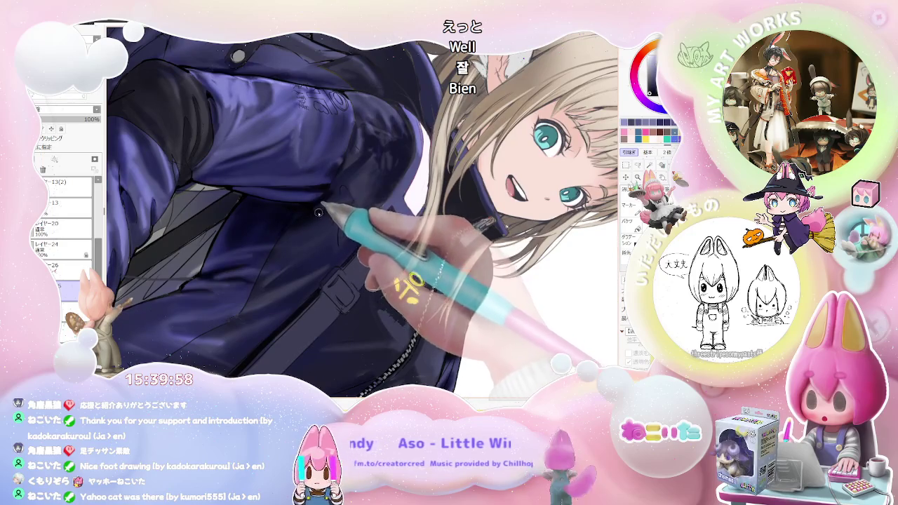
scroll(348, 205, down, 1)
scroll(347, 190, down, 2)
key(Delete)
key(Delete)
key(Delete)
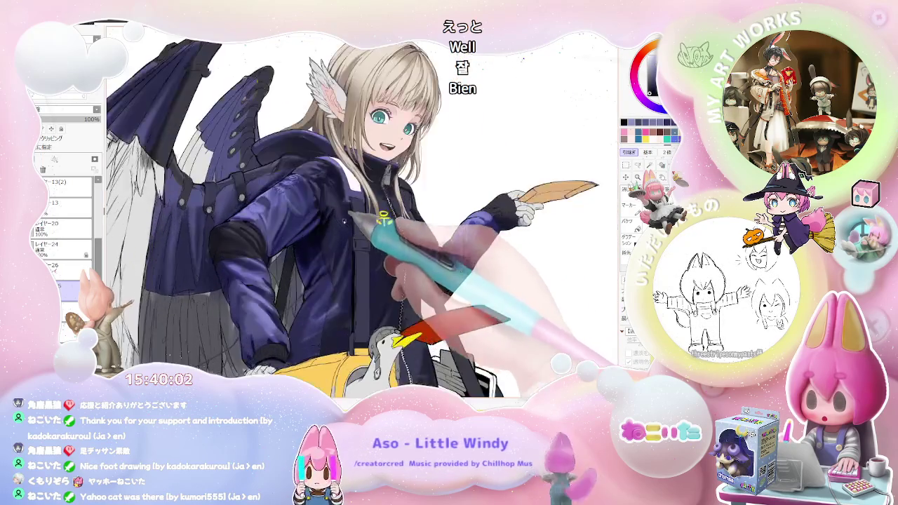
Brighten the upper sleeve near the shoulder with soft lavender, tilting the view counter-clockwise.
scroll(345, 222, up, 2)
scroll(334, 188, up, 1)
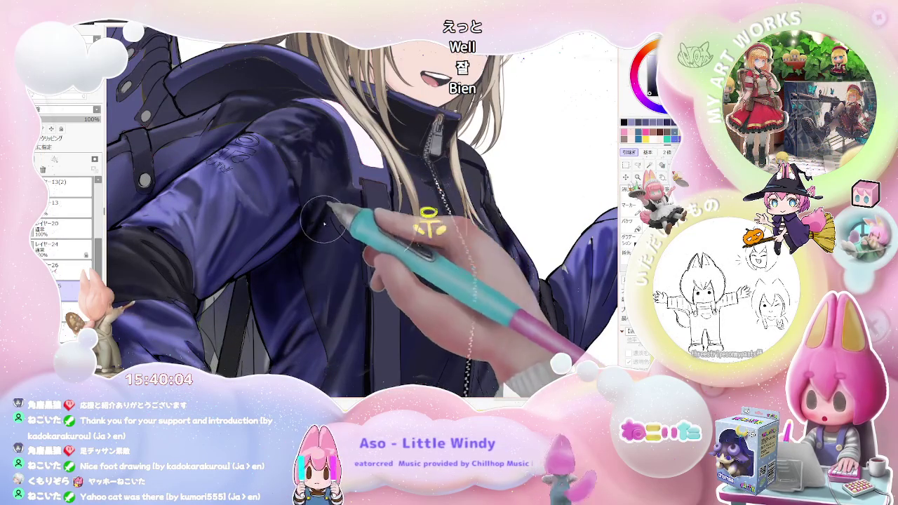
scroll(334, 216, down, 1)
scroll(344, 239, down, 1)
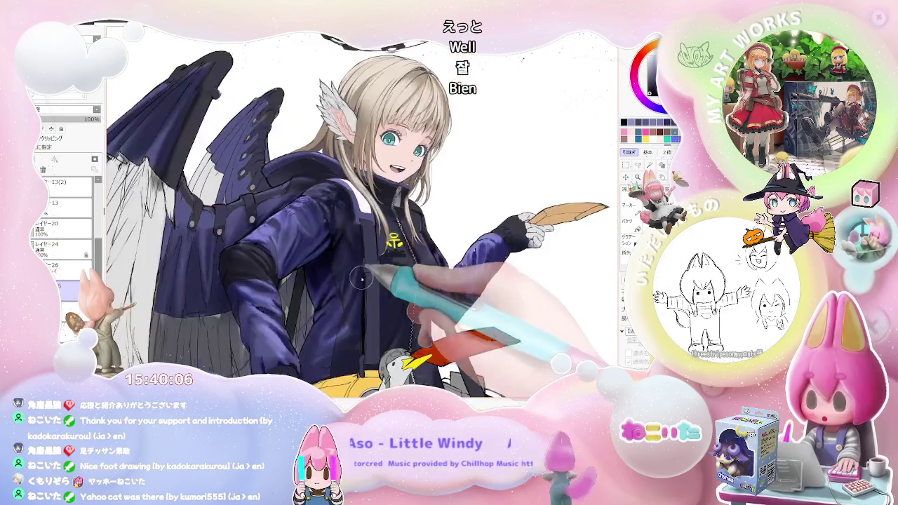
scroll(355, 260, down, 1)
scroll(295, 254, up, 1)
scroll(246, 240, up, 1)
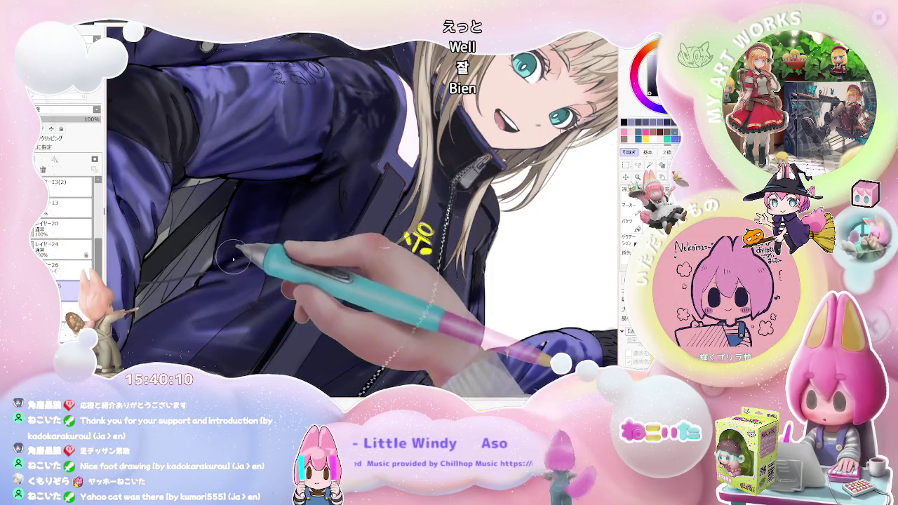
scroll(242, 253, down, 1)
scroll(246, 251, down, 1)
scroll(302, 259, down, 1)
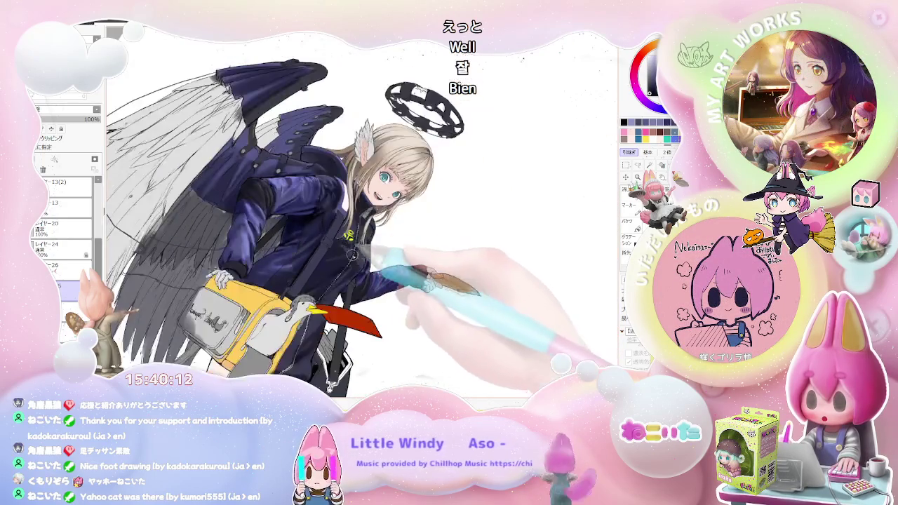
scroll(365, 267, down, 1)
scroll(302, 280, up, 1)
scroll(252, 190, up, 1)
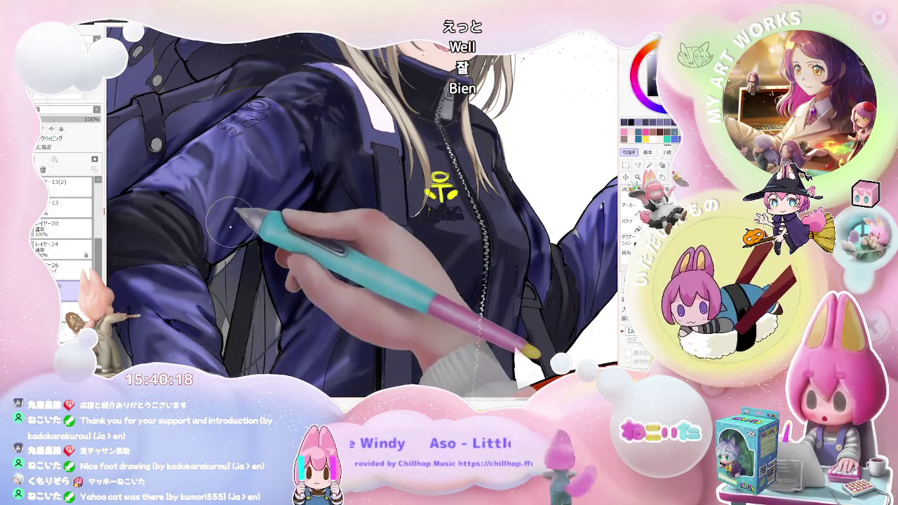
scroll(226, 230, down, 1)
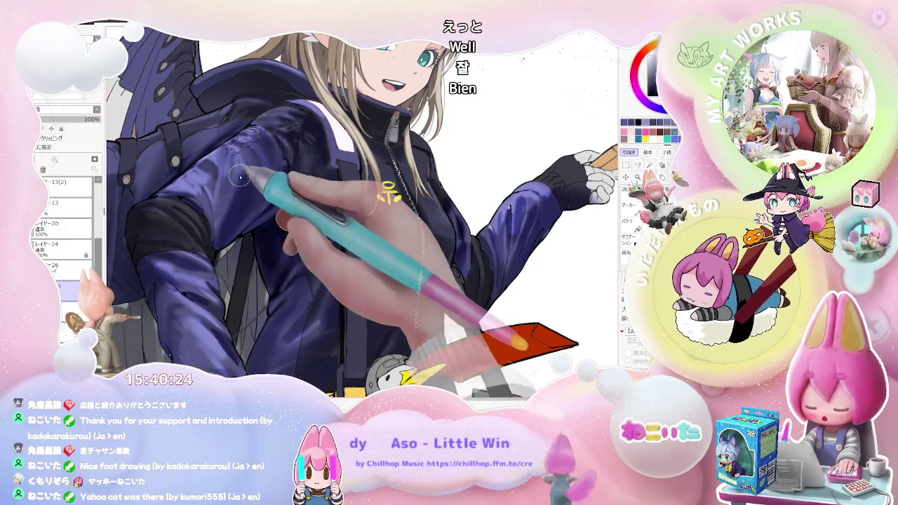
scroll(240, 190, down, 1)
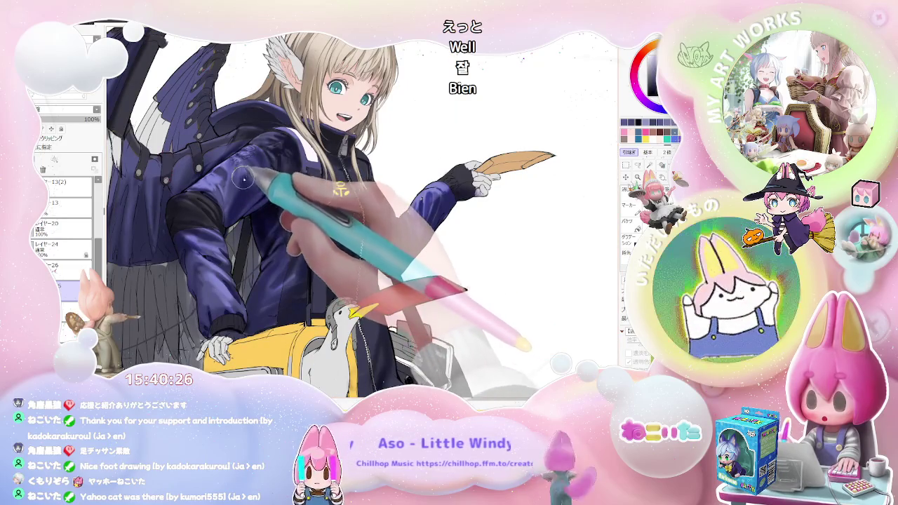
scroll(242, 179, down, 1)
scroll(281, 221, down, 1)
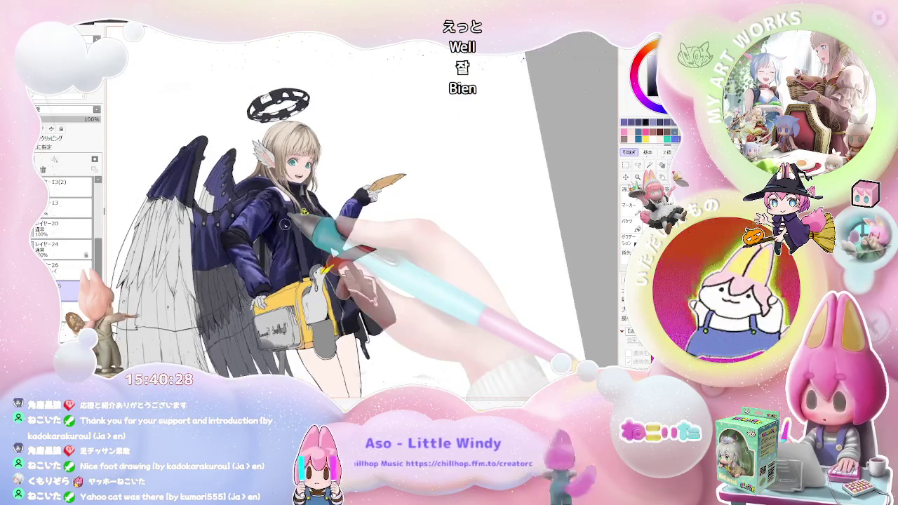
key(Delete)
key(Delete)
scroll(288, 301, up, 2)
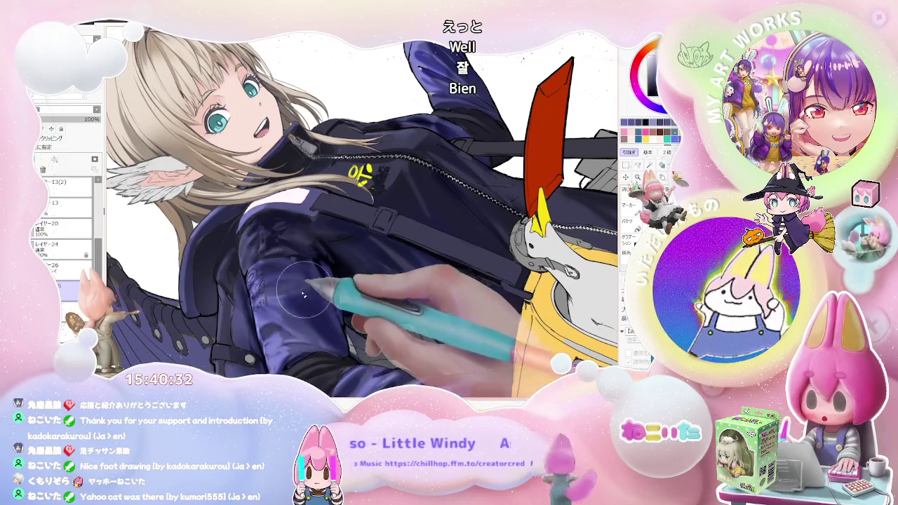
Reset rotation, mirror the canvas horizontally and tilt the figure diagonally.
scroll(310, 294, down, 2)
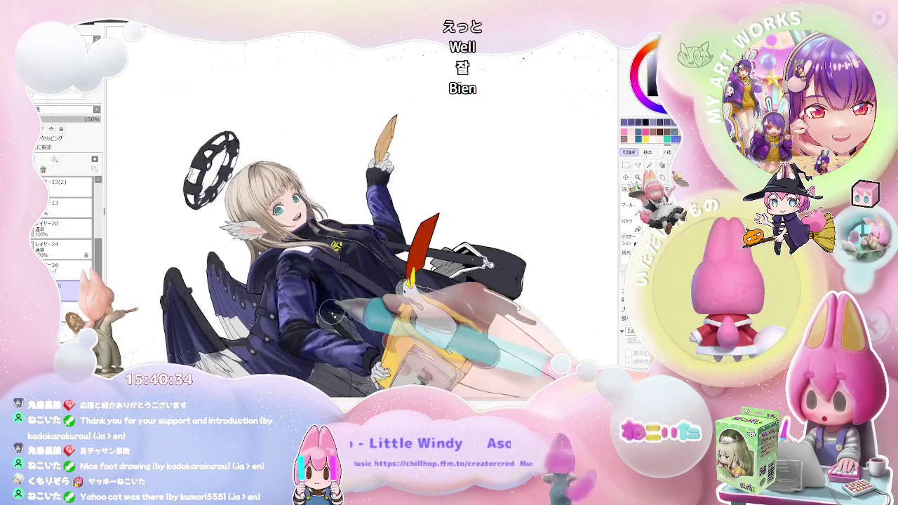
key(Home)
key(Insert)
drag(421, 211, 319, 190)
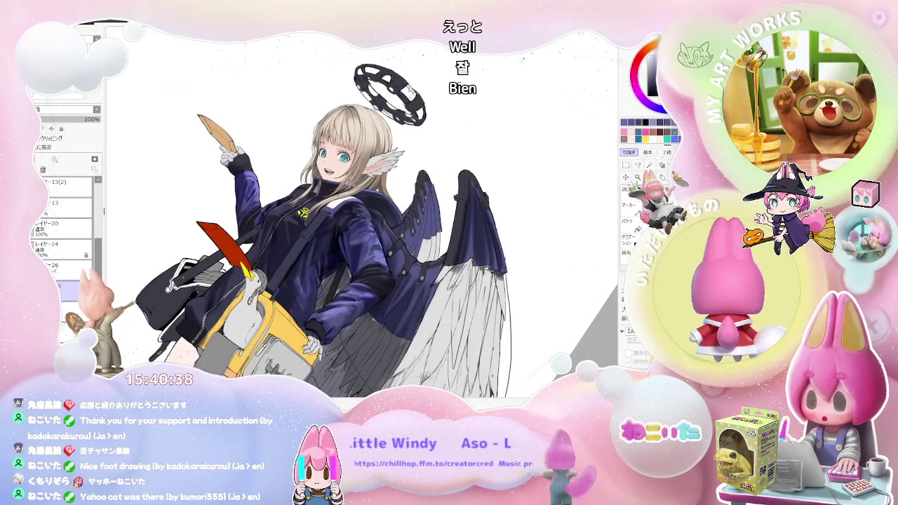
scroll(336, 262, up, 1)
scroll(362, 229, up, 1)
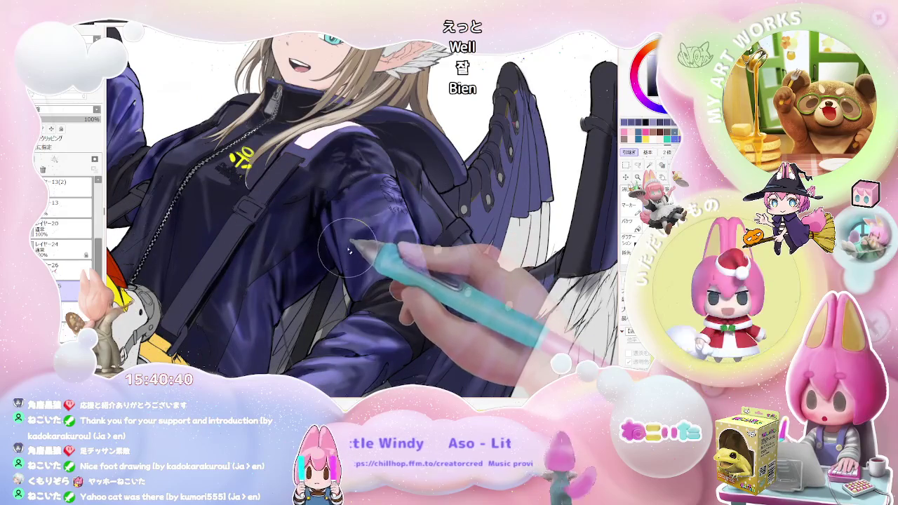
scroll(357, 242, down, 2)
drag(356, 242, 375, 260)
scroll(370, 258, up, 2)
scroll(358, 245, up, 2)
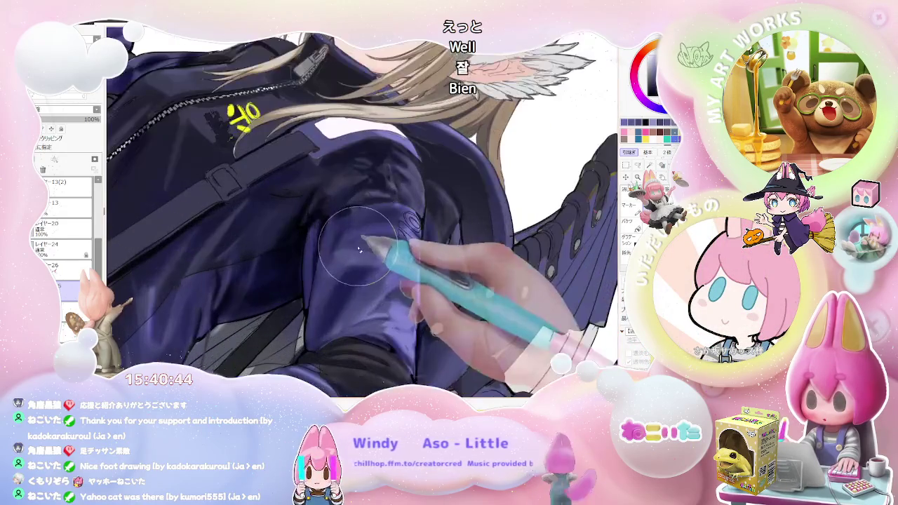
scroll(351, 244, down, 2)
scroll(453, 237, down, 1)
scroll(385, 269, up, 1)
scroll(385, 269, up, 2)
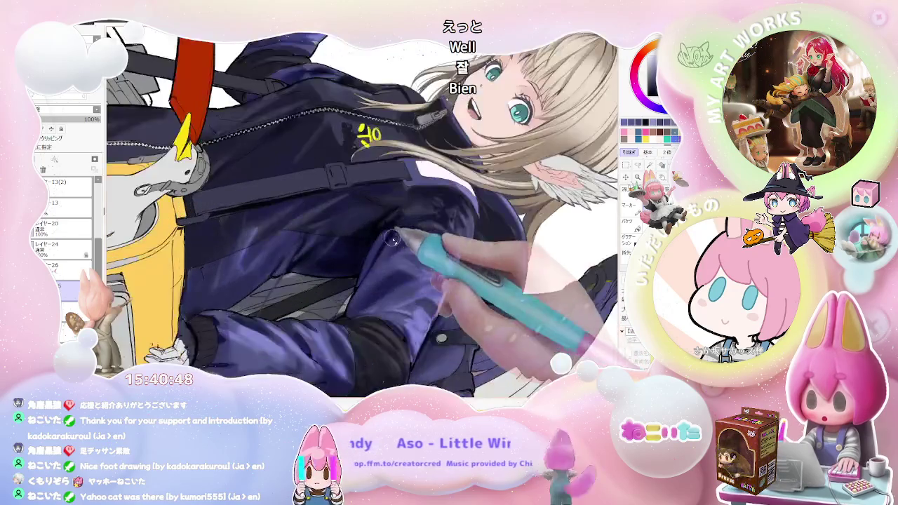
scroll(385, 269, up, 1)
scroll(401, 255, down, 1)
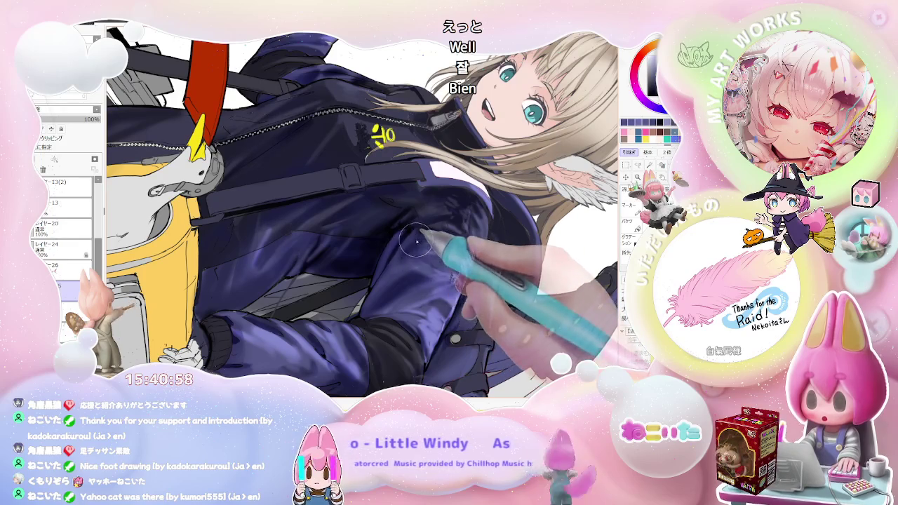
scroll(400, 266, down, 3)
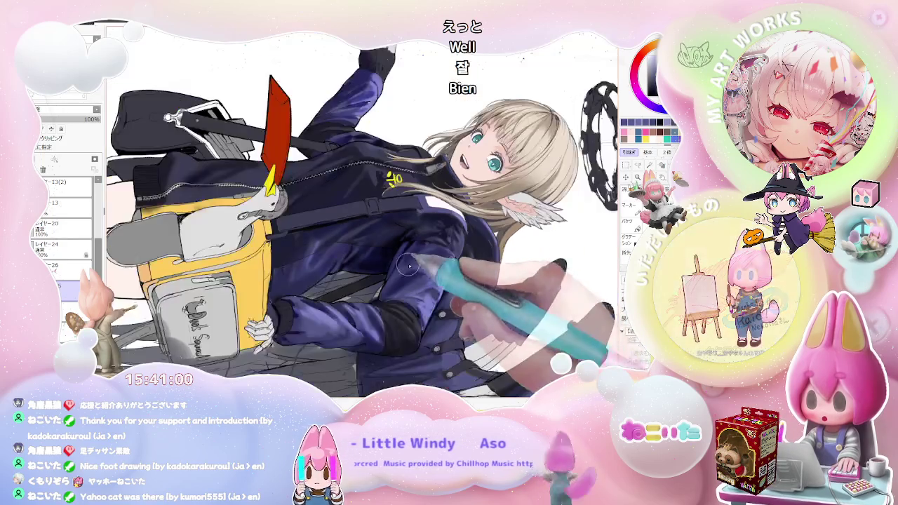
scroll(421, 281, down, 2)
Rotate the canvas view until the figure is fully upside-down.
key(Delete)
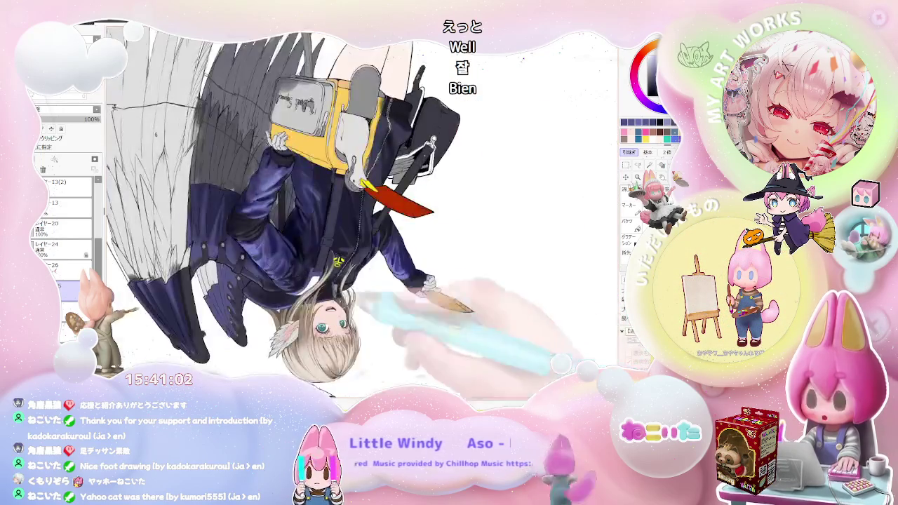
scroll(261, 241, up, 2)
scroll(263, 264, up, 1)
scroll(264, 264, up, 1)
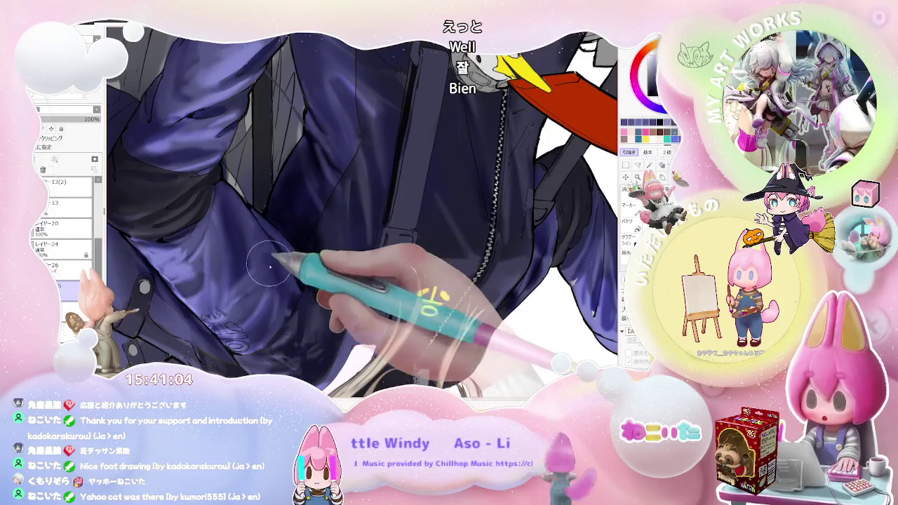
scroll(251, 295, down, 1)
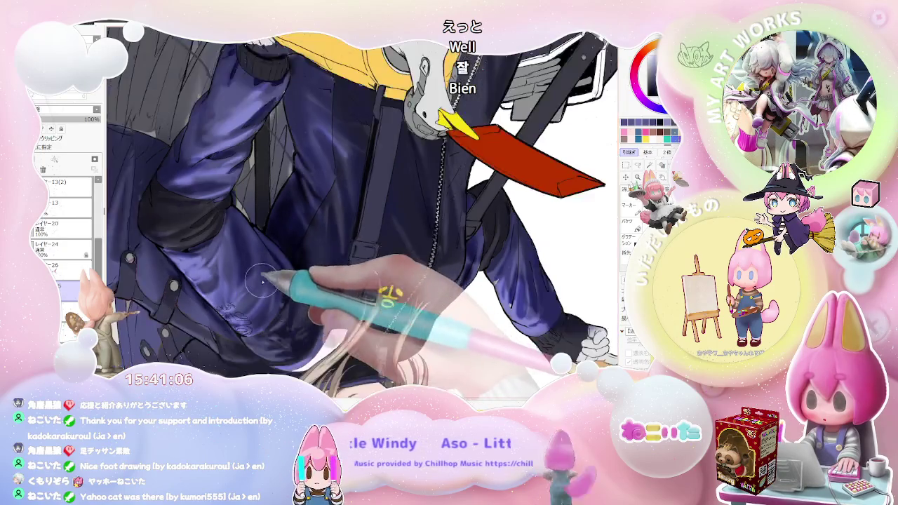
scroll(337, 309, down, 2)
scroll(389, 314, down, 1)
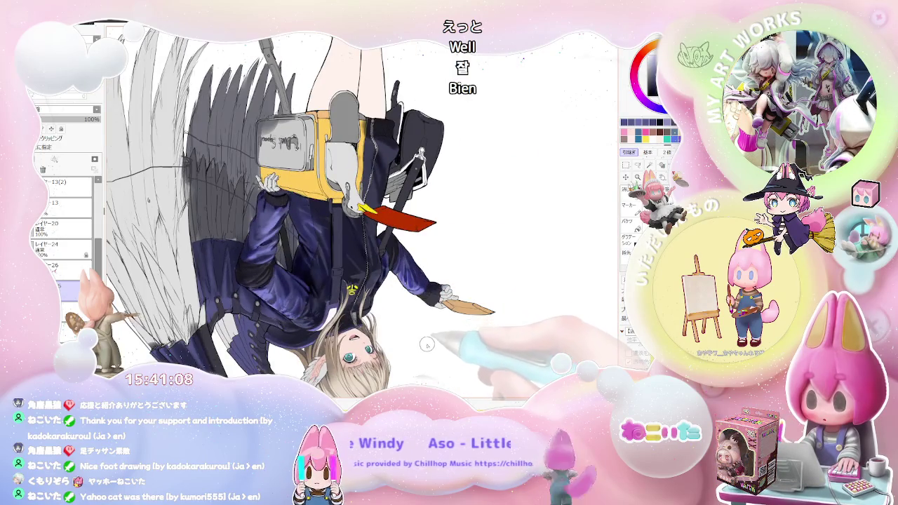
key(Delete)
scroll(414, 301, up, 2)
scroll(418, 280, up, 1)
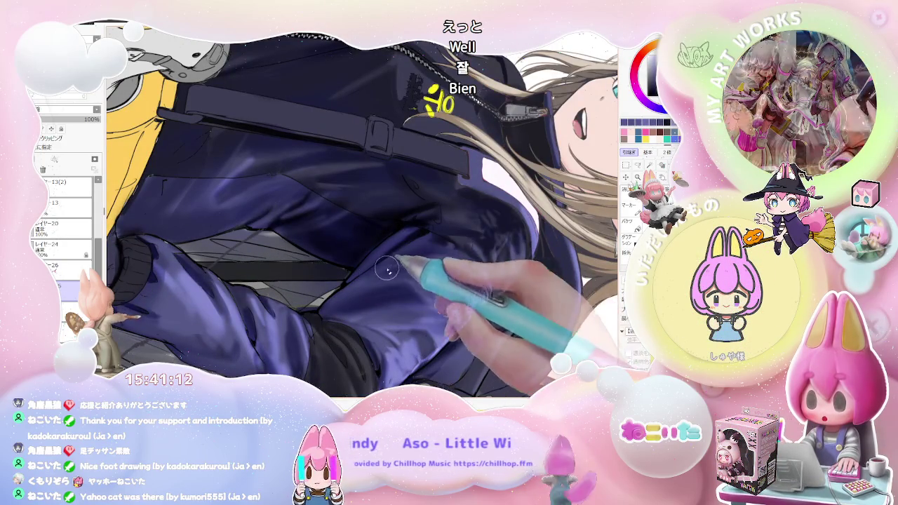
scroll(376, 275, down, 2)
key(End)
key(End)
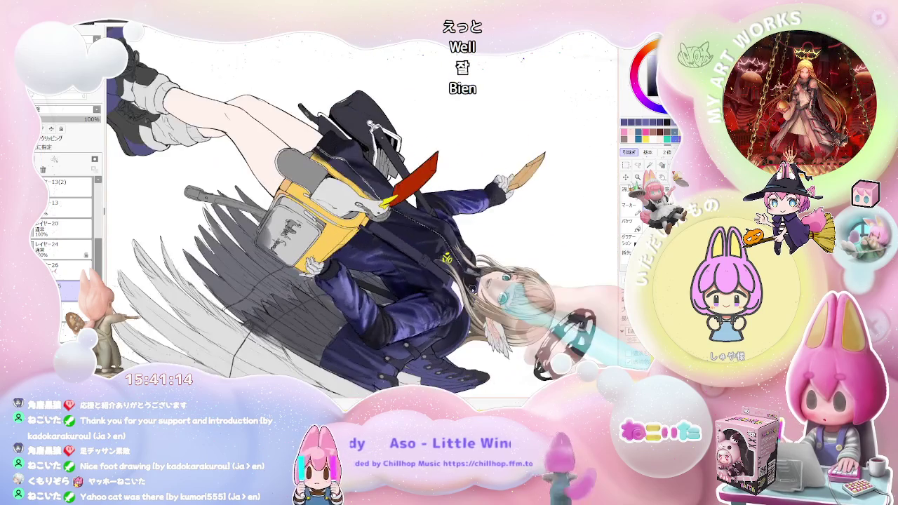
key(End)
key(End)
key(End)
key(End)
scroll(473, 289, down, 1)
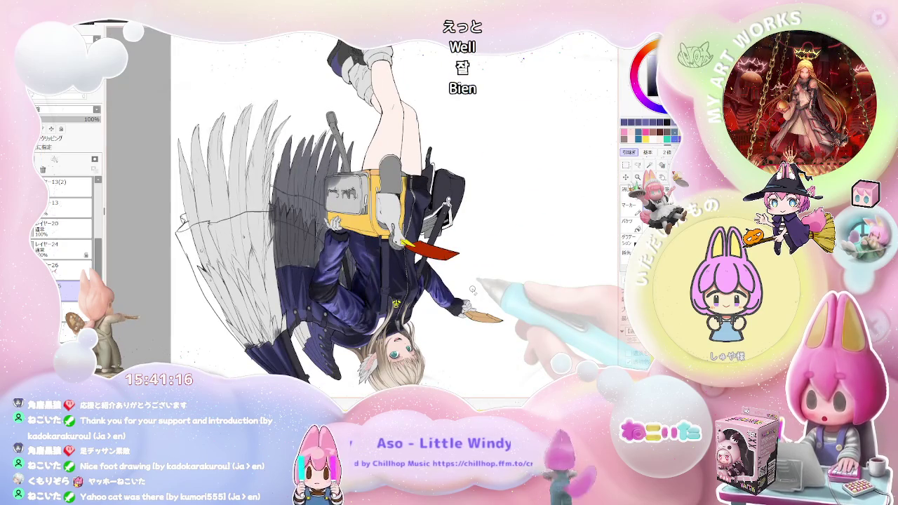
scroll(472, 290, up, 1)
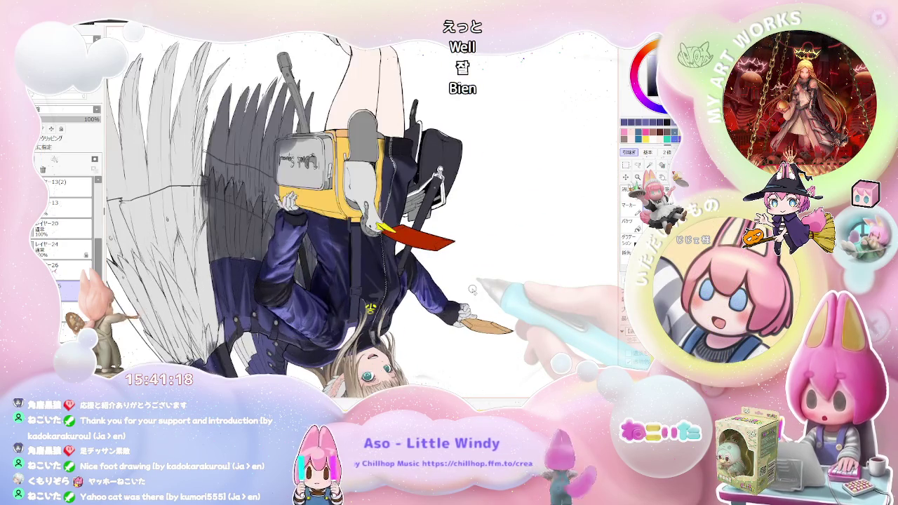
scroll(472, 289, up, 1)
scroll(425, 280, up, 2)
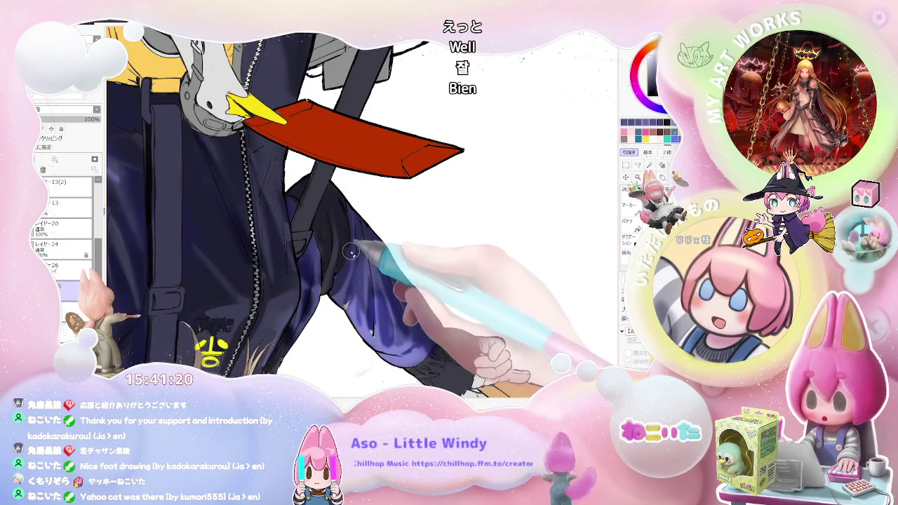
scroll(354, 287, down, 1)
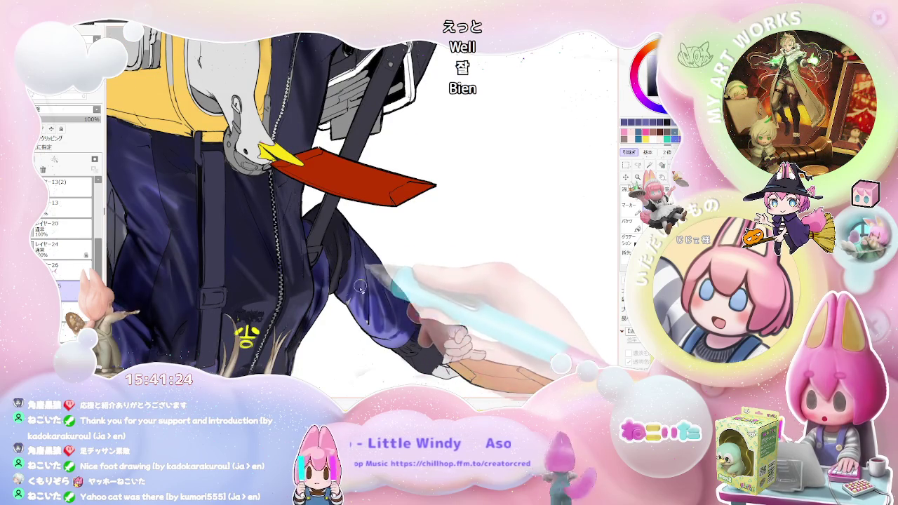
scroll(356, 299, down, 1)
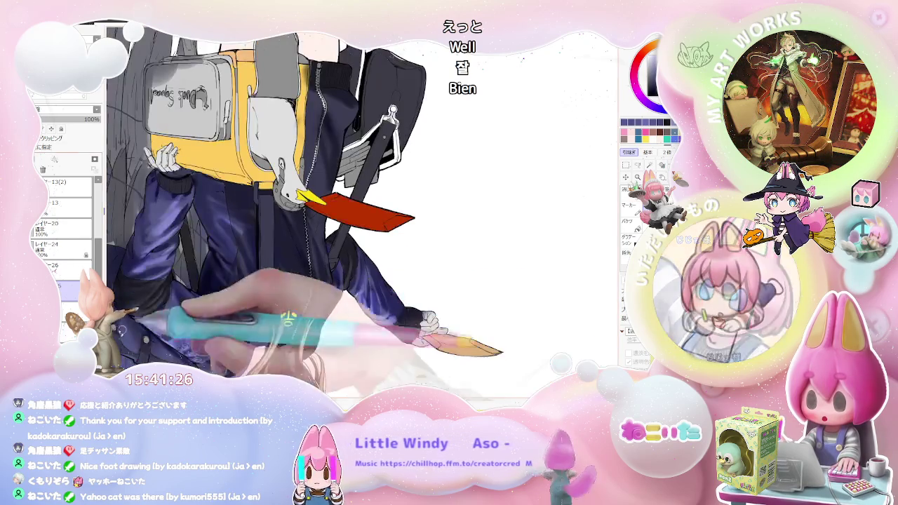
scroll(373, 284, up, 3)
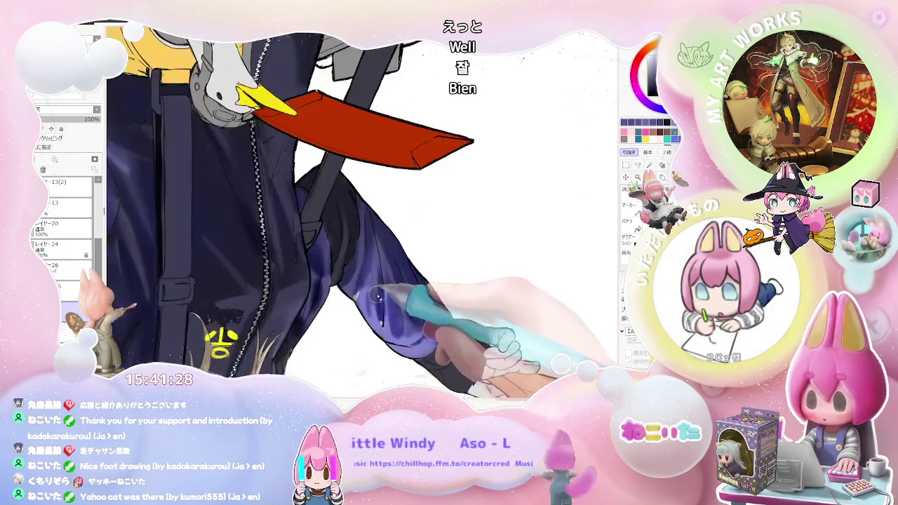
scroll(373, 285, up, 1)
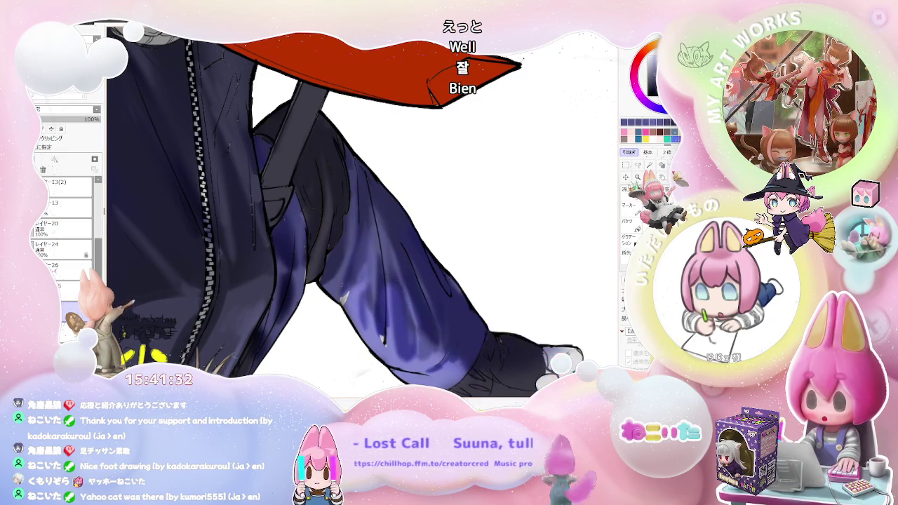
Tilt the view 15° clockwise and zoom in on the sleeve fold below the ribbed cuff.
key(End)
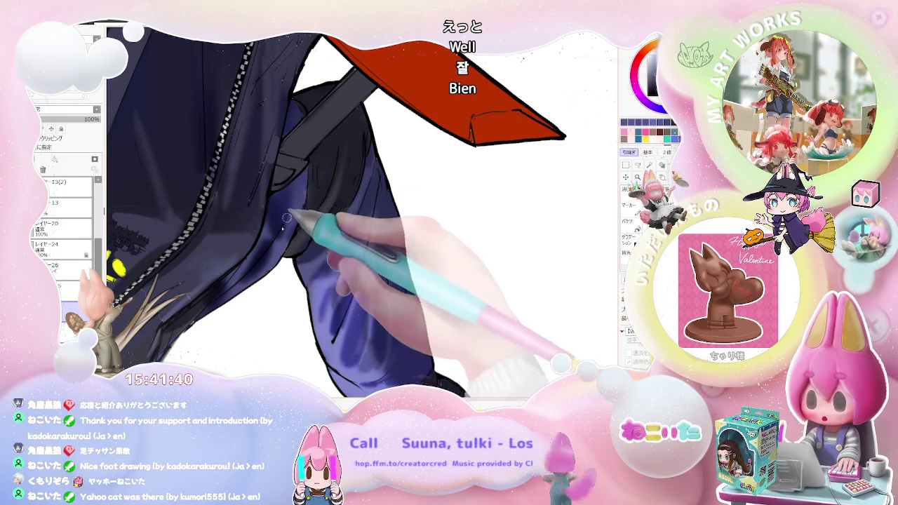
drag(253, 203, 243, 263)
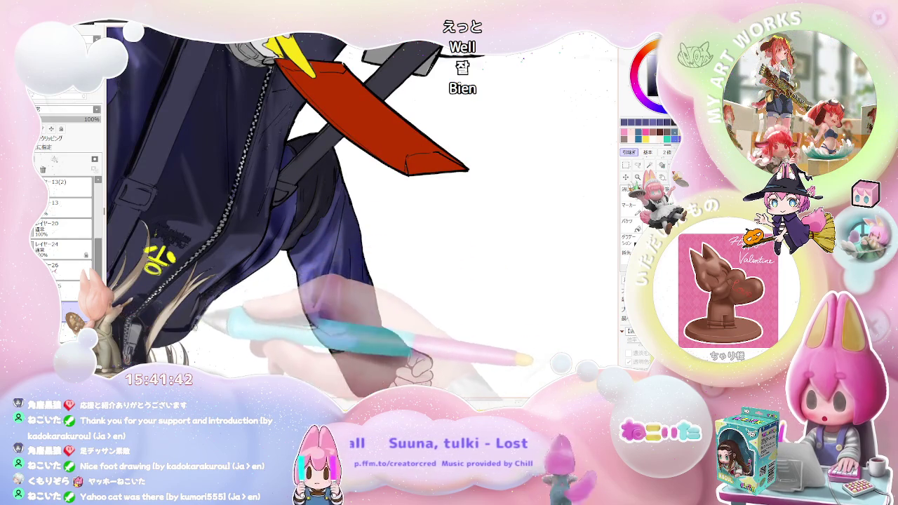
key(ctrl+minus)
key(ctrl+minus)
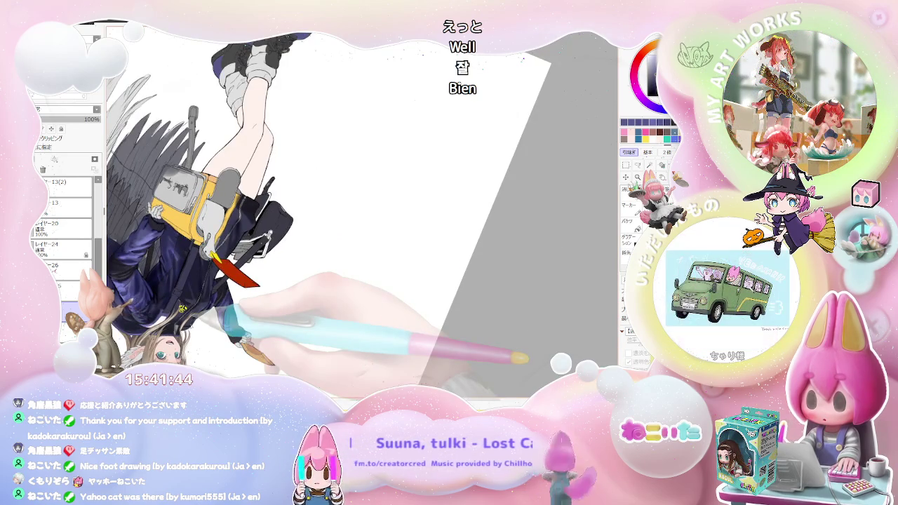
key(ctrl+minus)
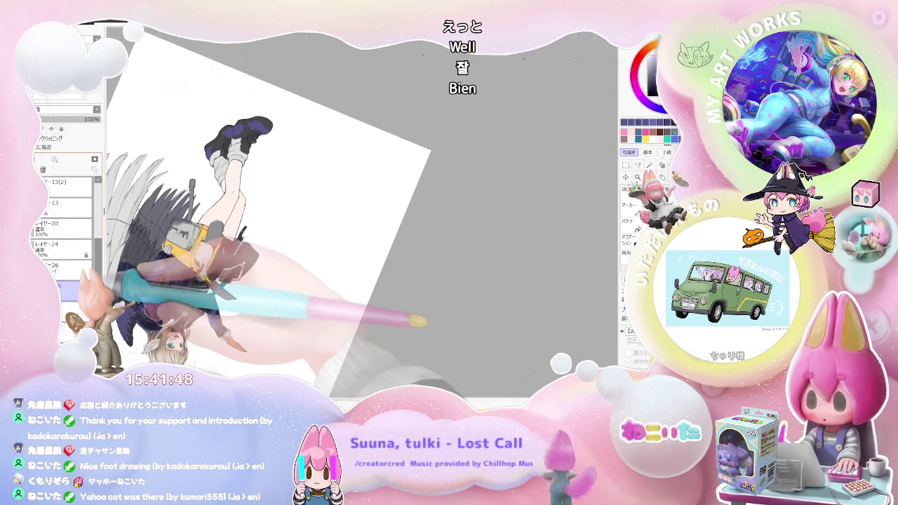
key(ctrl+plus)
key(ctrl+plus)
key(ctrl+plus)
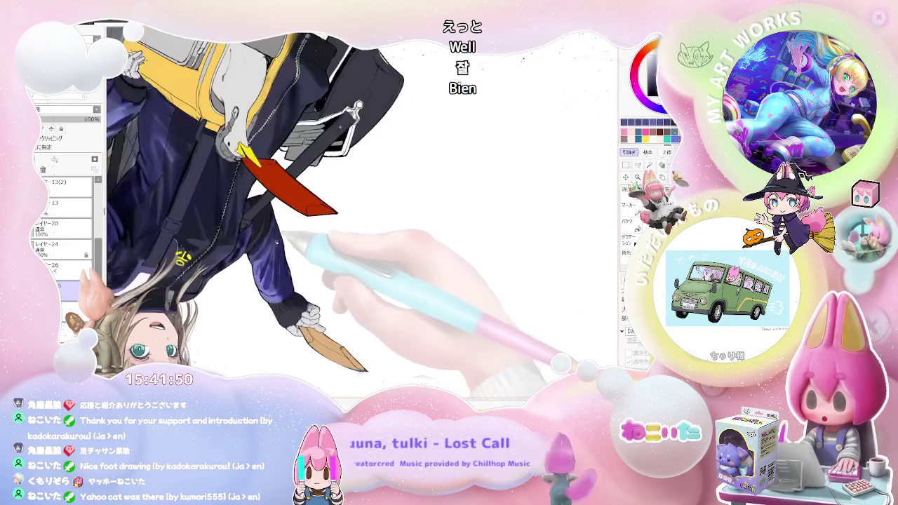
key(ctrl+plus)
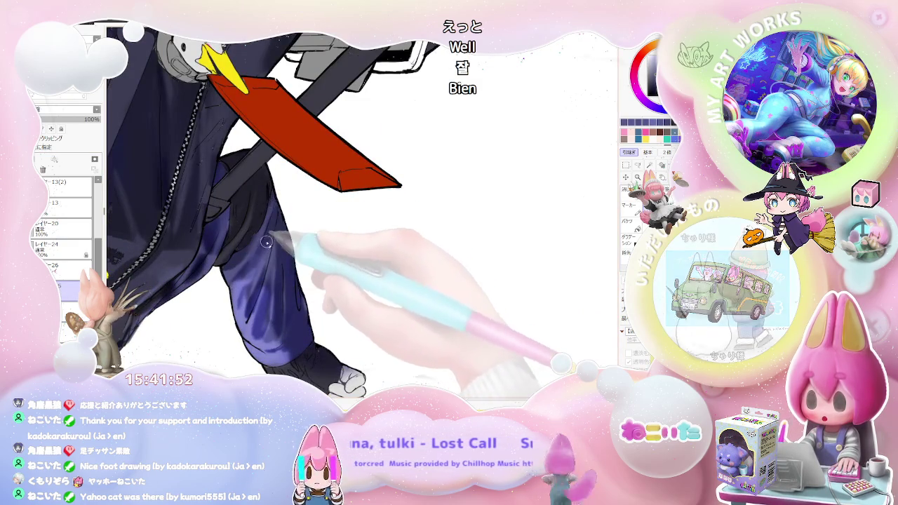
key(ctrl+minus)
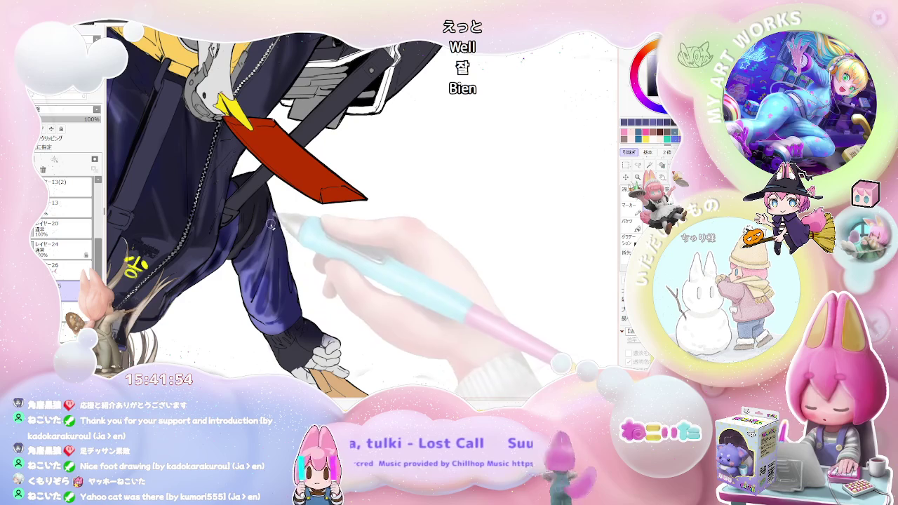
key(ctrl+minus)
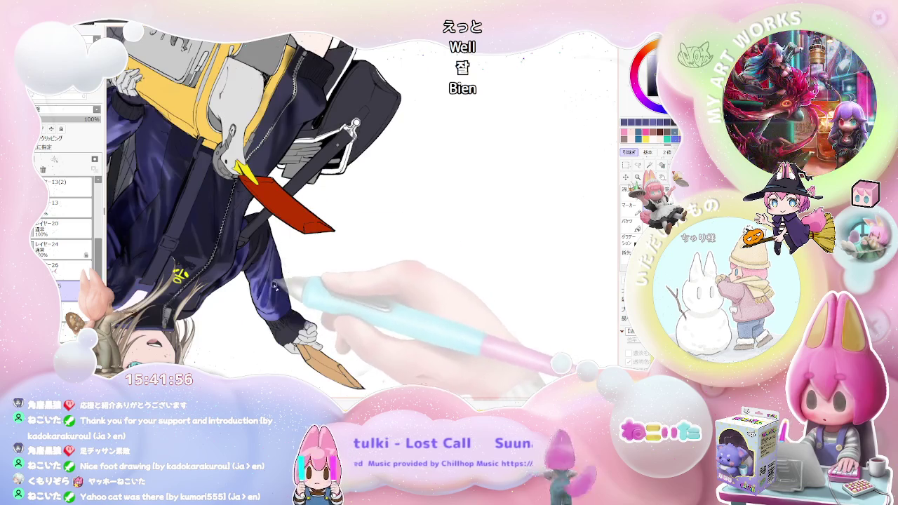
key(ctrl+minus)
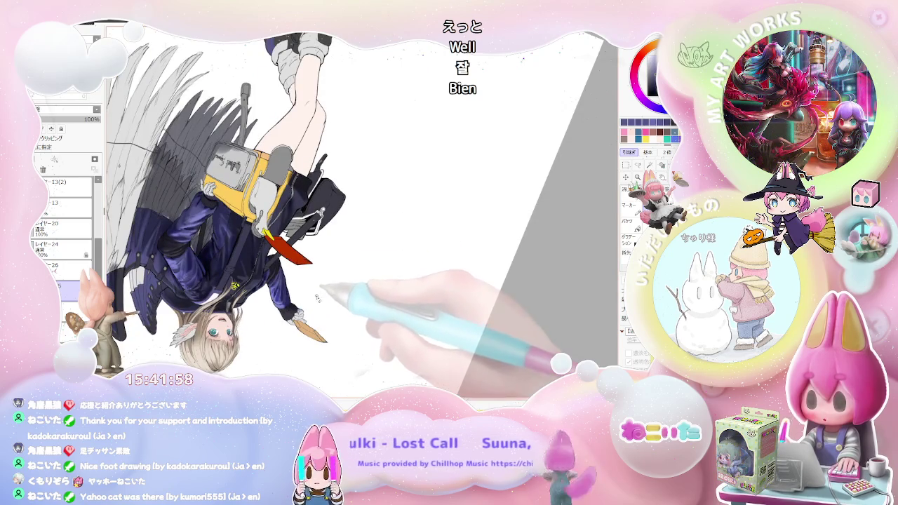
drag(184, 382, 255, 344)
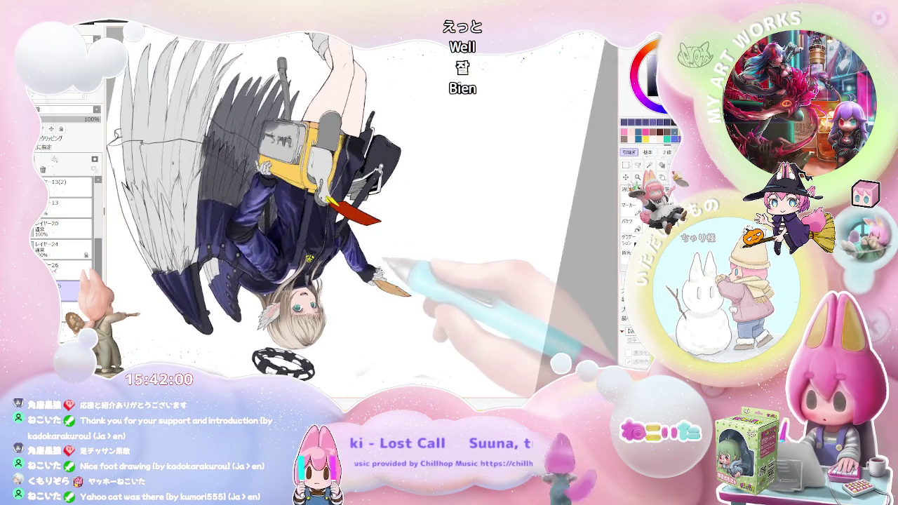
key(ctrl+plus)
key(ctrl+plus)
key(ctrl+plus)
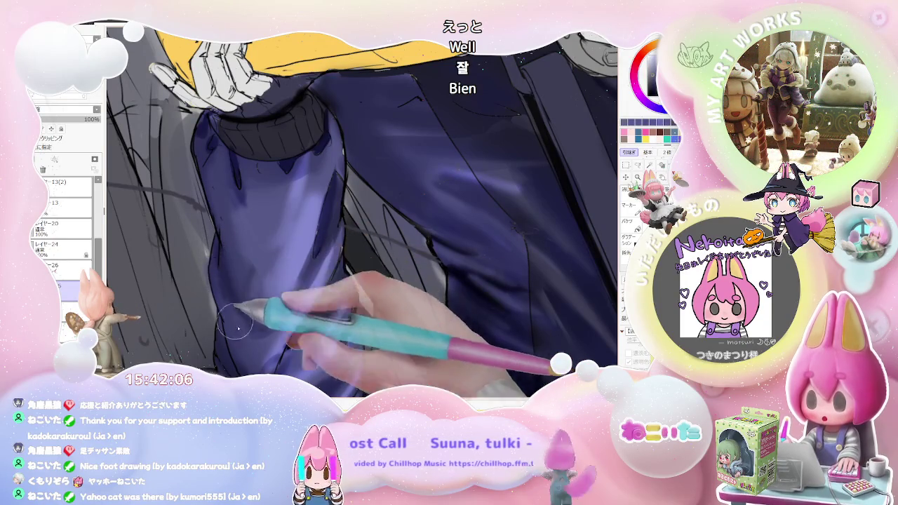
Zoom in close on the sleeve beside the yellow backpack for the purple highlights.
key(ctrl+minus)
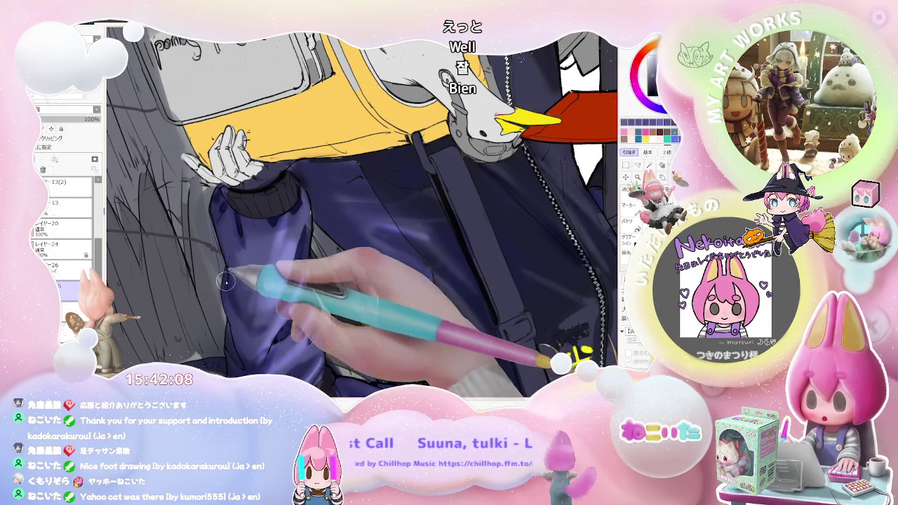
key(ctrl+minus)
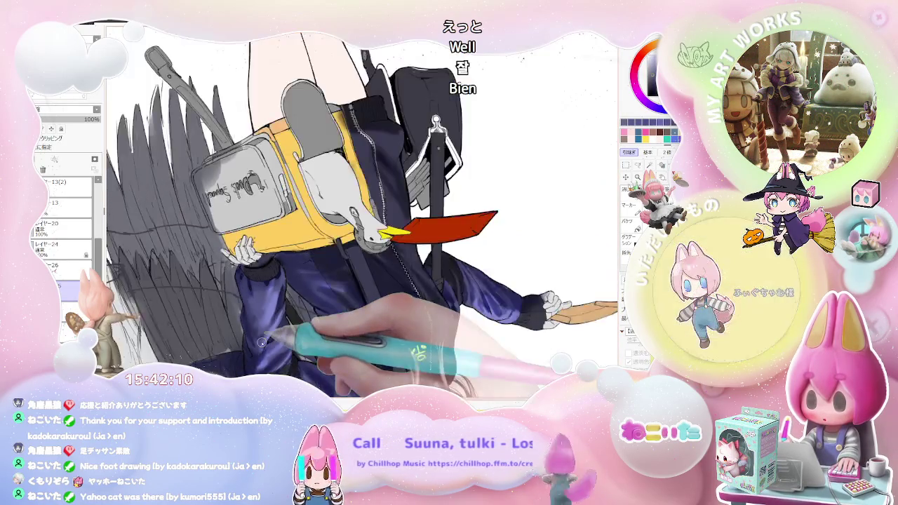
key(ctrl+plus)
key(ctrl+plus)
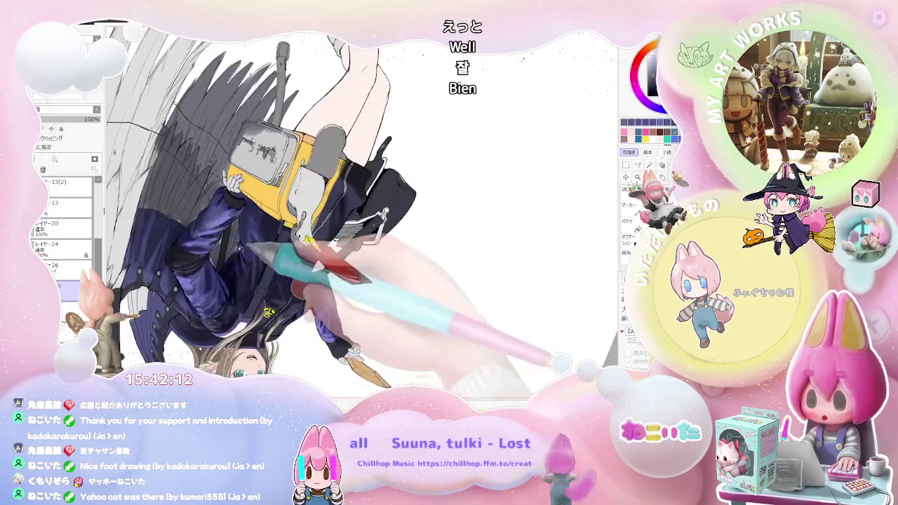
key(ctrl+plus)
key(ctrl+plus)
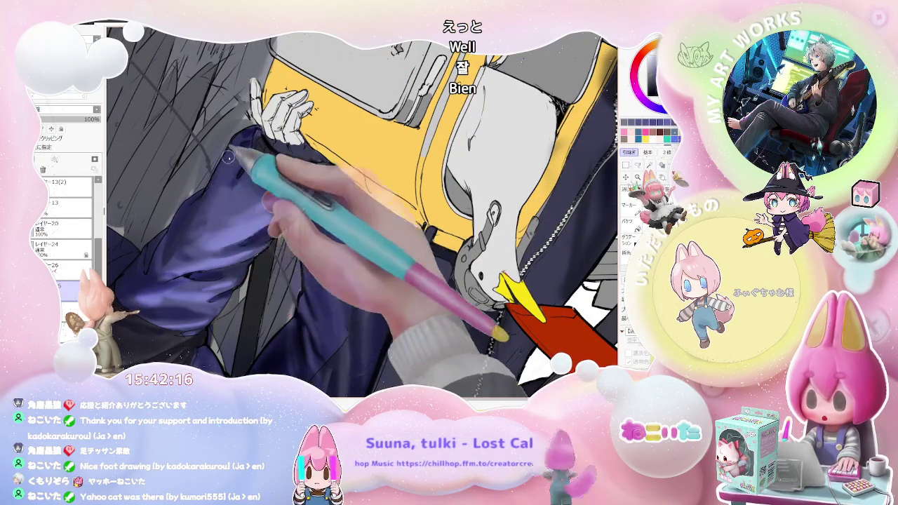
key(ctrl+minus)
key(ctrl+minus)
key(ctrl+plus)
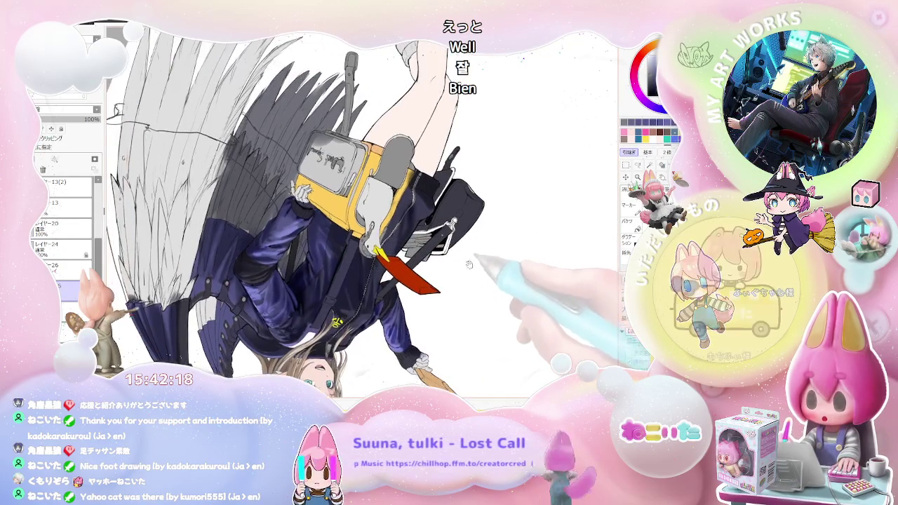
key(ctrl+plus)
key(ctrl+plus)
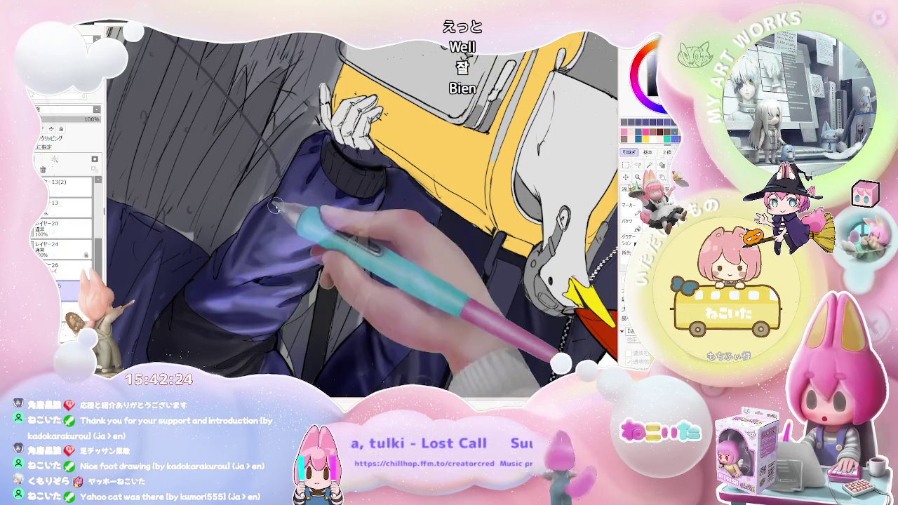
Zoom back out to the whole figure and rotate the canvas upright.
key(ctrl+minus)
key(ctrl+minus)
key(ctrl+minus)
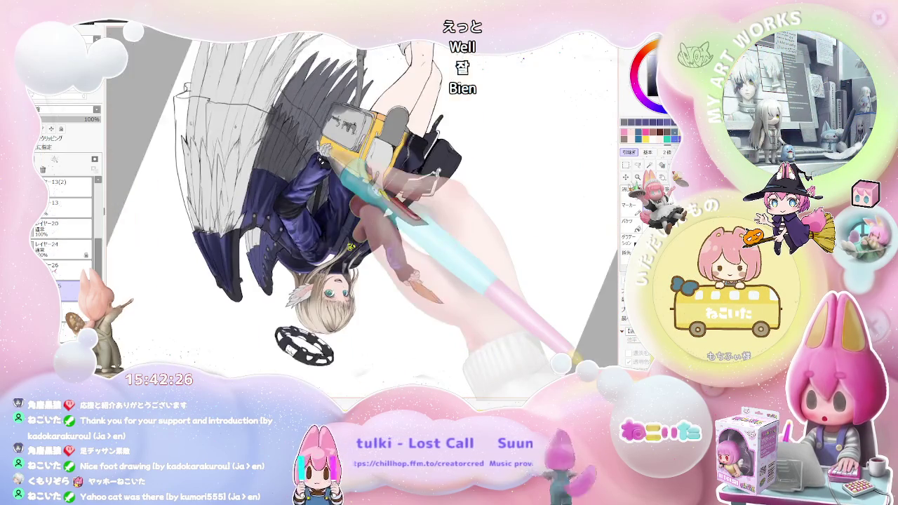
key(End)
key(End)
key(End)
key(End)
key(End)
key(End)
key(End)
key(End)
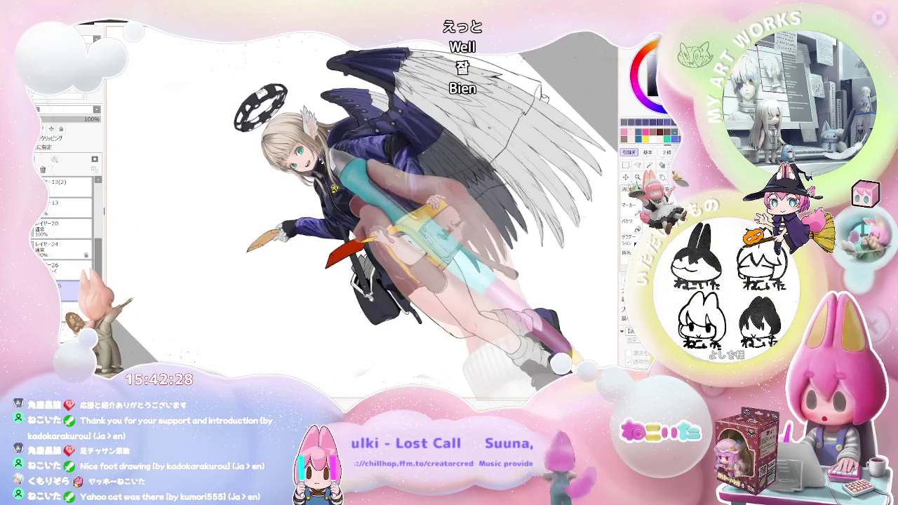
key(End)
key(End)
Select Overlay layer 26 and zoom in close on the sleeve near the wings.
key(ctrl+plus)
key(ctrl+plus)
key(ctrl+plus)
key(ctrl+plus)
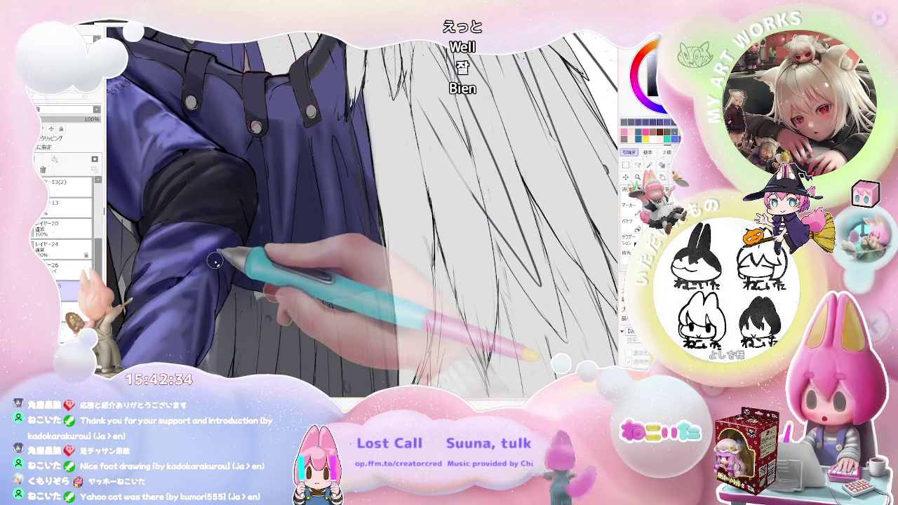
key(alt+bracketright)
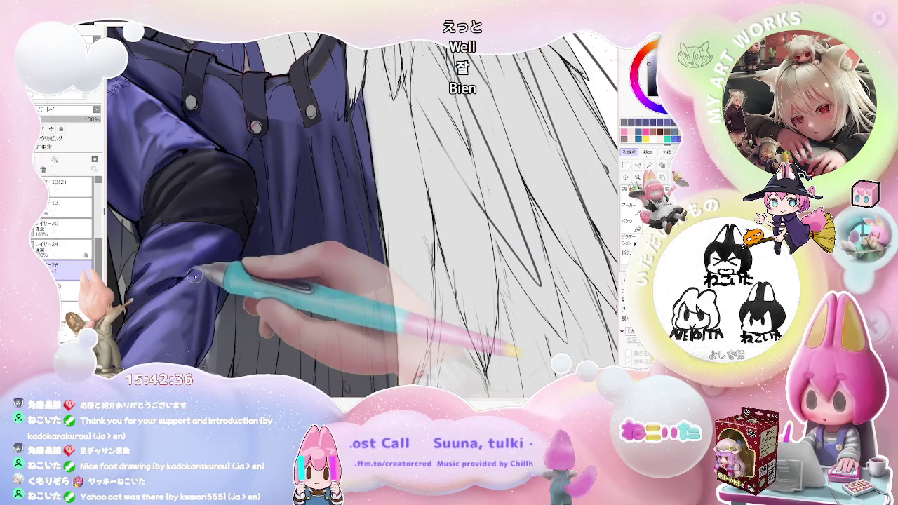
key(ctrl+minus)
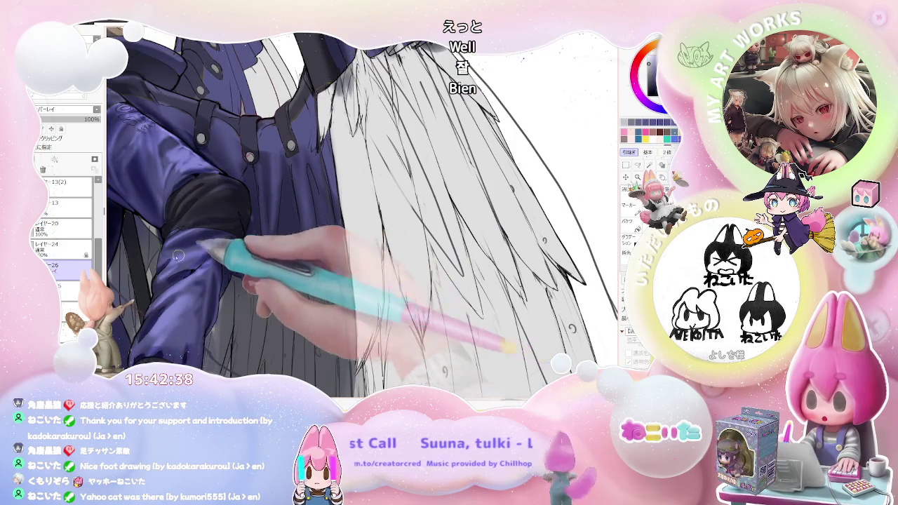
key(ctrl+plus)
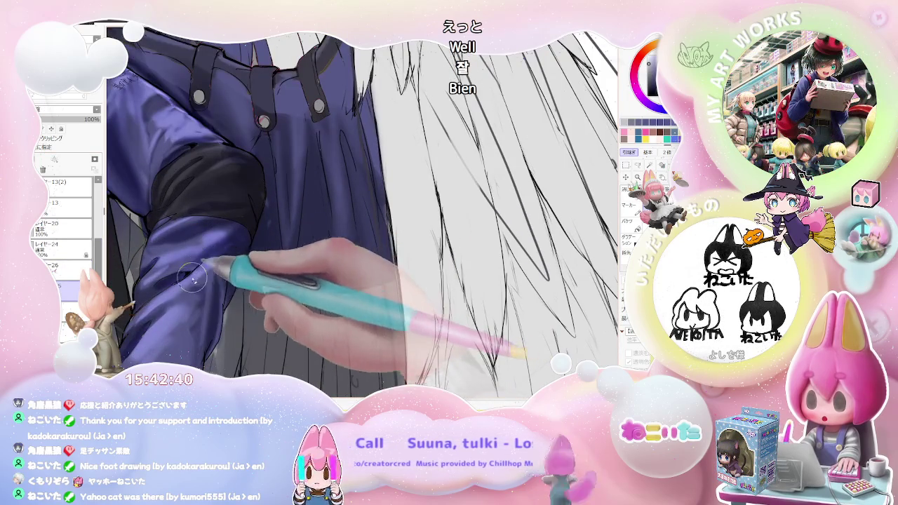
key(ctrl+minus)
key(ctrl+minus)
key(ctrl+minus)
key(ctrl+minus)
key(ctrl+plus)
key(ctrl+plus)
key(ctrl+plus)
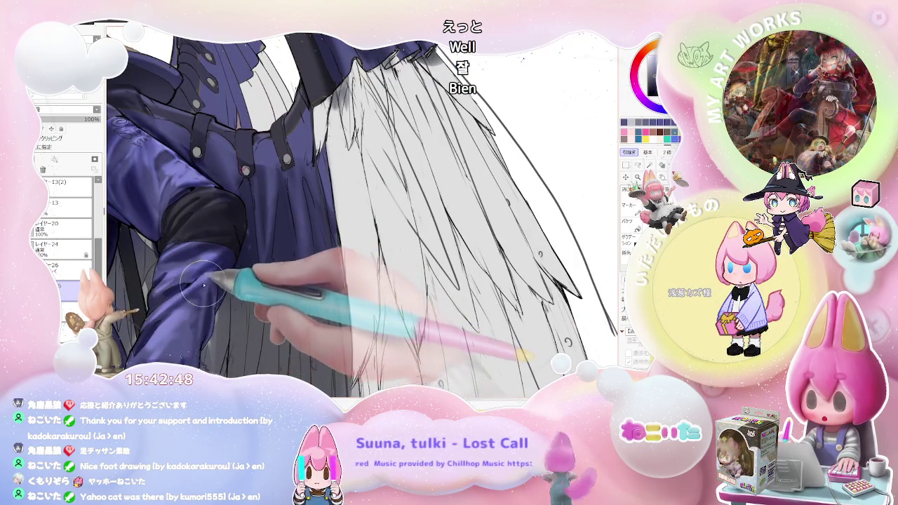
Rotate and zoom the view out to show the wing and head.
key(ctrl+minus)
key(ctrl+minus)
key(ctrl+minus)
key(ctrl+minus)
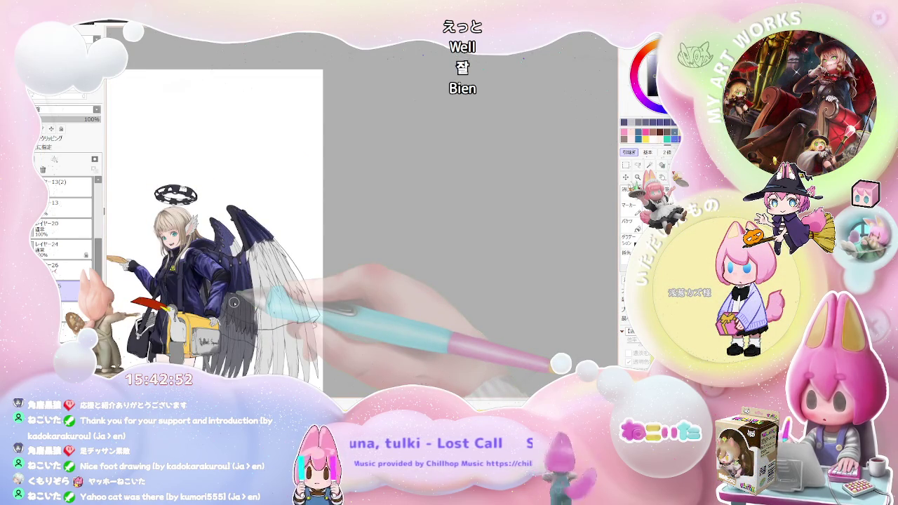
key(Delete)
key(ctrl+plus)
key(ctrl+plus)
key(ctrl+plus)
key(ctrl+plus)
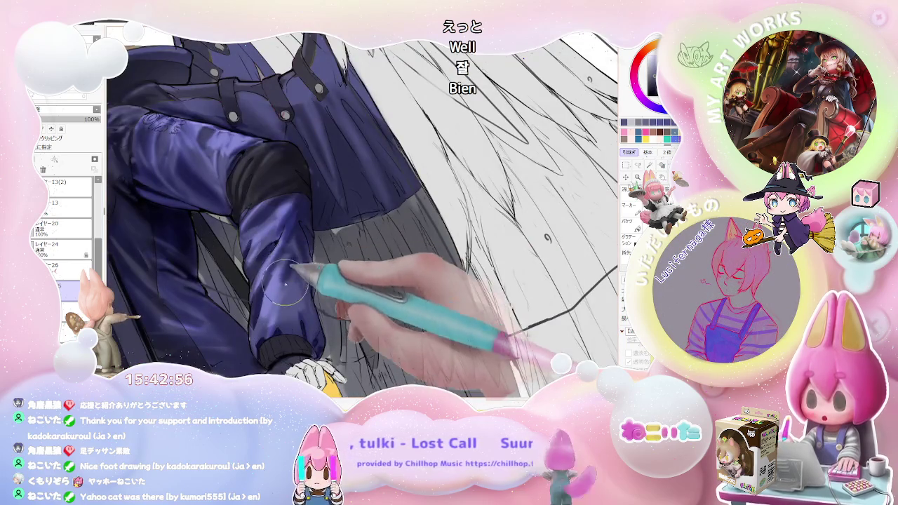
key(ctrl+minus)
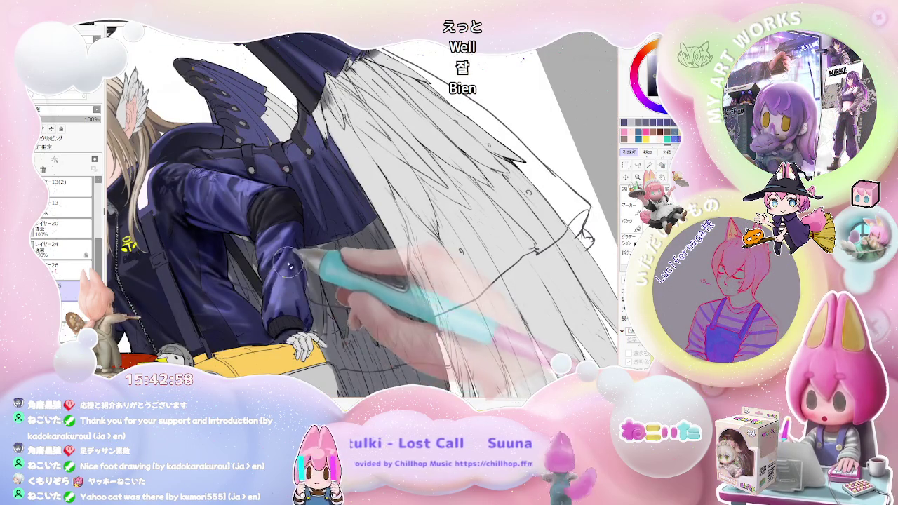
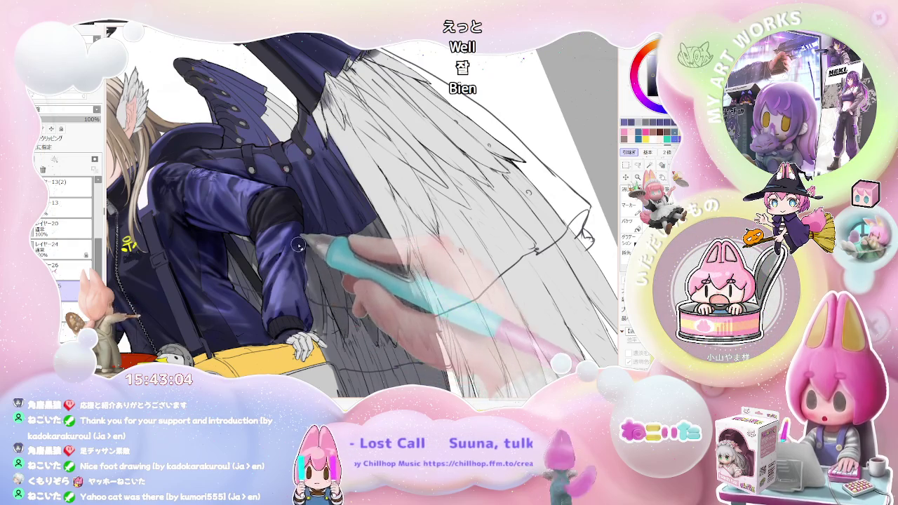
Inspect the whole character and the jacket arm by zooming, tilting and mirroring the view.
key(ctrl+minus)
key(ctrl+minus)
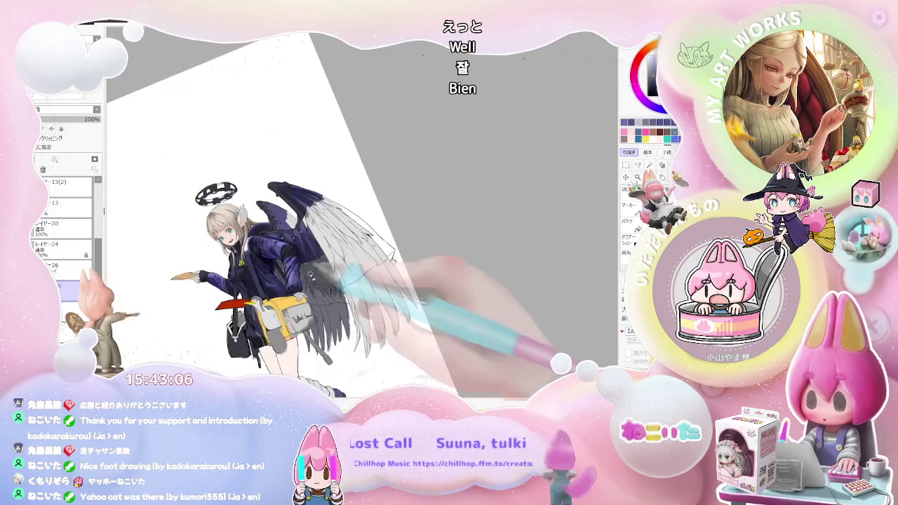
key(h)
key(Delete)
key(Delete)
key(Delete)
key(ctrl+plus)
key(ctrl+plus)
key(ctrl+plus)
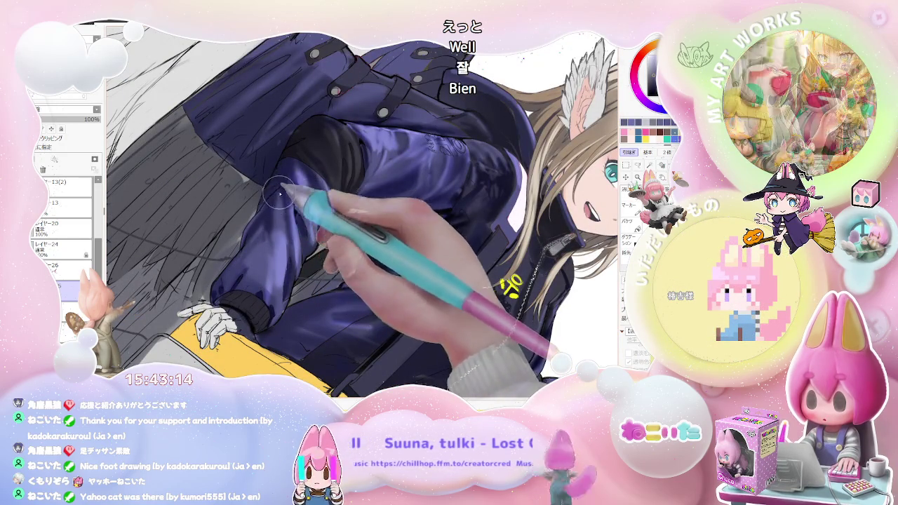
key(ctrl+minus)
key(ctrl+minus)
key(End)
key(End)
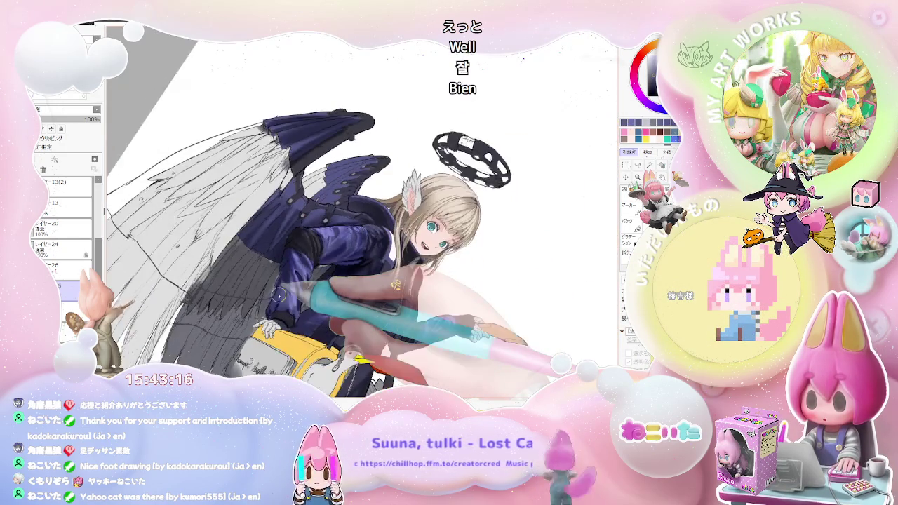
key(End)
key(ctrl+plus)
key(ctrl+plus)
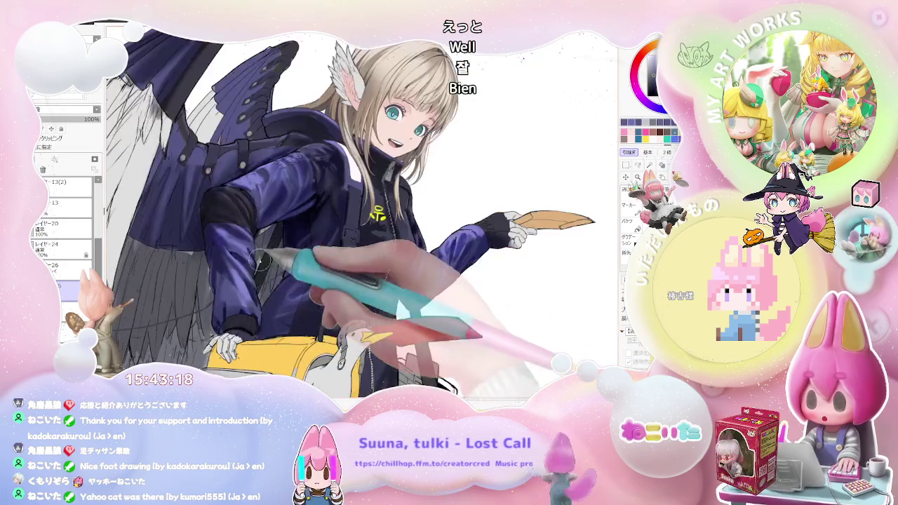
key(ctrl+minus)
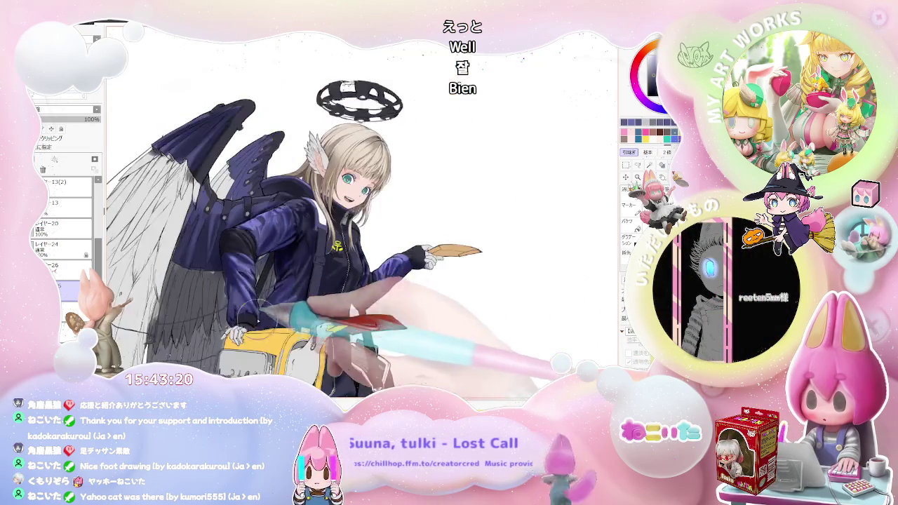
key(ctrl+minus)
key(Delete)
key(Delete)
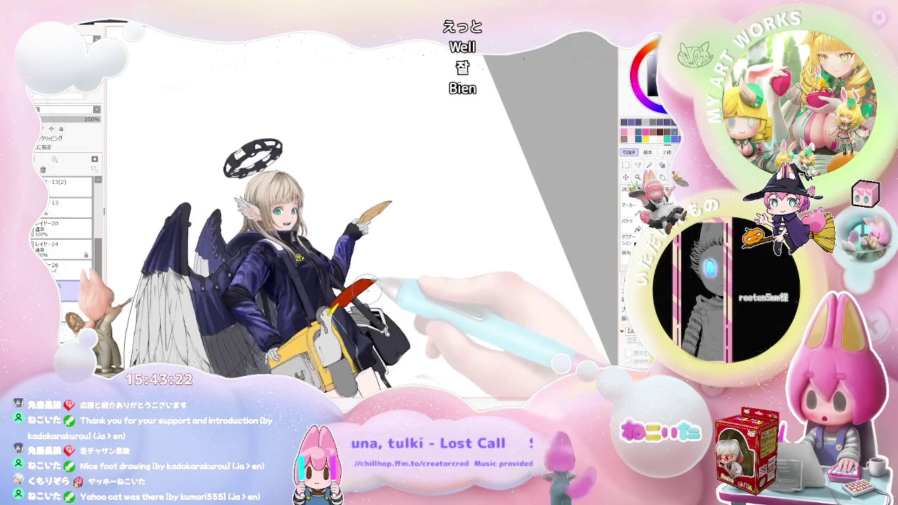
key(Delete)
key(Delete)
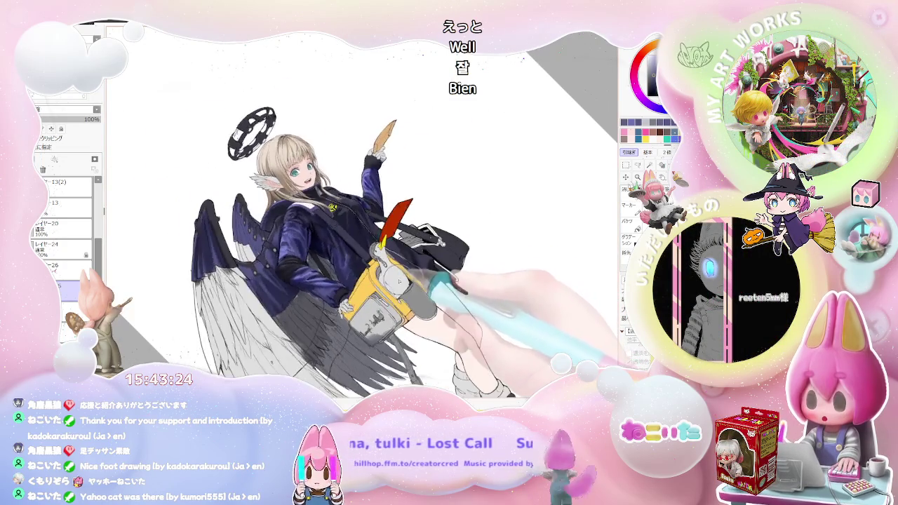
key(Delete)
key(ctrl+plus)
key(ctrl+plus)
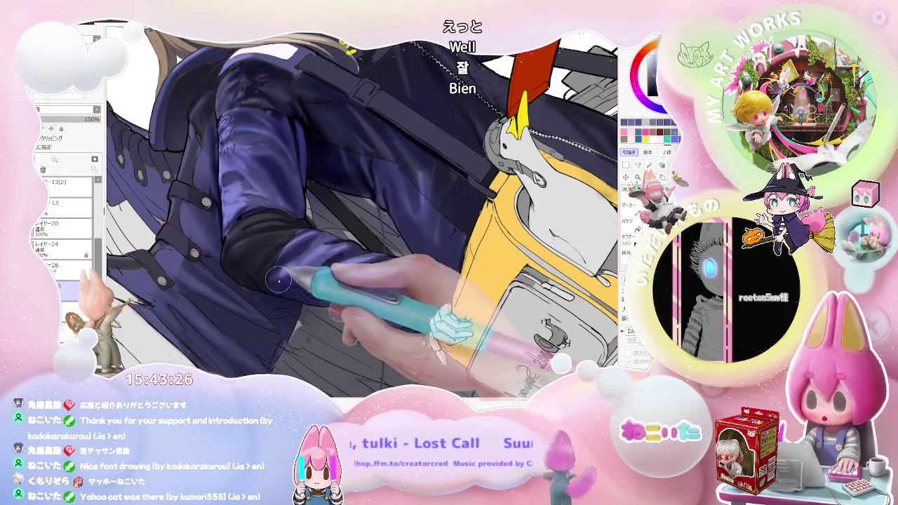
key(ctrl+minus)
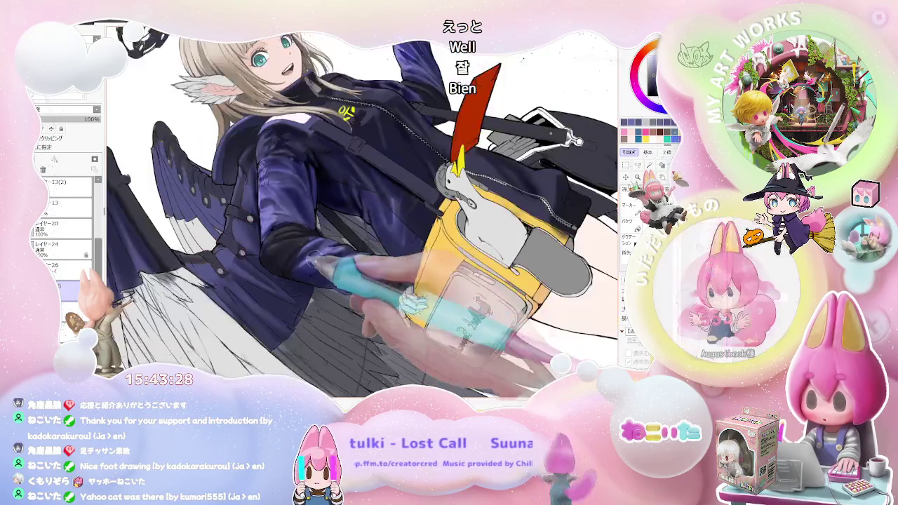
key(ctrl+minus)
key(End)
key(End)
key(End)
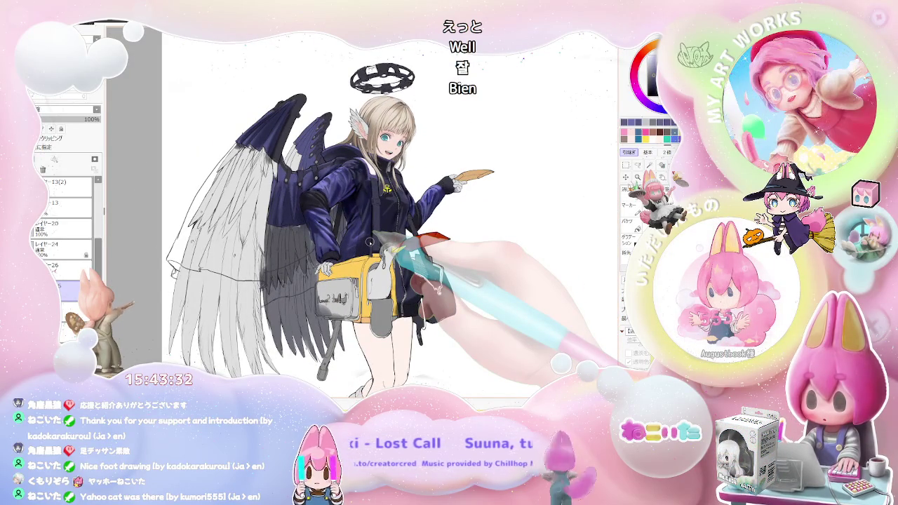
key(Insert)
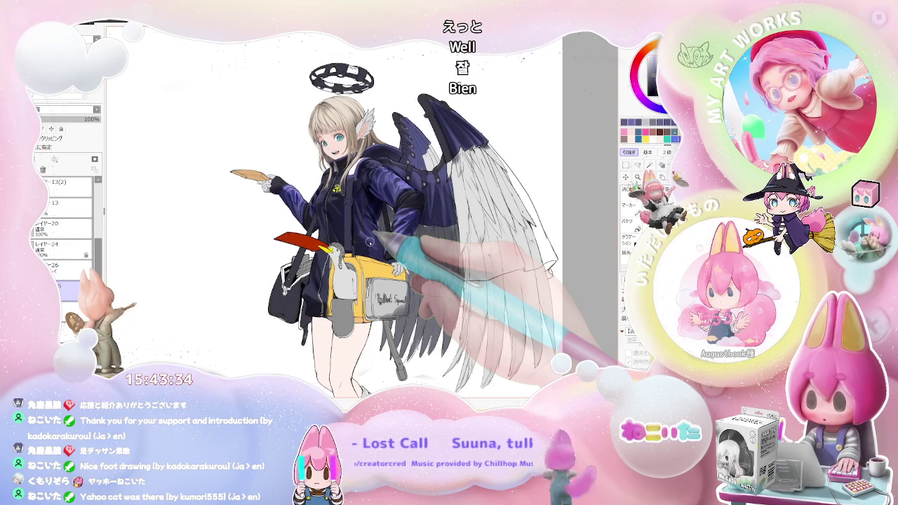
key(Page_Up)
key(Page_Up)
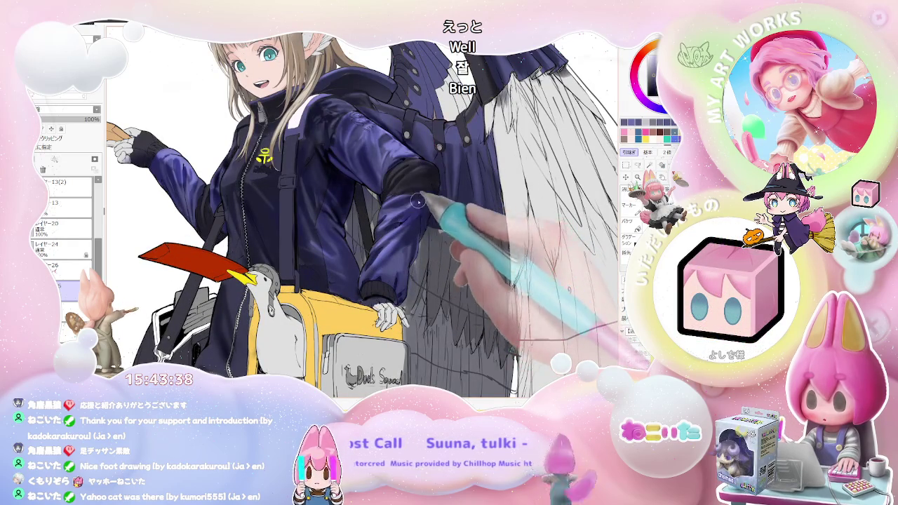
key(Page_Down)
key(Page_Down)
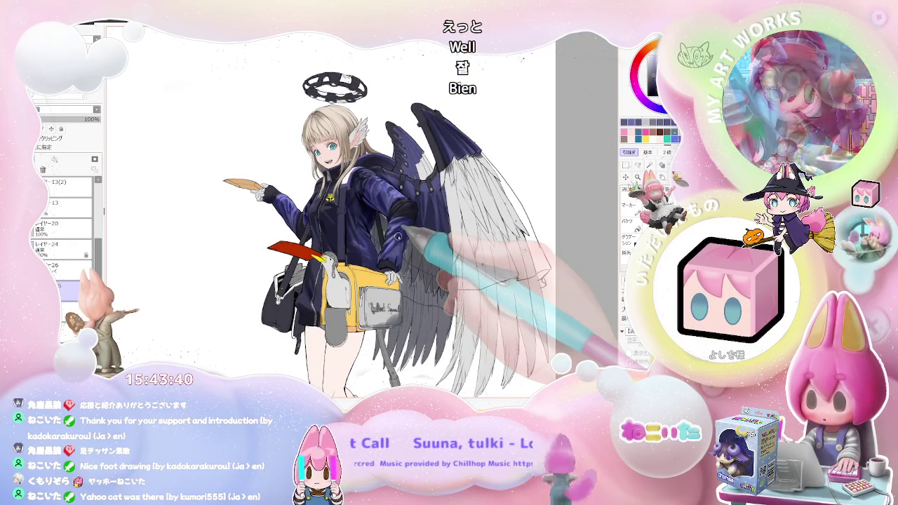
Pick the sleeve's layer レイヤー26 straight from the canvas as the active layer.
scroll(408, 218, up, 2)
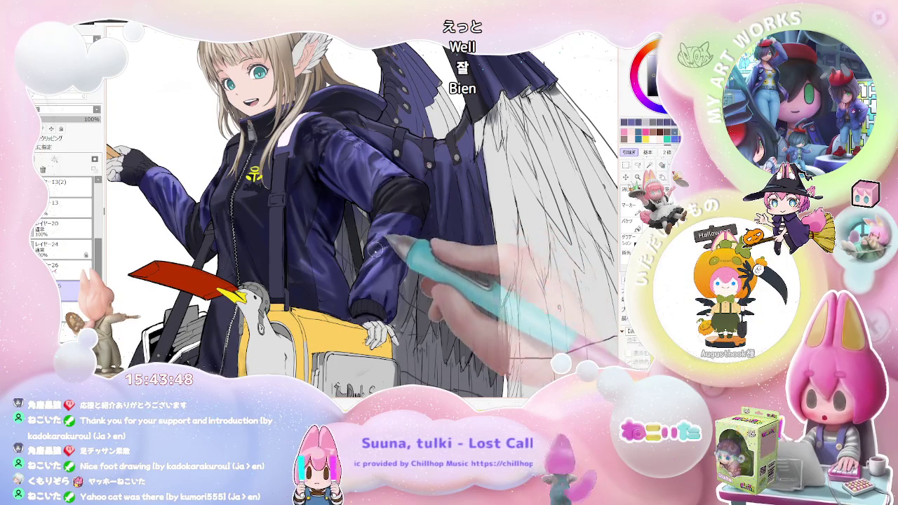
scroll(414, 211, down, 1)
scroll(417, 208, down, 1)
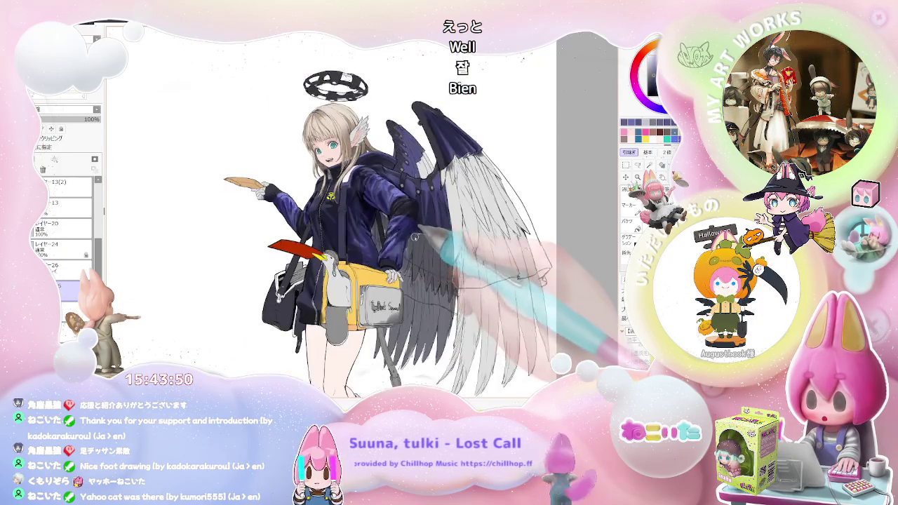
scroll(416, 241, down, 1)
drag(416, 242, 379, 242)
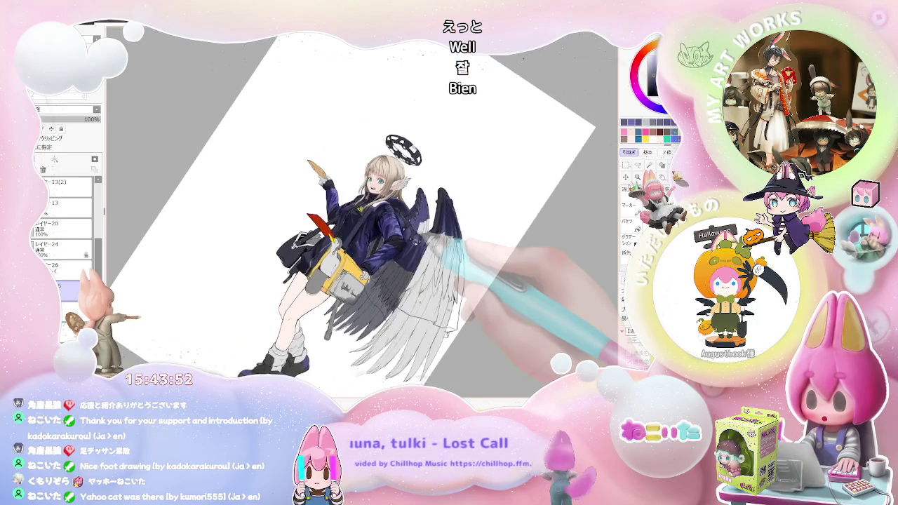
scroll(379, 242, up, 1)
scroll(369, 243, up, 2)
scroll(369, 243, up, 1)
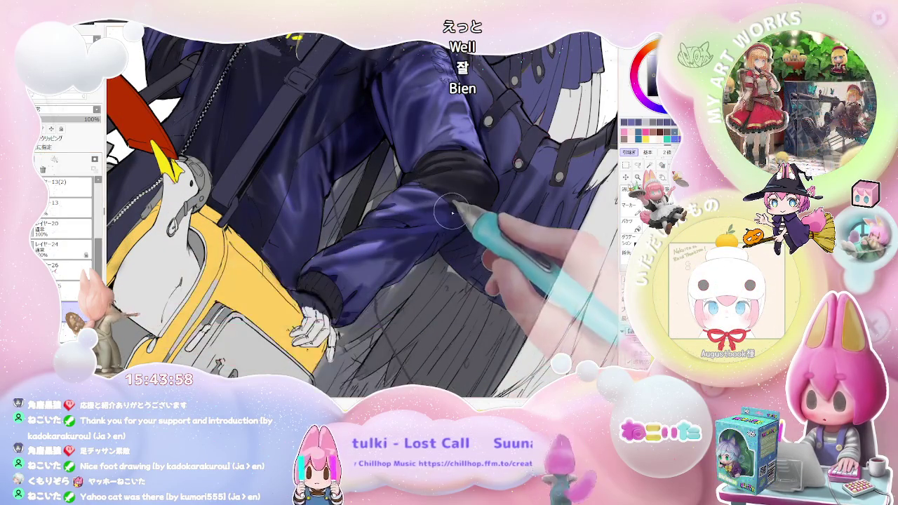
scroll(445, 214, up, 1)
ctrl+shift+click(434, 228)
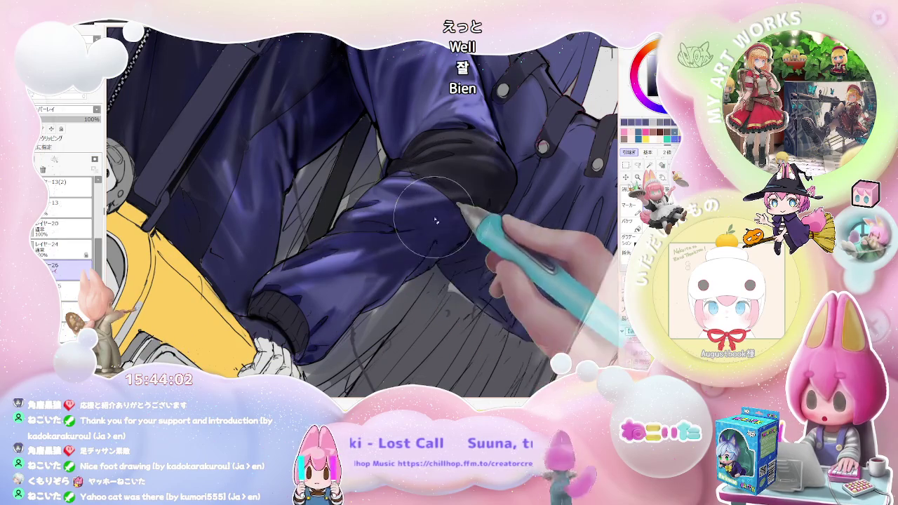
scroll(421, 228, down, 1)
scroll(389, 240, down, 1)
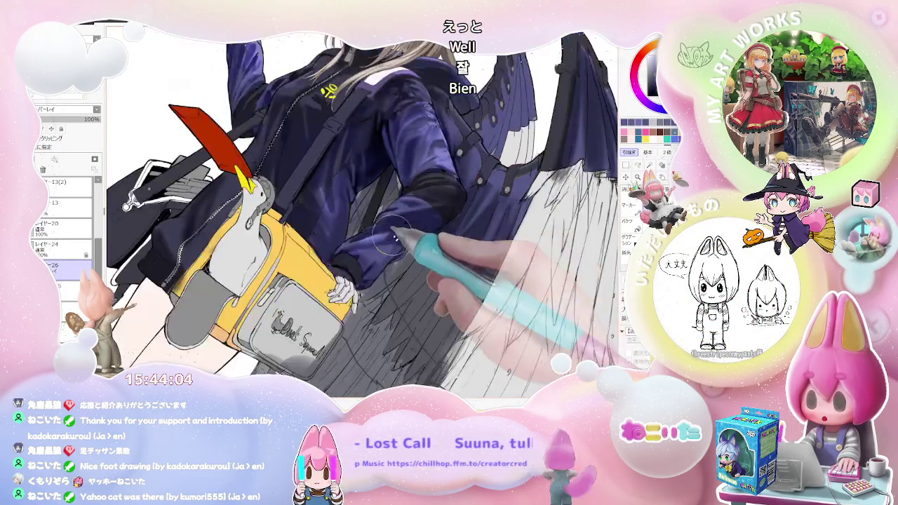
scroll(390, 240, down, 1)
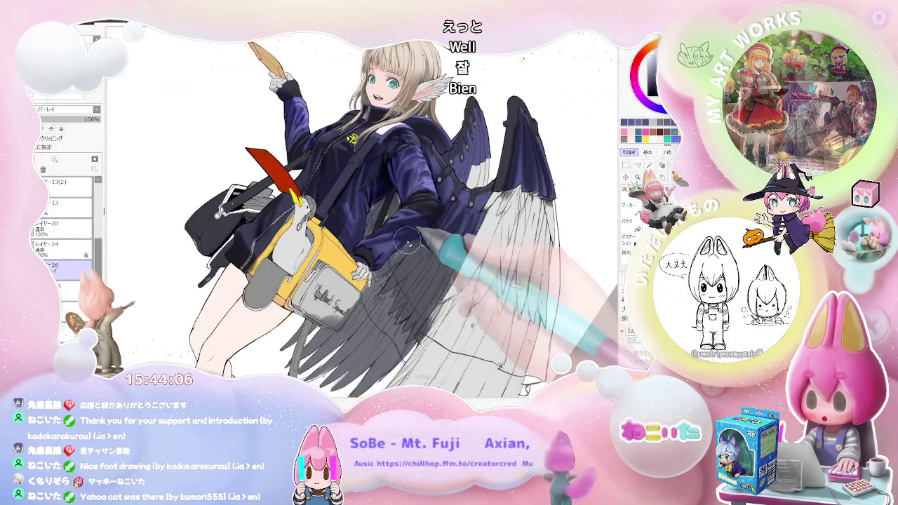
scroll(421, 239, down, 2)
mouse_move(428, 239)
mouse_down()
mouse_move(354, 275)
mouse_move(301, 252)
mouse_up()
scroll(354, 276, up, 3)
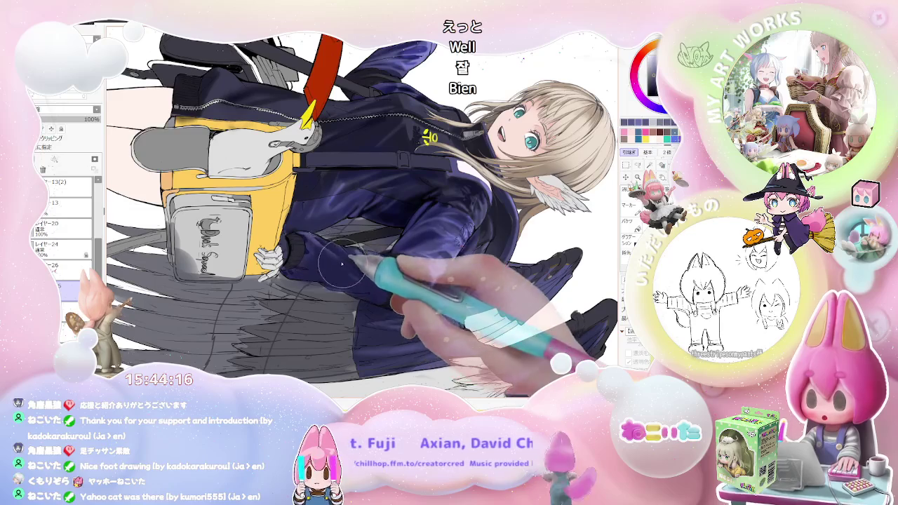
Rotate upright, mirror to check the figure, then zoom back into the jacket sleeve.
key(Delete)
key(Delete)
key(Delete)
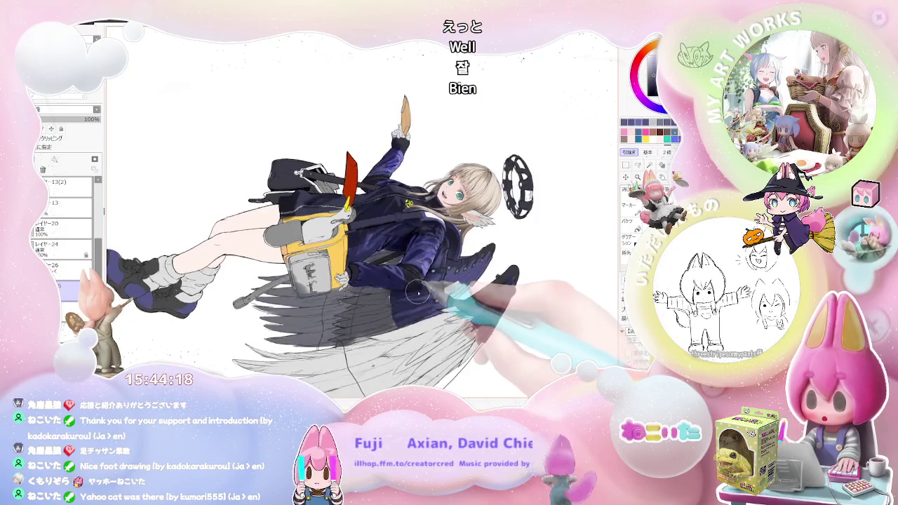
key(Delete)
key(Delete)
key(Insert)
key(Delete)
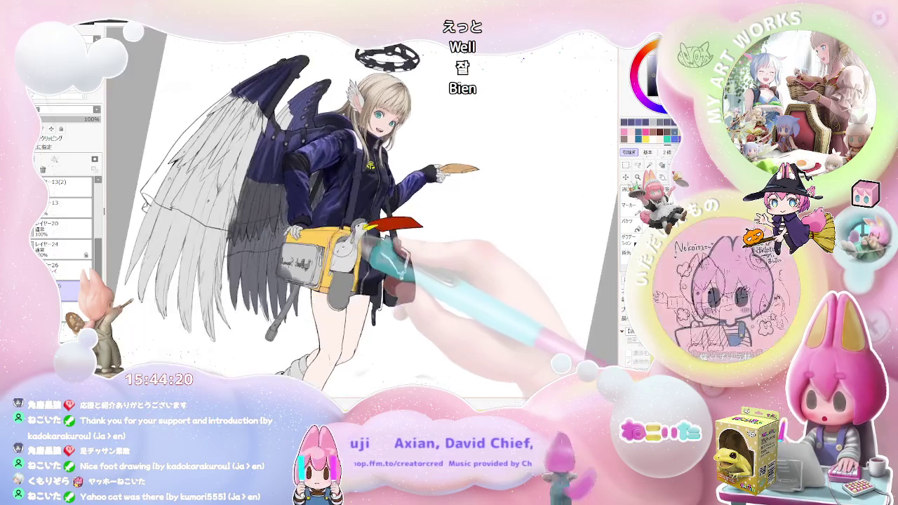
key(Delete)
key(ctrl+plus)
key(ctrl+plus)
key(ctrl+plus)
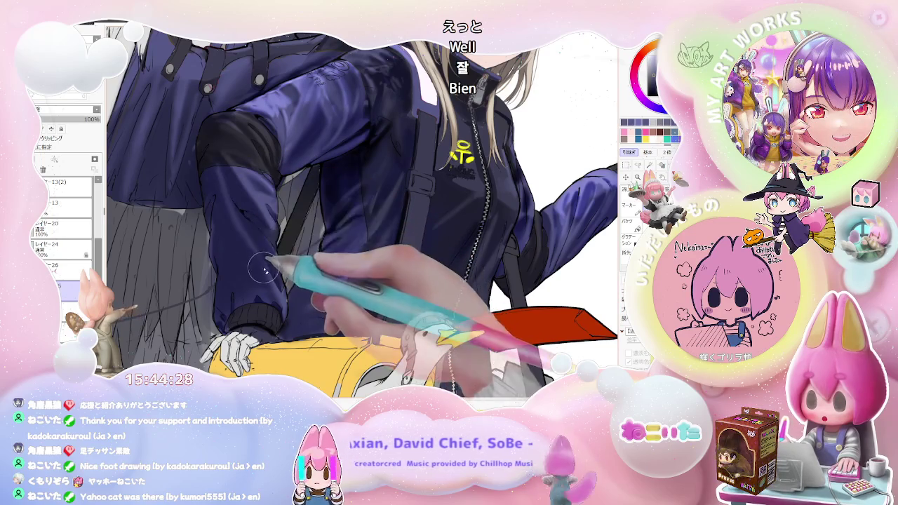
key(ctrl+minus)
key(ctrl+minus)
key(ctrl+minus)
key(ctrl+minus)
key(ctrl+plus)
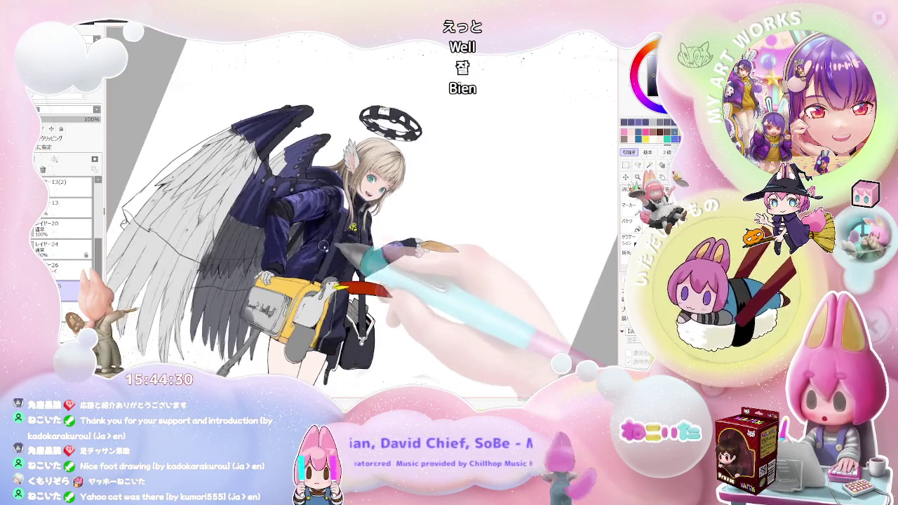
key(End)
key(ctrl+plus)
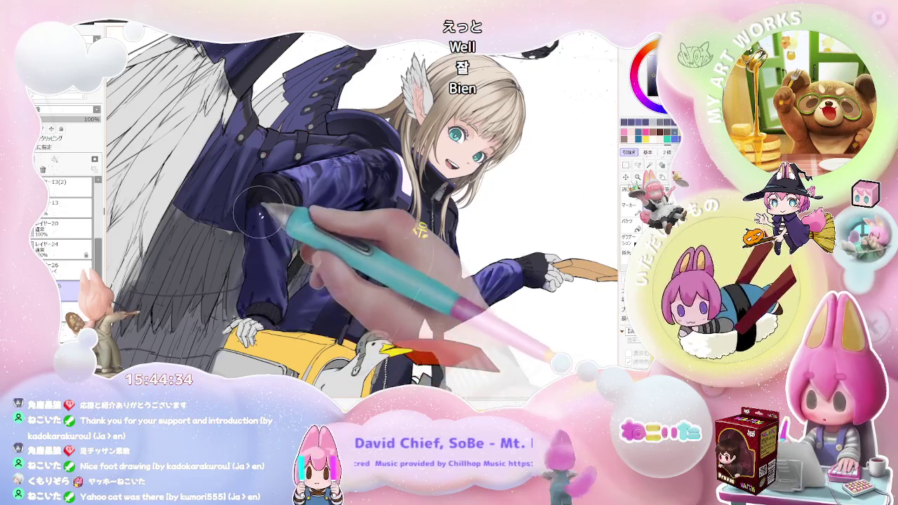
key(ctrl+minus)
key(ctrl+minus)
key(ctrl+minus)
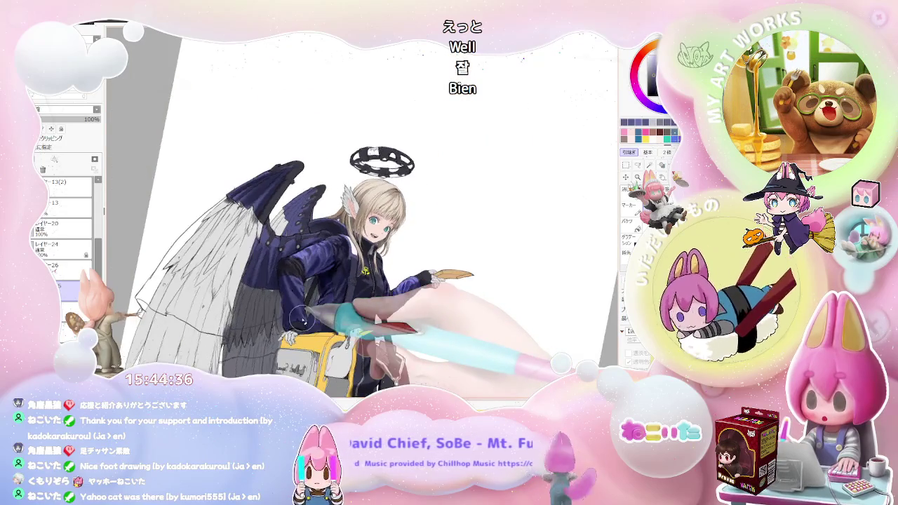
key(ctrl+minus)
key(Delete)
key(Delete)
key(ctrl+plus)
key(ctrl+plus)
key(ctrl+plus)
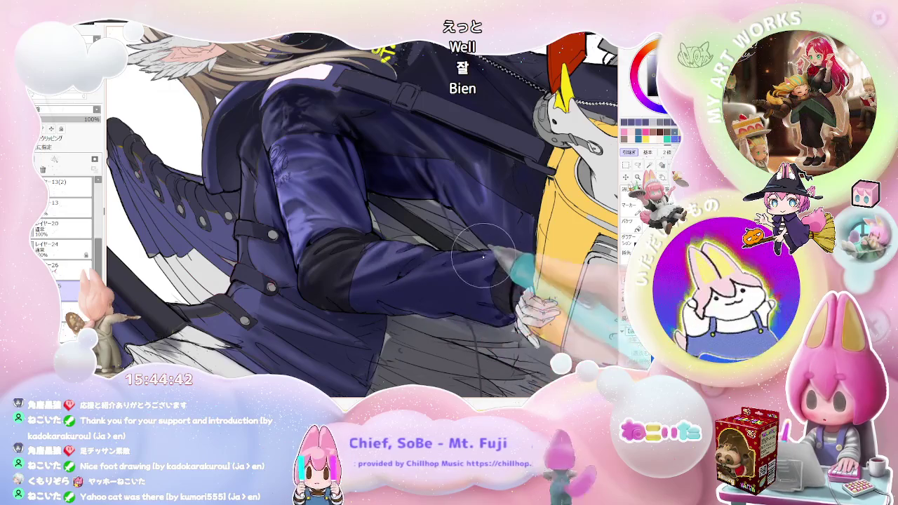
Zoom, pan and tilt the view onto the jacket sleeve, arm and yellow bag.
key(ctrl+minus)
key(ctrl+minus)
key(ctrl+minus)
key(ctrl+minus)
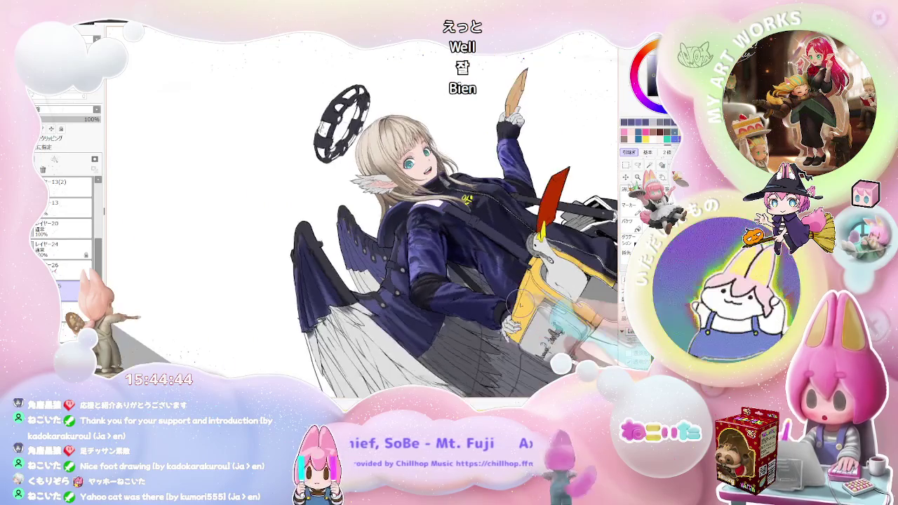
key(End)
key(End)
key(ctrl+minus)
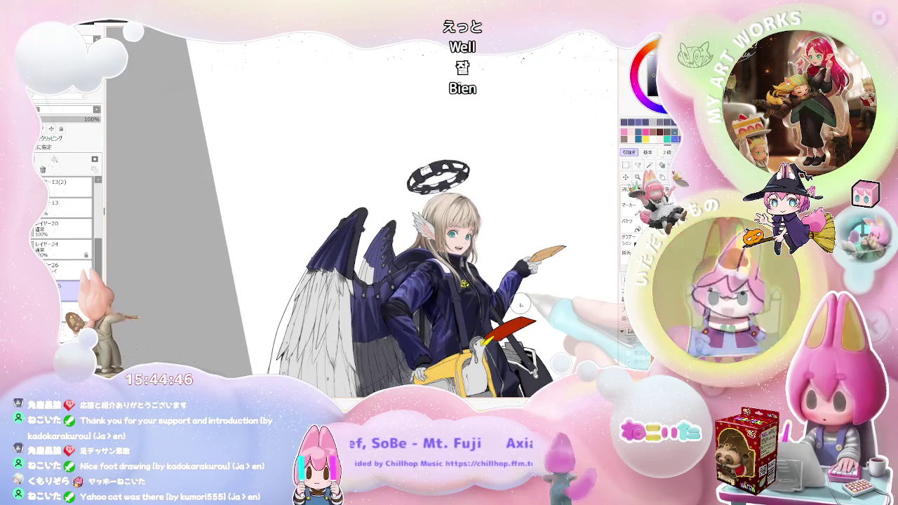
key(End)
key(ctrl+plus)
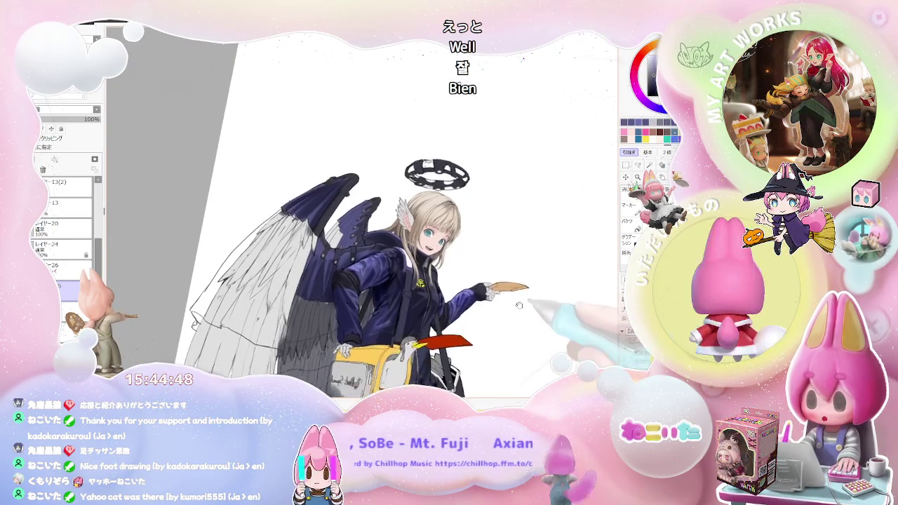
key(ctrl+plus)
key(ctrl+plus)
key(ctrl+plus)
key(ctrl+plus)
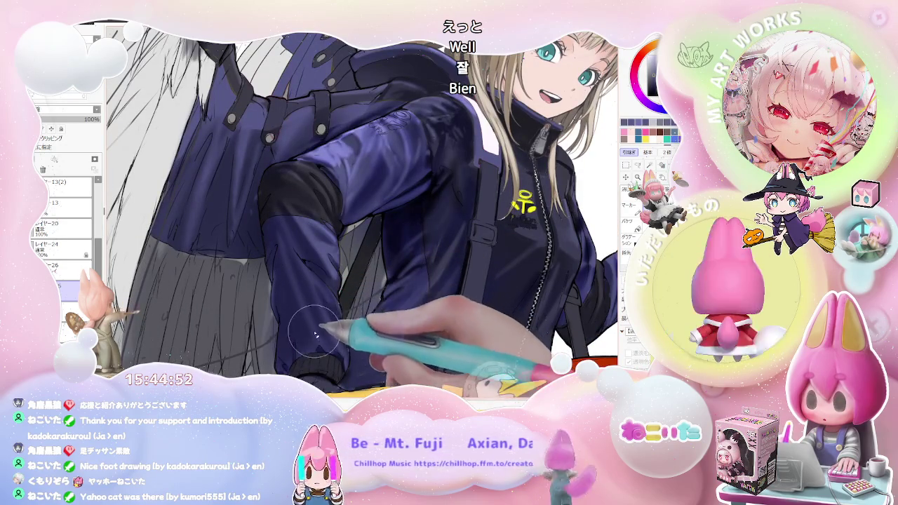
key(ctrl+minus)
key(ctrl+minus)
key(ctrl+minus)
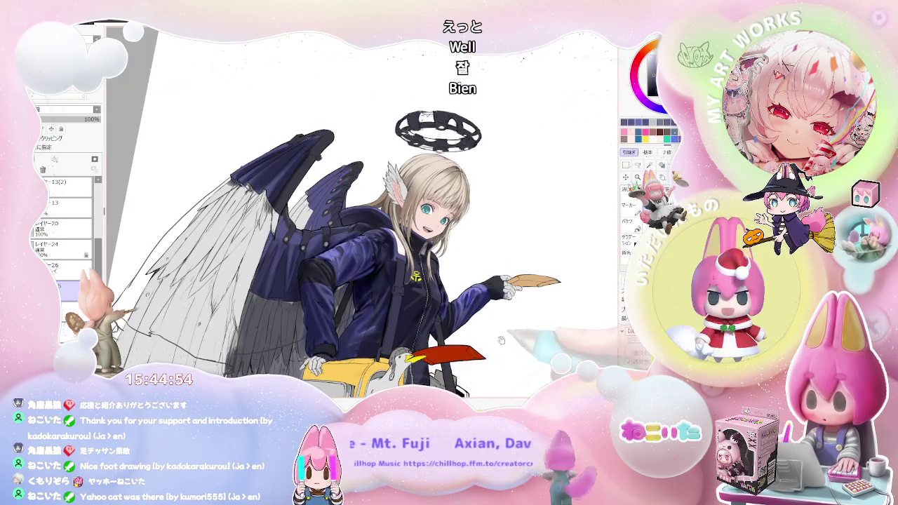
drag(502, 341, 397, 284)
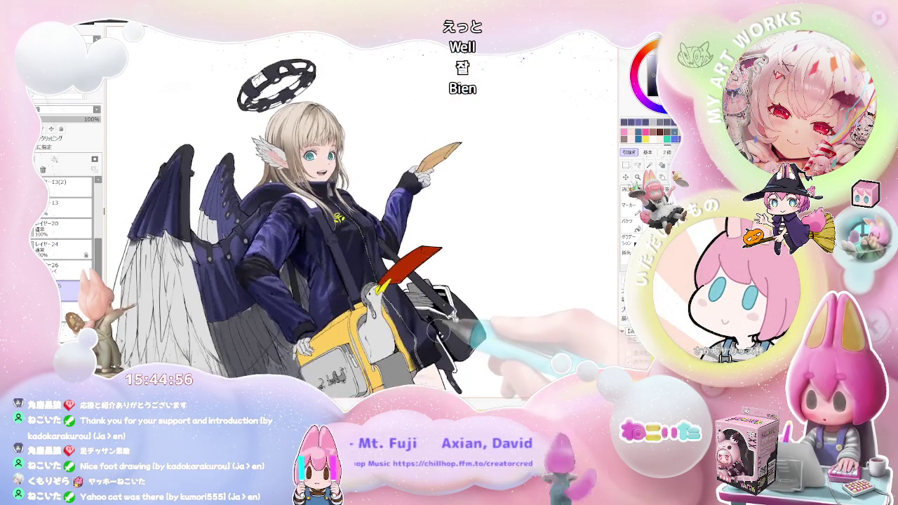
drag(433, 329, 352, 306)
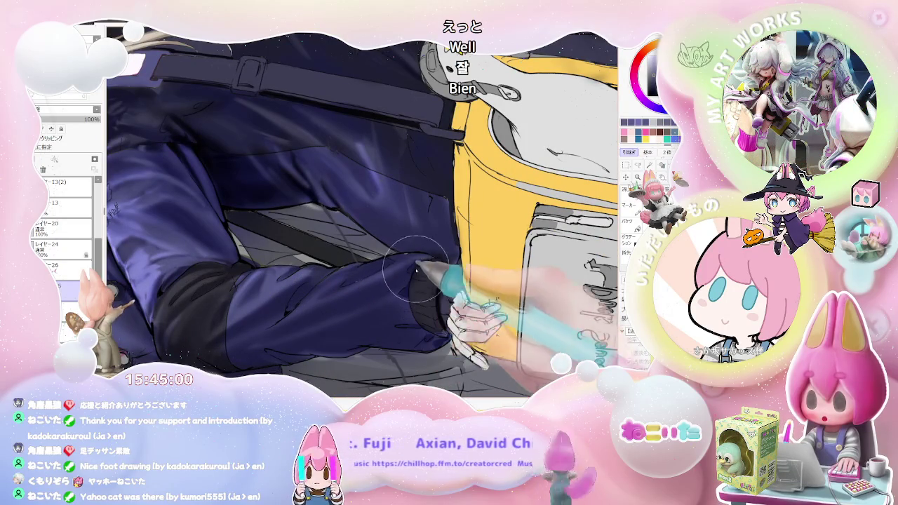
scroll(407, 276, down, 1)
scroll(405, 302, down, 2)
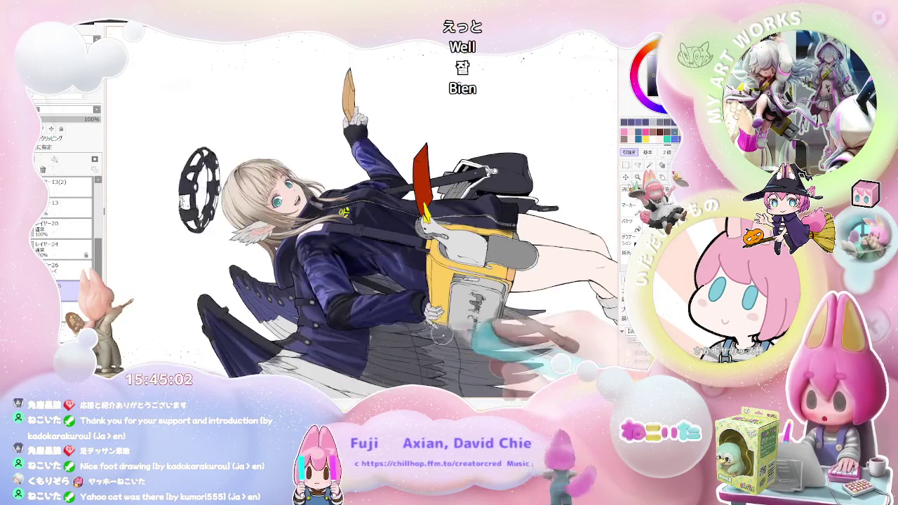
key(End)
key(End)
key(End)
key(End)
key(End)
scroll(284, 249, up, 2)
scroll(283, 248, up, 2)
scroll(256, 241, up, 2)
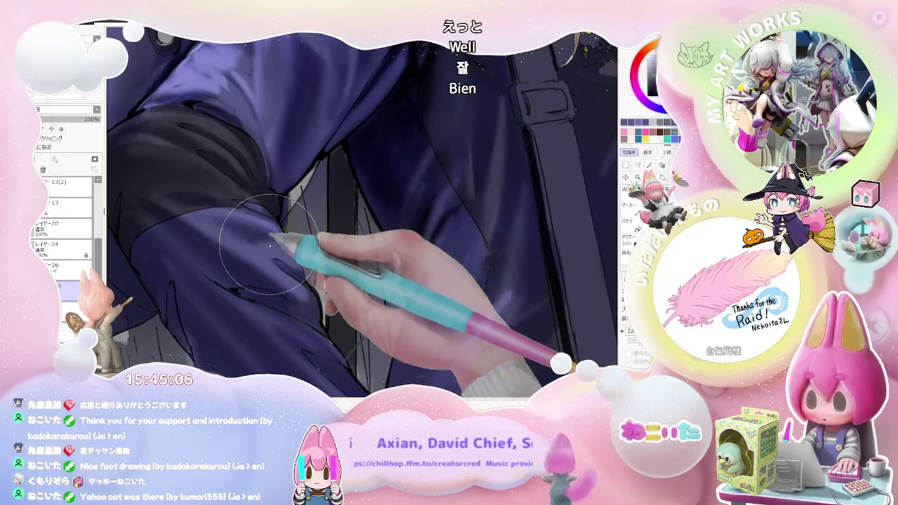
scroll(259, 242, down, 1)
scroll(295, 260, down, 1)
scroll(337, 281, down, 1)
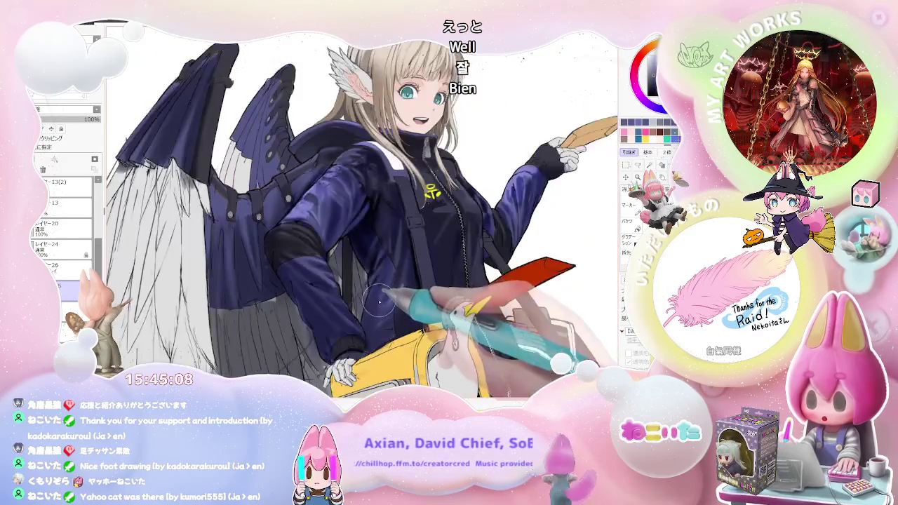
scroll(372, 301, down, 1)
scroll(382, 306, down, 1)
scroll(383, 310, up, 1)
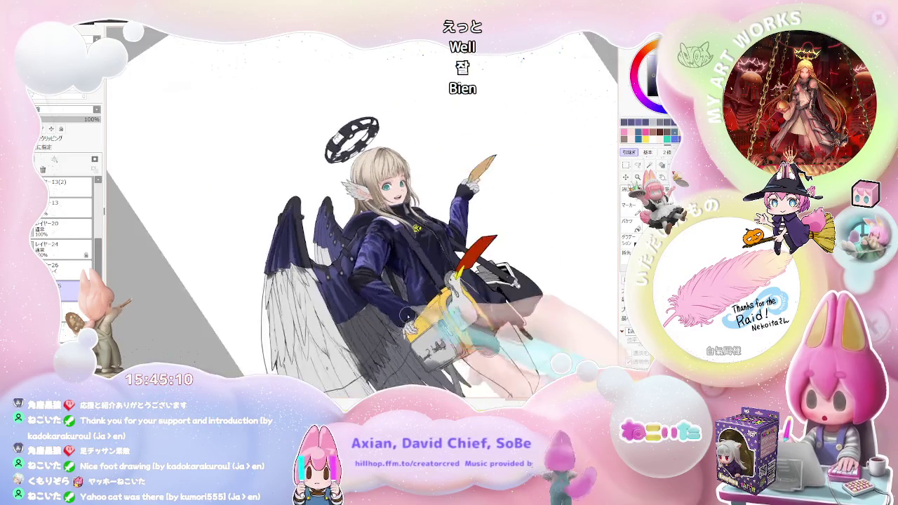
scroll(368, 313, up, 1)
scroll(355, 315, up, 2)
scroll(340, 318, up, 1)
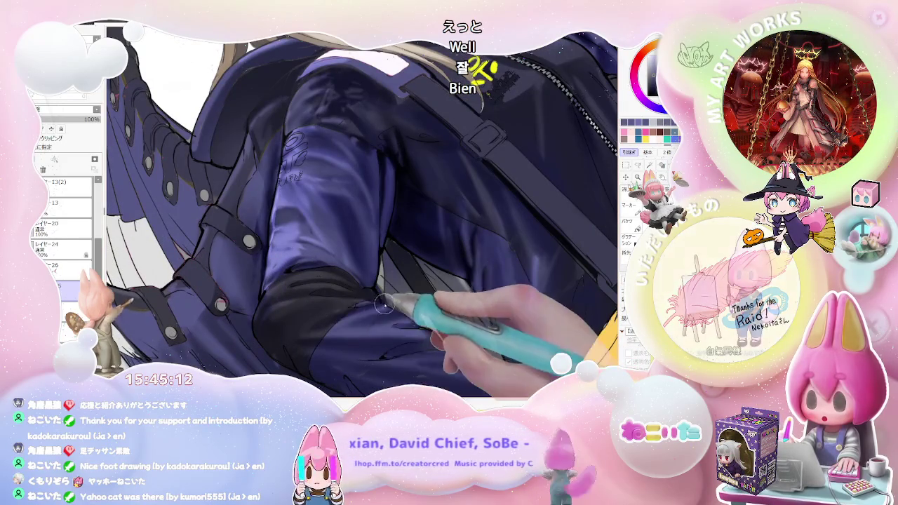
scroll(359, 309, down, 1)
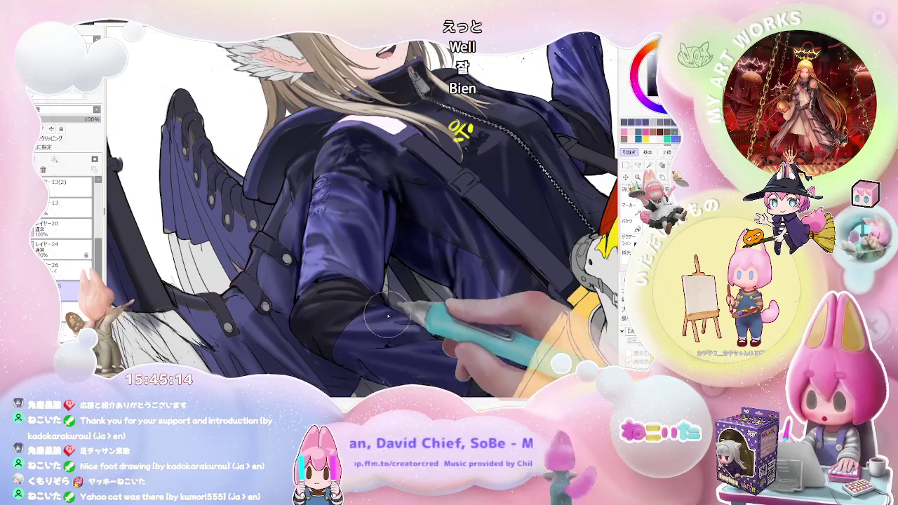
scroll(431, 320, down, 2)
scroll(432, 319, down, 1)
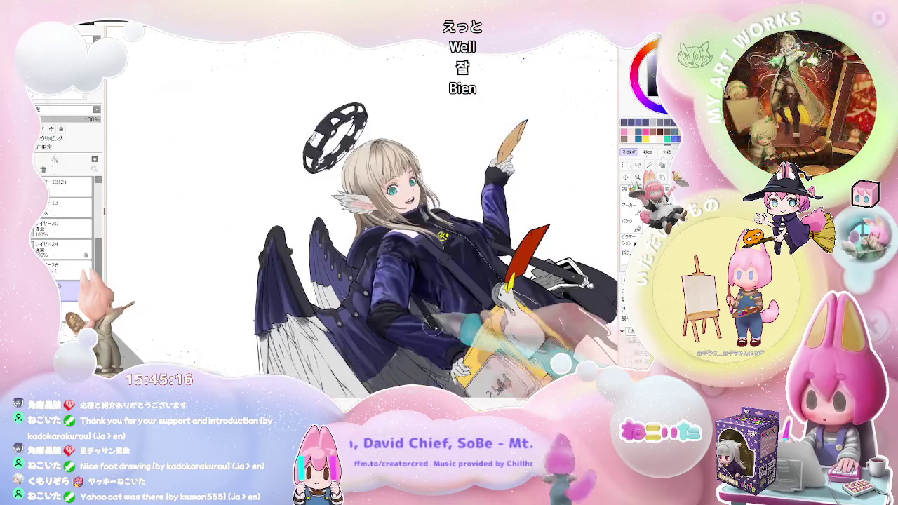
scroll(432, 320, down, 1)
scroll(431, 319, down, 1)
Mirror the view to check the drawing and fine-tune the brush size.
key(Delete)
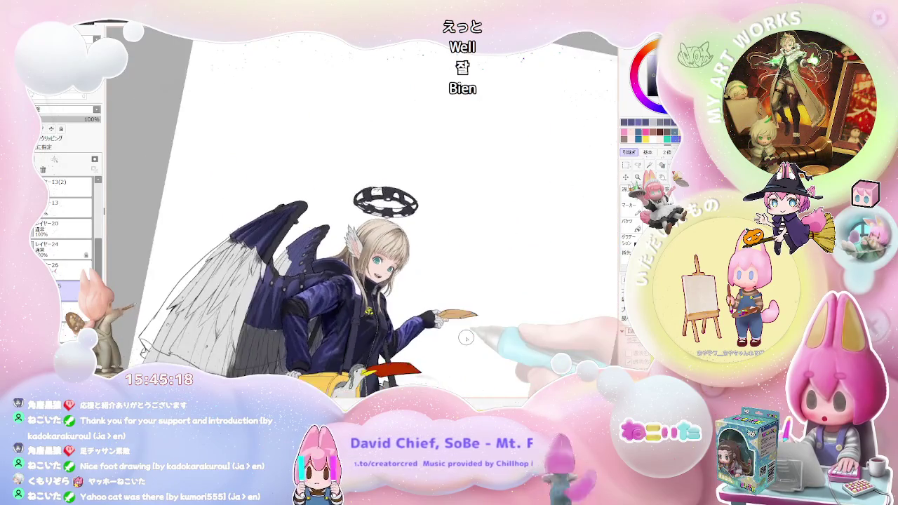
key(Insert)
key(End)
key(Delete)
key(Delete)
scroll(351, 337, up, 1)
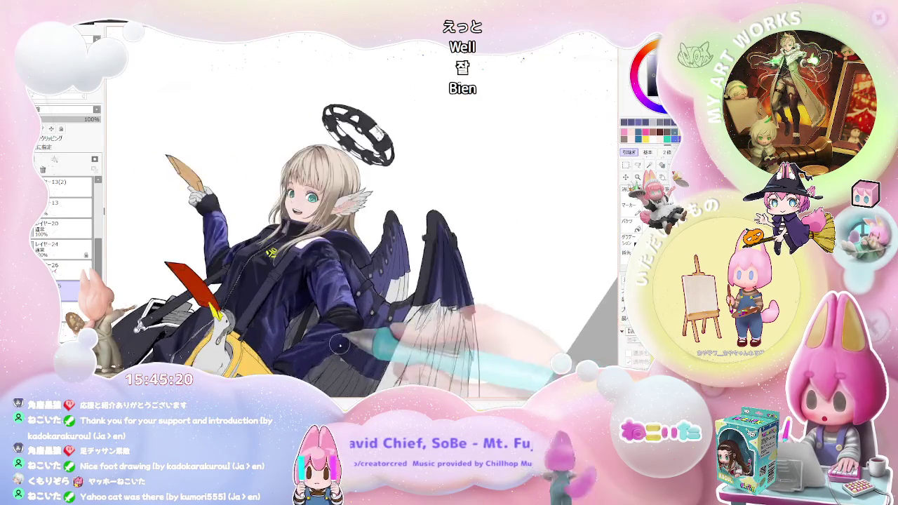
scroll(281, 337, up, 2)
scroll(247, 337, up, 1)
key(bracketleft)
key(bracketleft)
key(bracketleft)
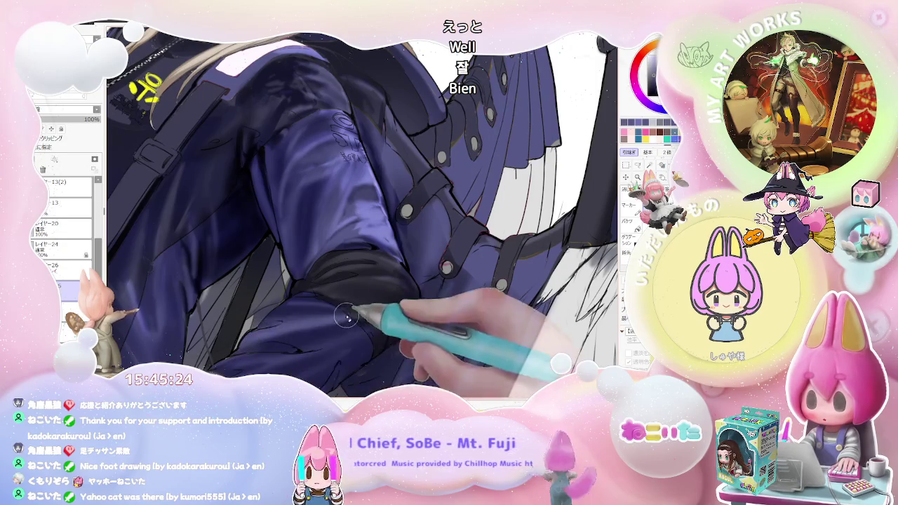
key(bracketright)
key(bracketright)
key(bracketright)
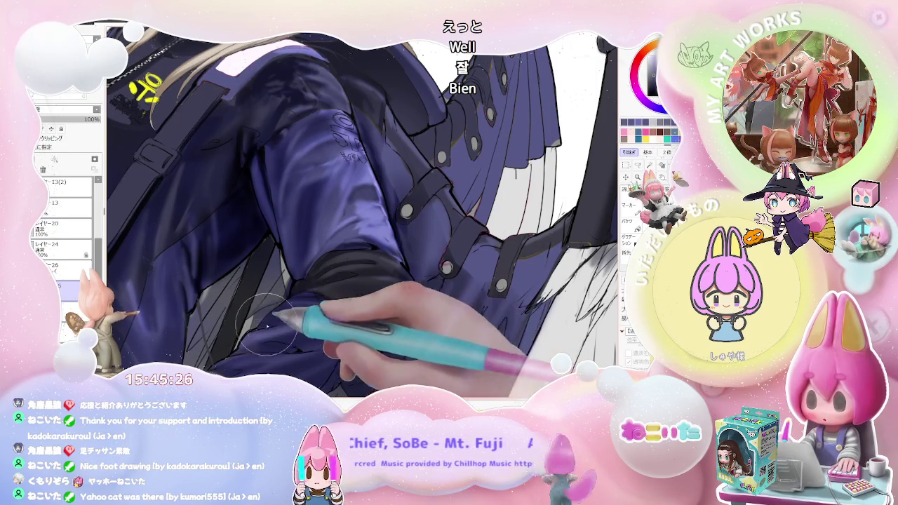
scroll(297, 314, down, 2)
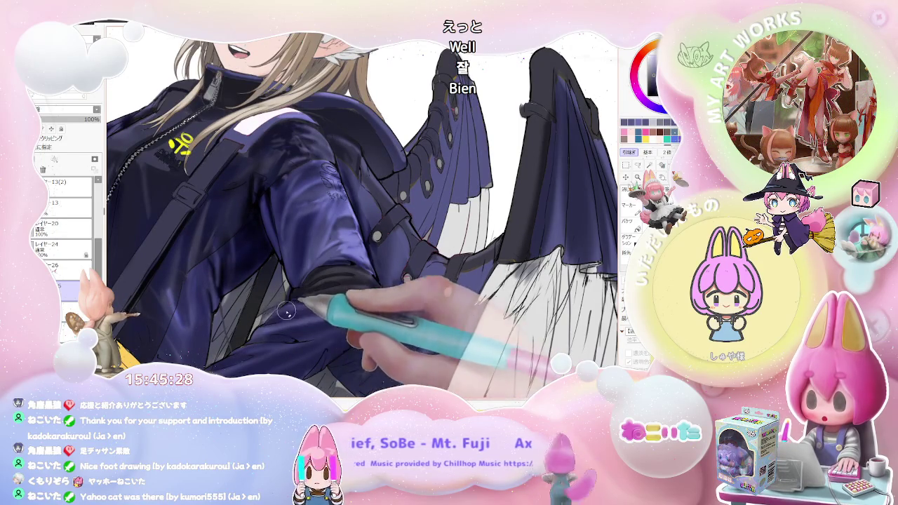
scroll(281, 323, down, 1)
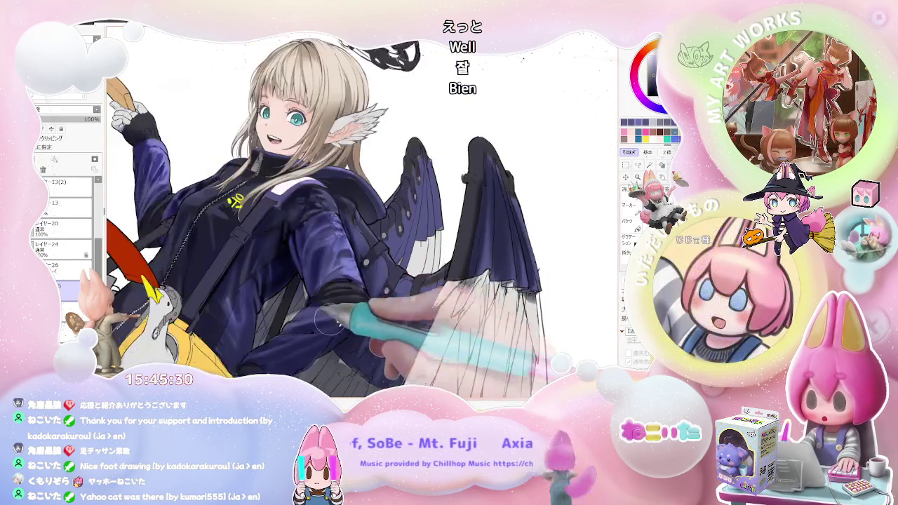
scroll(316, 323, down, 1)
scroll(365, 323, down, 1)
Turn the canvas upright, unflip it so she faces right, and zoom between torso and full figure.
key(End)
key(End)
key(End)
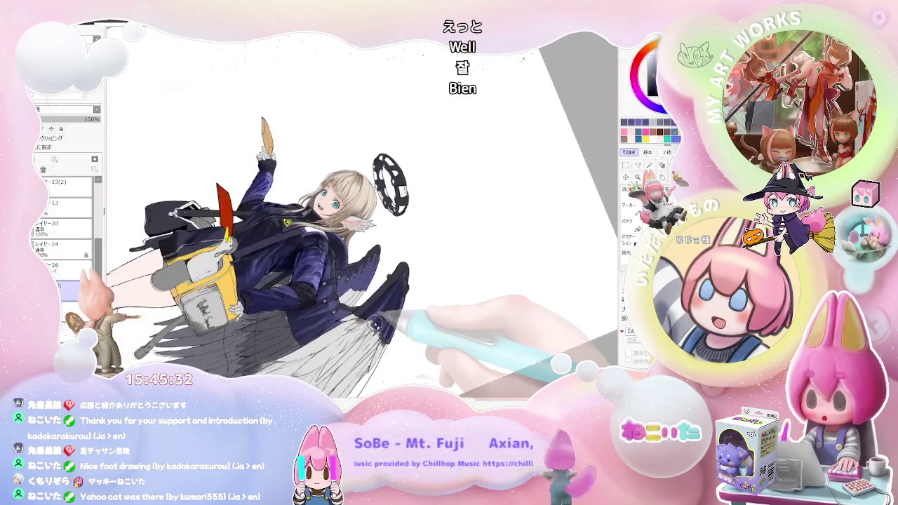
key(End)
key(End)
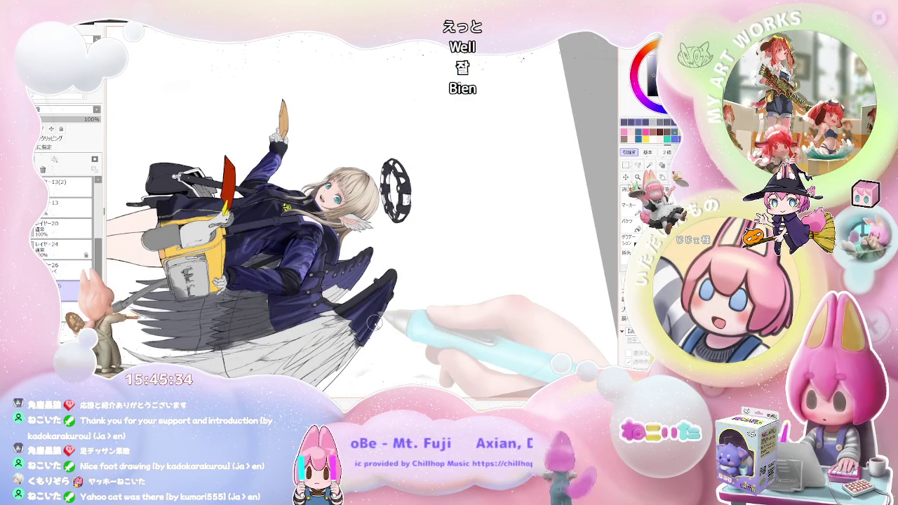
key(Delete)
key(Delete)
key(Delete)
key(Delete)
key(ctrl+plus)
key(ctrl+plus)
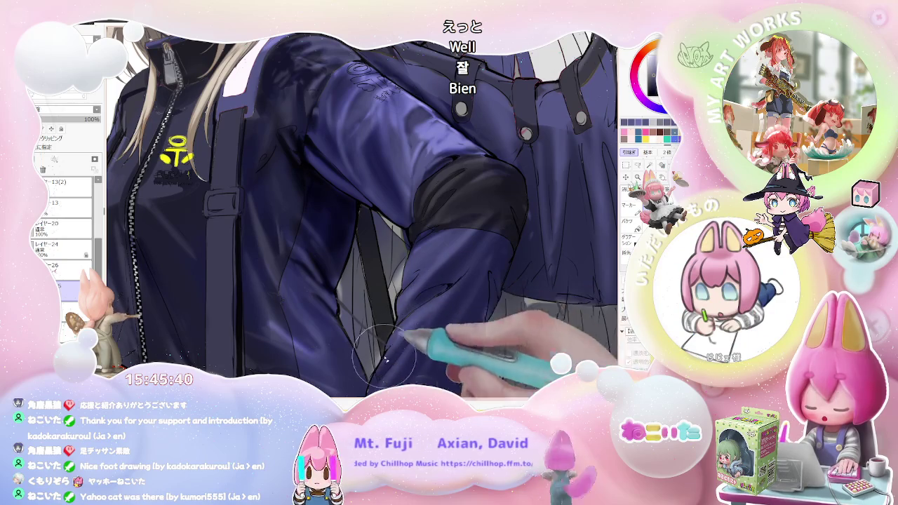
key(ctrl+minus)
key(ctrl+minus)
key(ctrl+minus)
key(ctrl+minus)
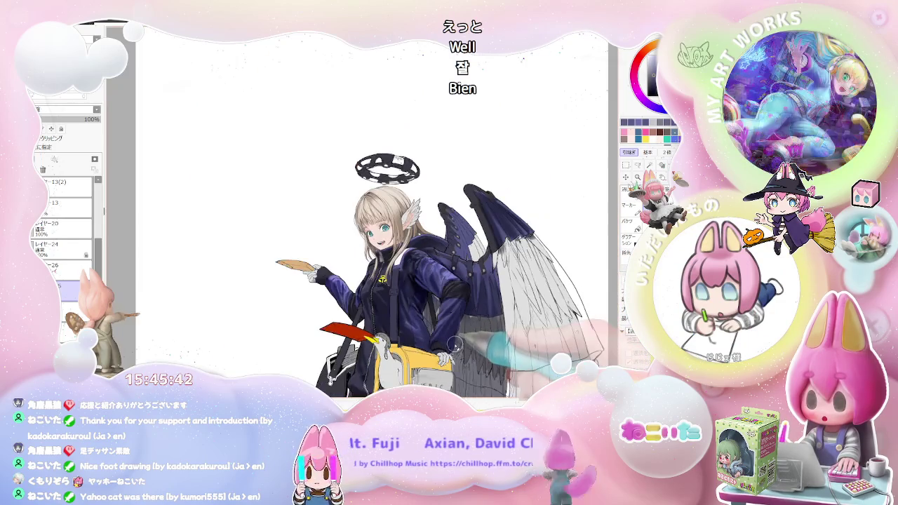
key(h)
key(ctrl+minus)
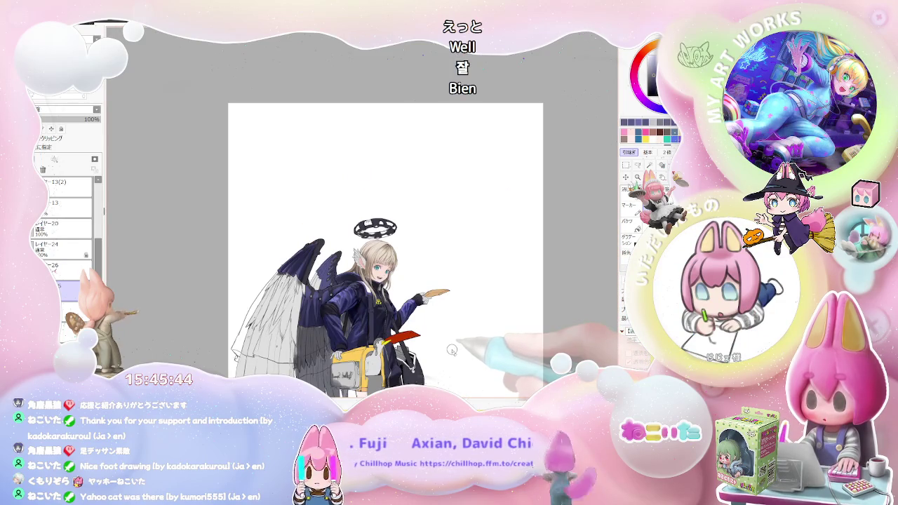
key(ctrl+plus)
key(ctrl+plus)
key(ctrl+plus)
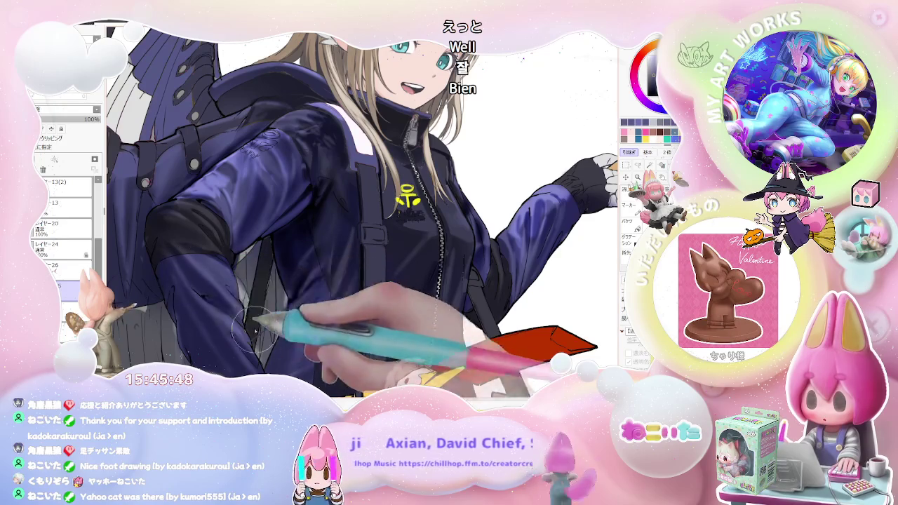
key(ctrl+minus)
key(ctrl+minus)
key(ctrl+minus)
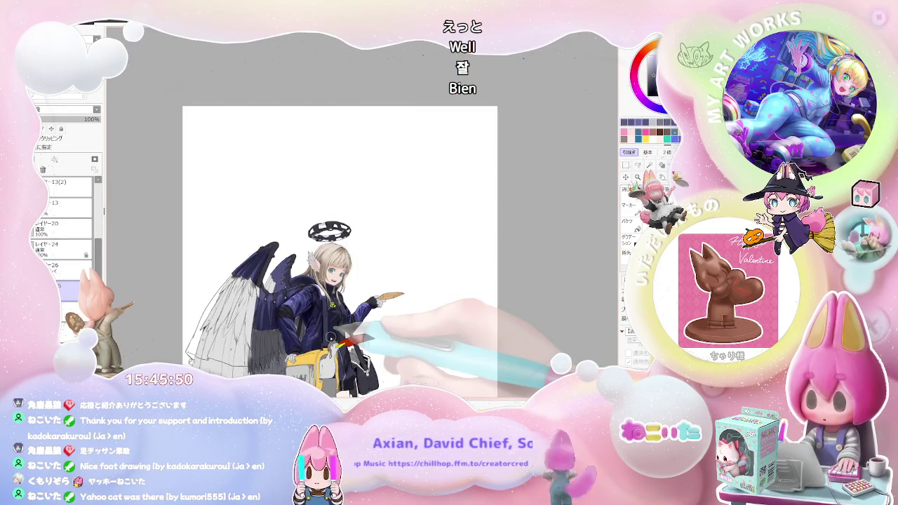
key(End)
key(End)
key(ctrl+plus)
key(ctrl+plus)
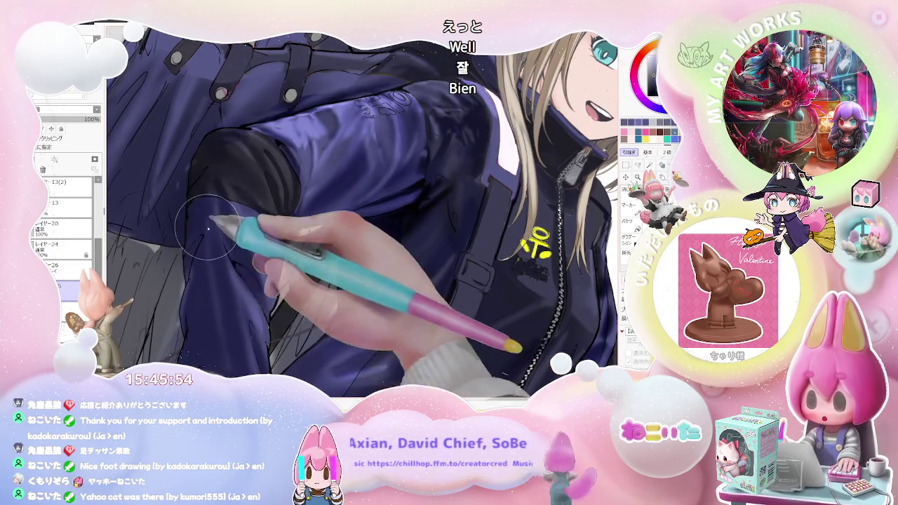
key(ctrl+minus)
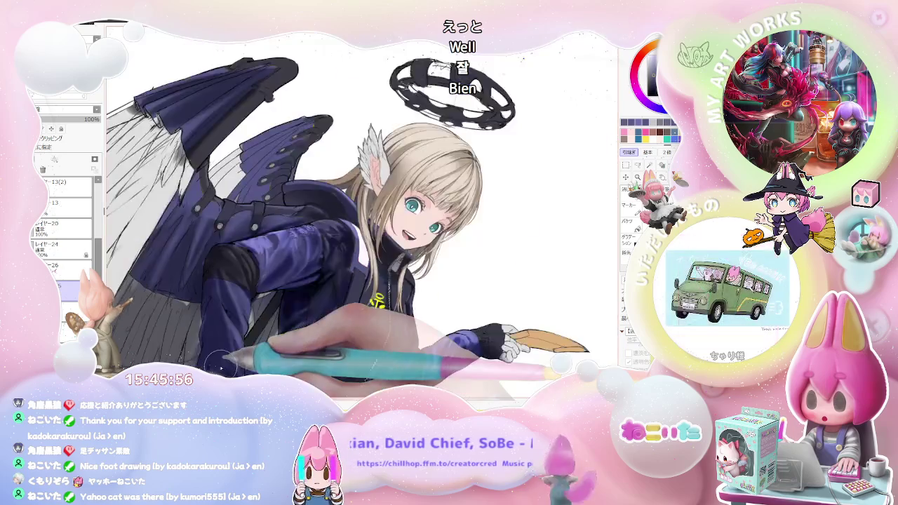
key(ctrl+minus)
key(ctrl+minus)
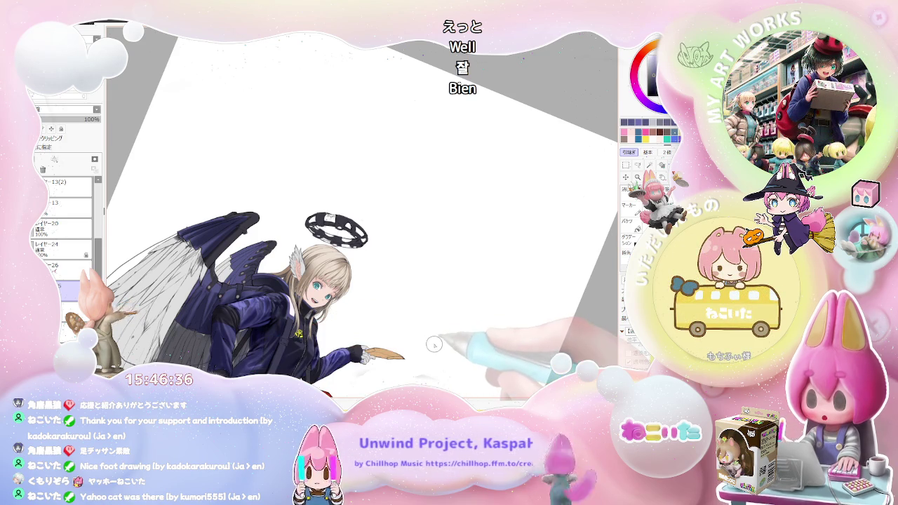
Straighten the tilted canvas view.
key(Home)
Zoom in on the jacket shoulder and stroke in darker shading.
scroll(272, 295, up, 3)
scroll(316, 308, up, 2)
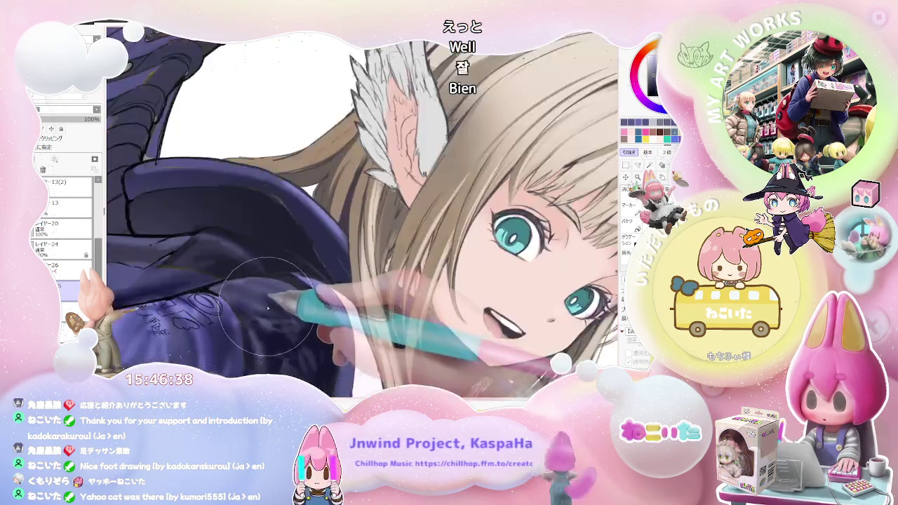
scroll(365, 323, up, 2)
scroll(400, 335, up, 2)
drag(398, 334, 397, 203)
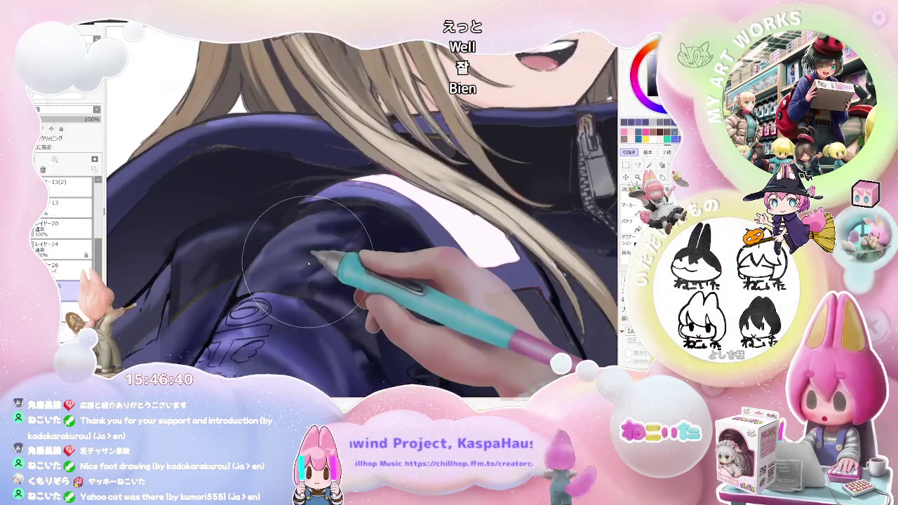
drag(290, 274, 317, 258)
Zoom out and back in repeatedly to check the darkened shoulder shading.
scroll(318, 258, down, 1)
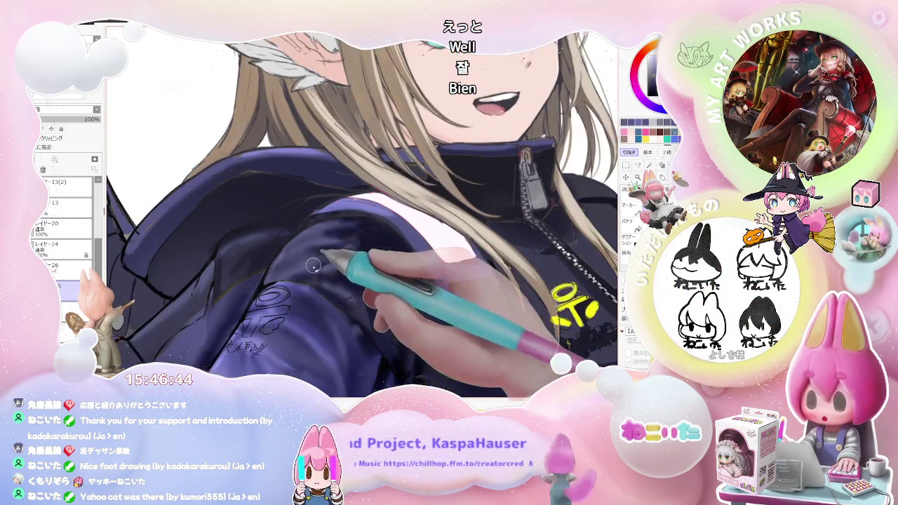
scroll(318, 267, down, 2)
scroll(317, 267, down, 2)
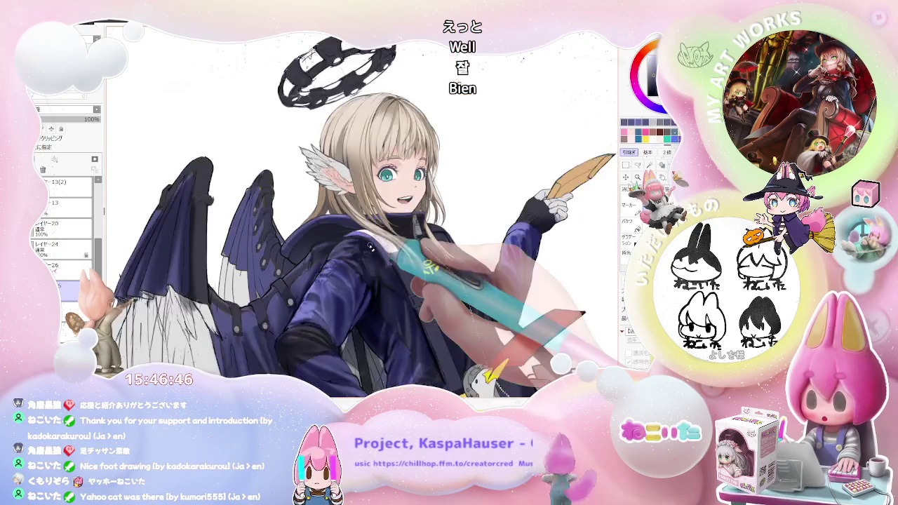
scroll(317, 267, down, 1)
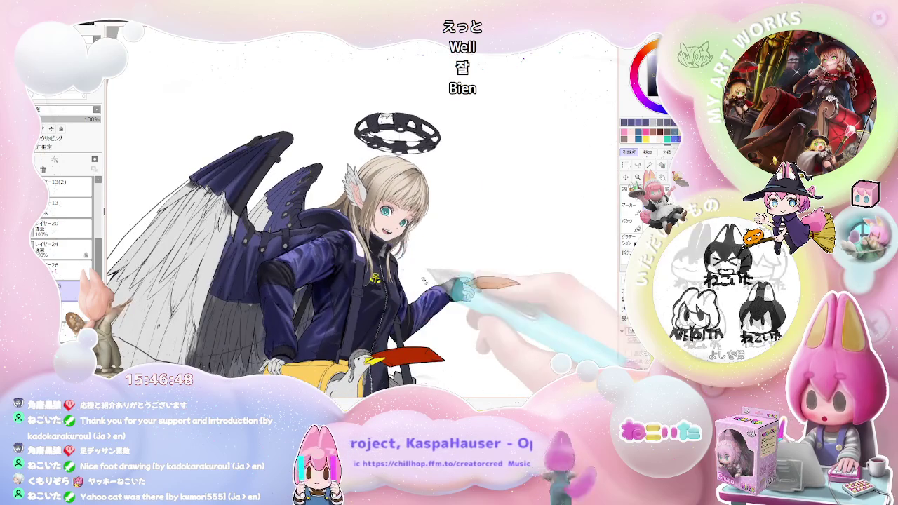
scroll(353, 311, up, 3)
scroll(352, 311, up, 2)
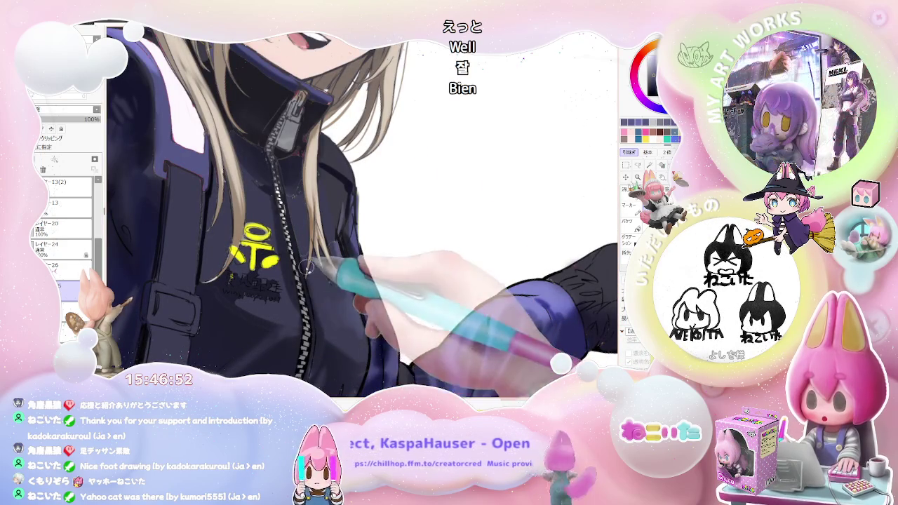
scroll(360, 354, down, 2)
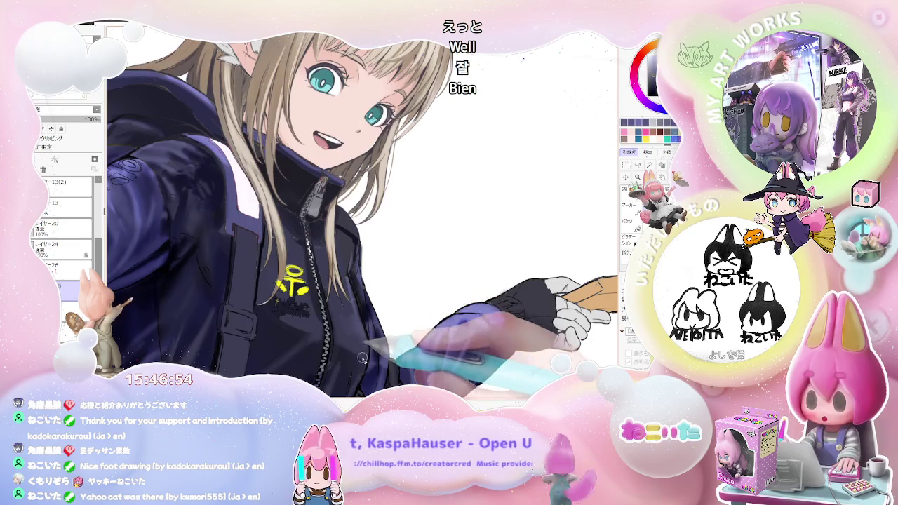
scroll(360, 355, down, 2)
scroll(360, 355, down, 1)
scroll(465, 340, up, 1)
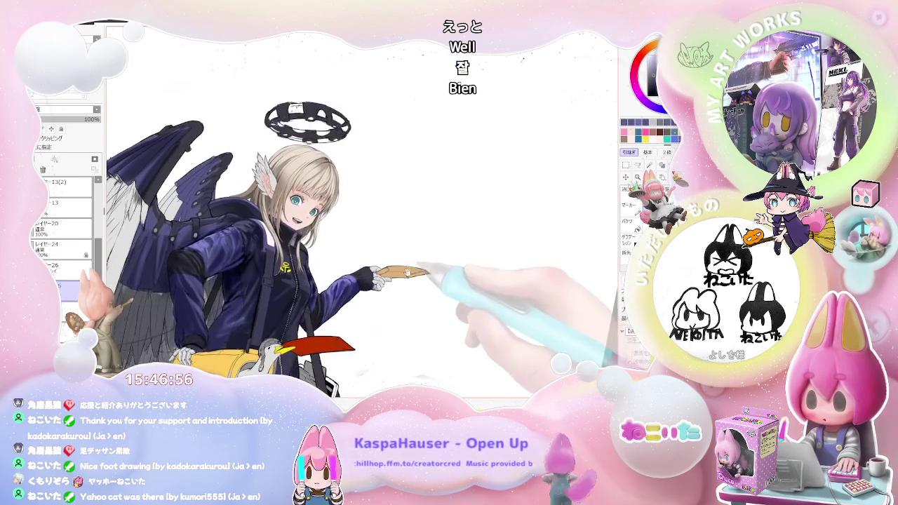
scroll(393, 309, up, 1)
scroll(327, 273, up, 2)
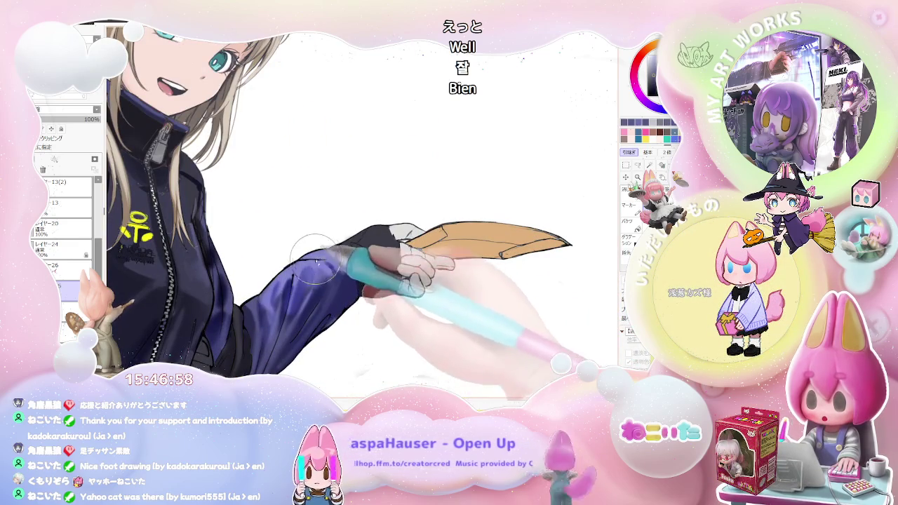
scroll(336, 275, down, 1)
scroll(407, 302, down, 2)
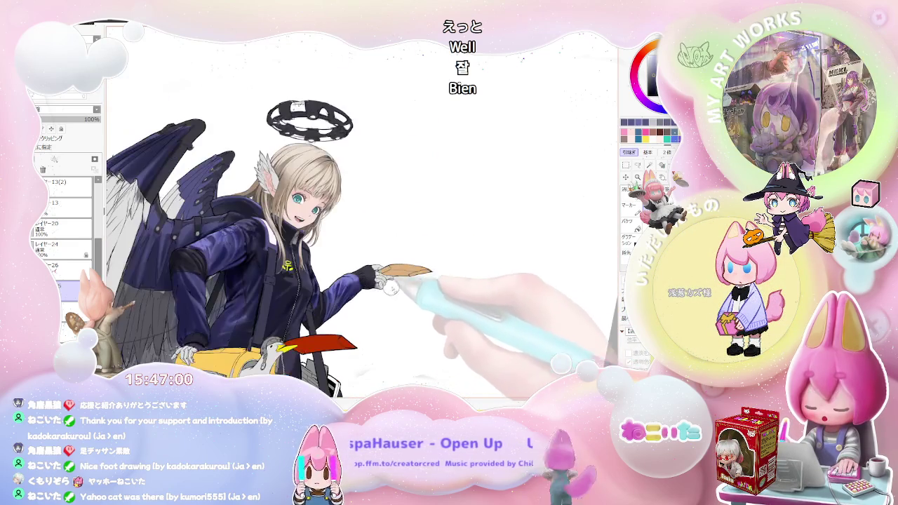
scroll(475, 334, down, 1)
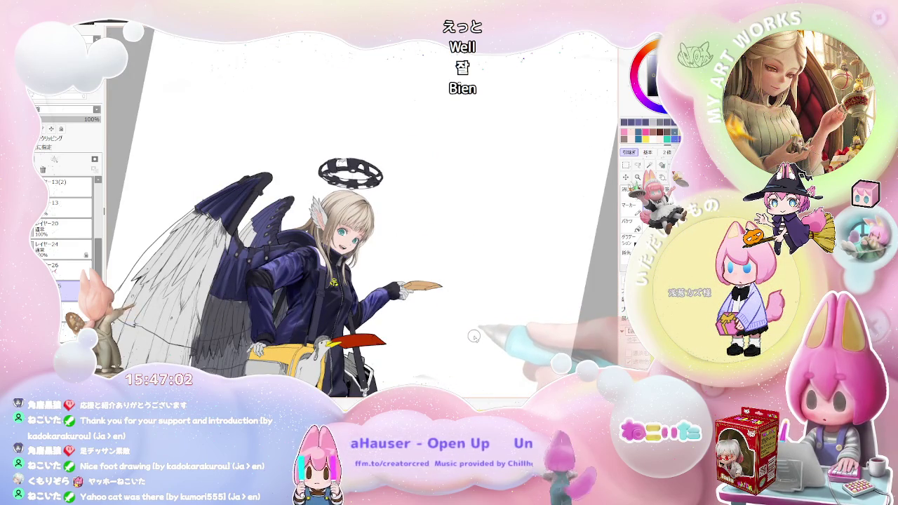
scroll(379, 295, up, 1)
scroll(307, 267, up, 2)
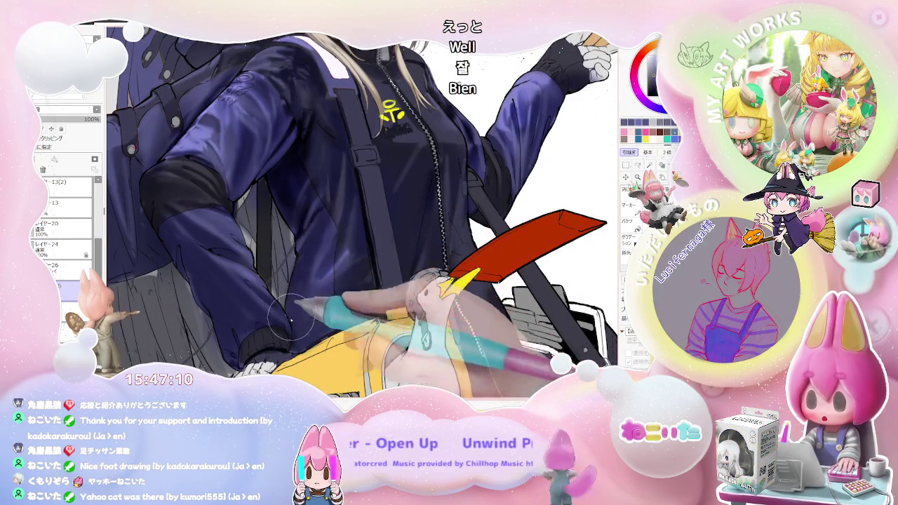
Zoom in and recentre the view on the navy jacket sleeve and shoulder strap.
scroll(323, 302, down, 3)
scroll(351, 295, down, 1)
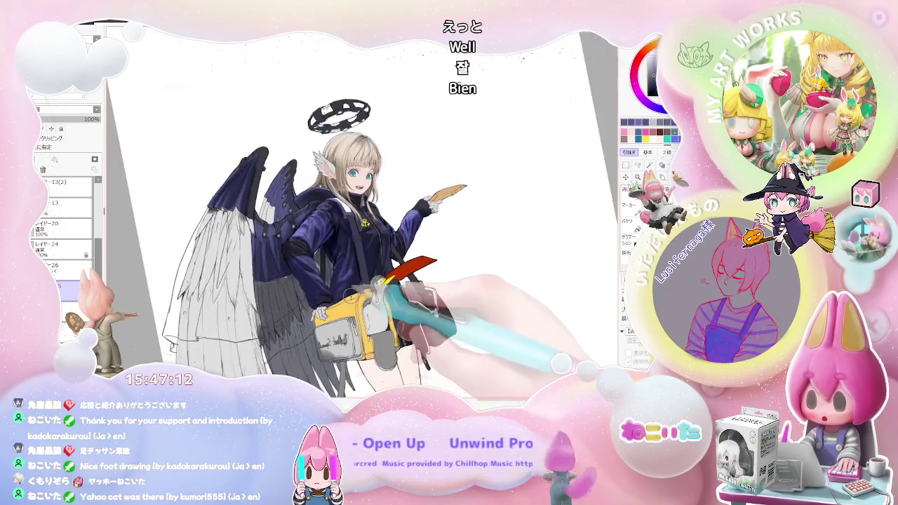
key(End)
key(Home)
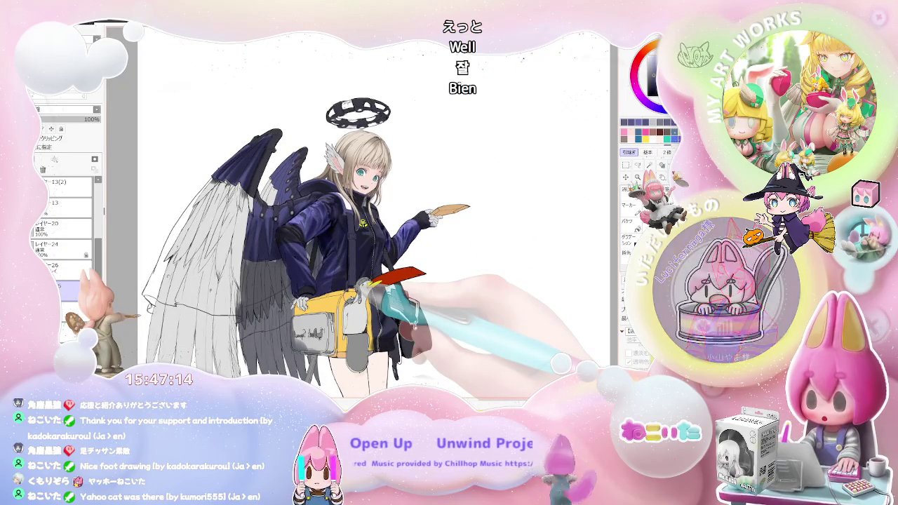
scroll(337, 285, up, 2)
scroll(338, 284, up, 2)
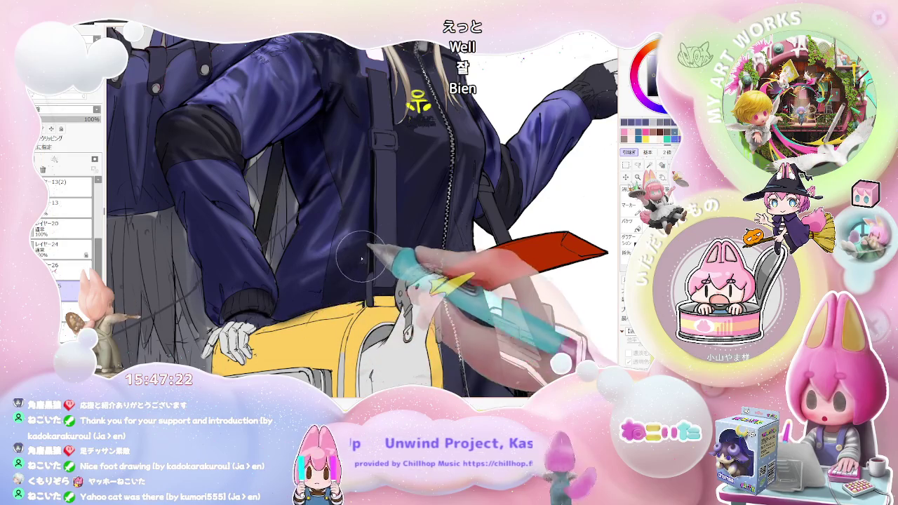
scroll(379, 294, down, 2)
scroll(452, 344, down, 1)
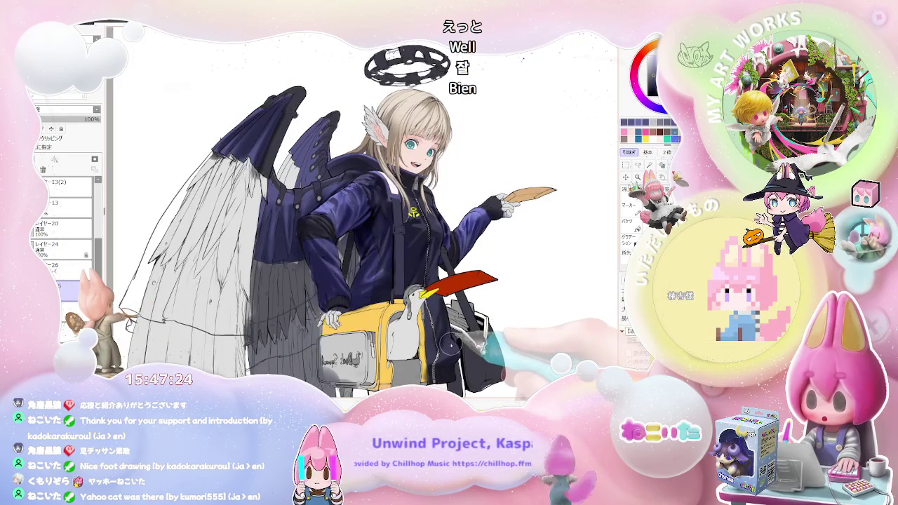
scroll(451, 344, down, 1)
scroll(449, 344, up, 1)
scroll(394, 316, up, 2)
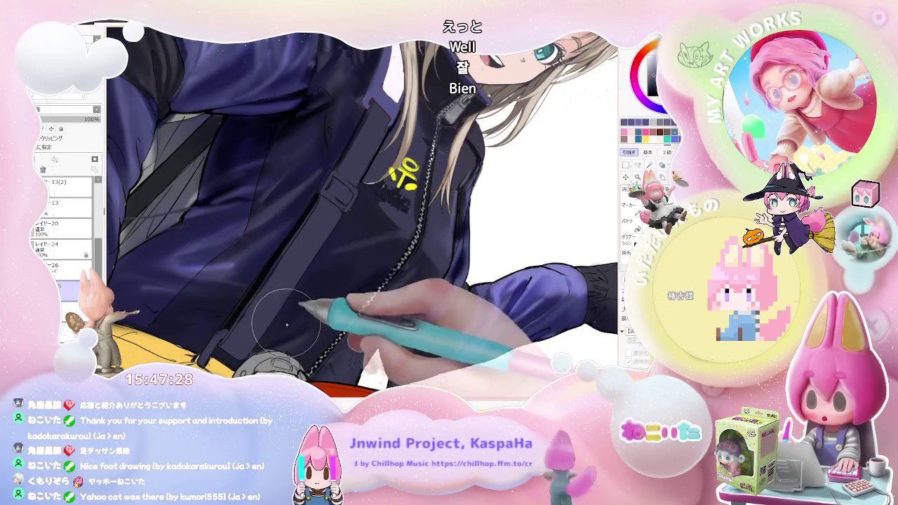
scroll(365, 284, down, 1)
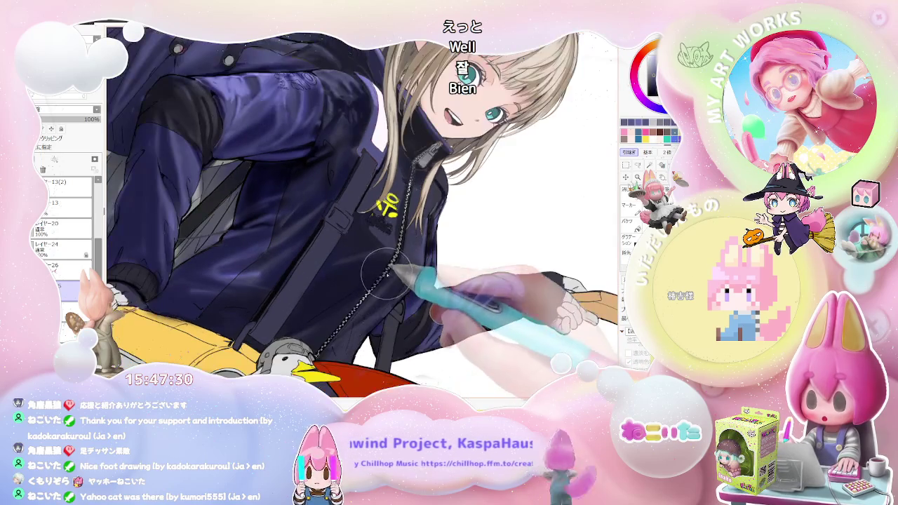
scroll(398, 287, down, 1)
scroll(407, 309, down, 1)
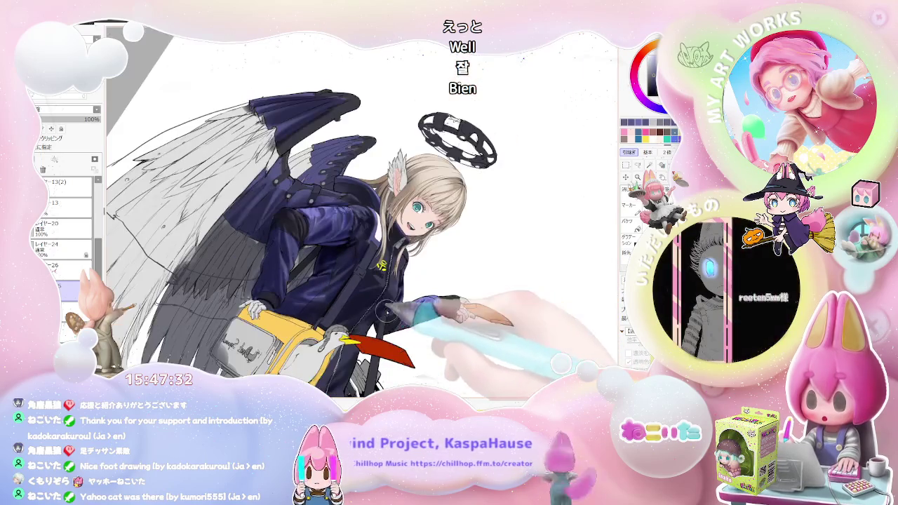
scroll(428, 342, down, 1)
drag(435, 333, 421, 291)
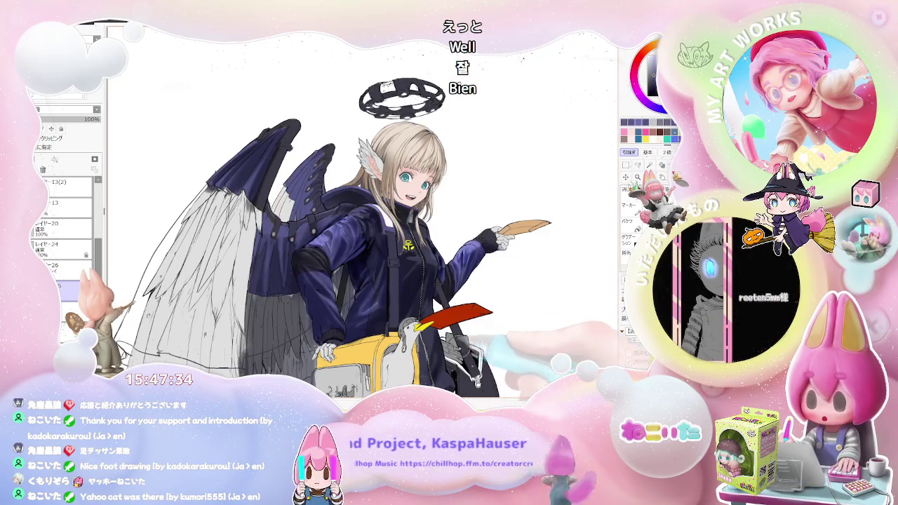
scroll(393, 336, down, 1)
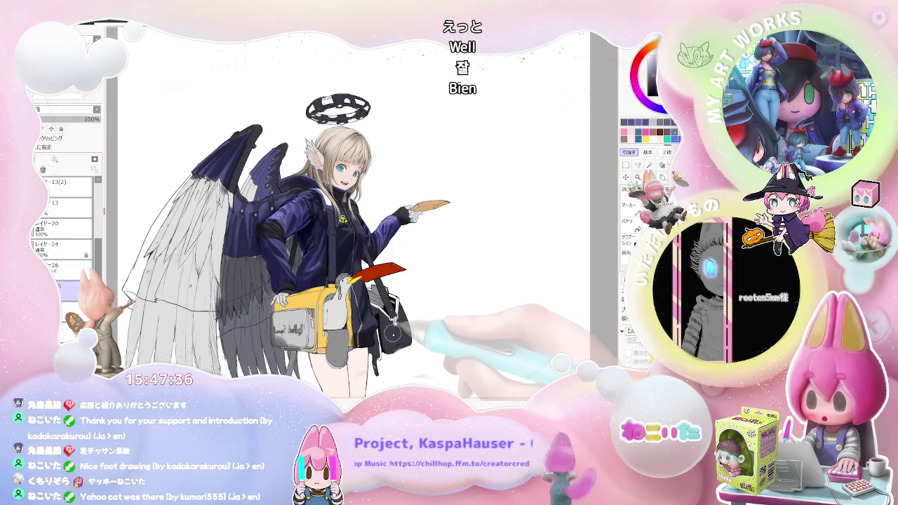
scroll(403, 342, down, 1)
Paint light purple fold highlights down the jacket sleeve beside the shoulder strap.
drag(401, 341, 404, 337)
scroll(322, 330, up, 3)
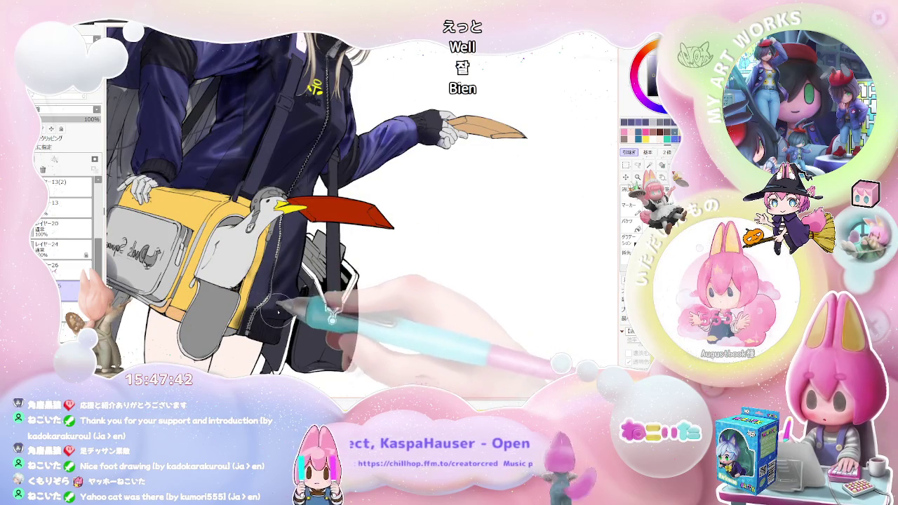
scroll(300, 297, down, 2)
drag(319, 309, 337, 284)
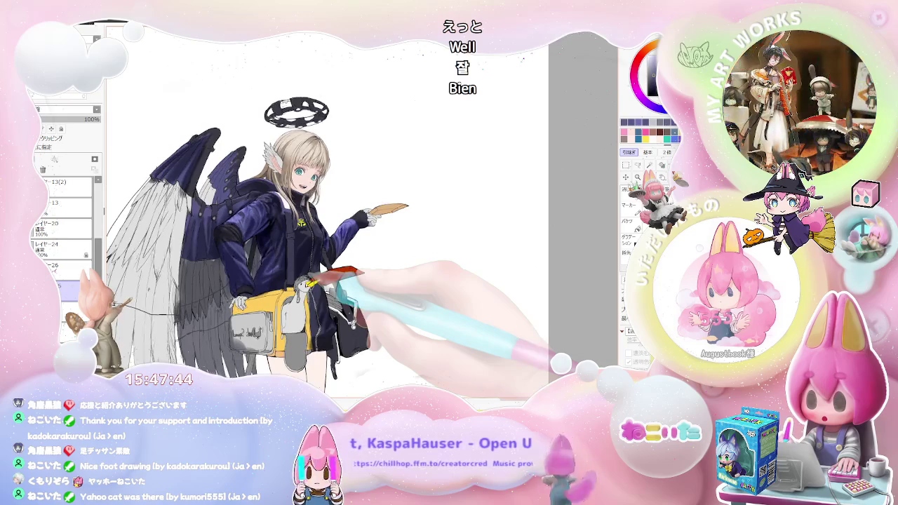
scroll(309, 211, down, 1)
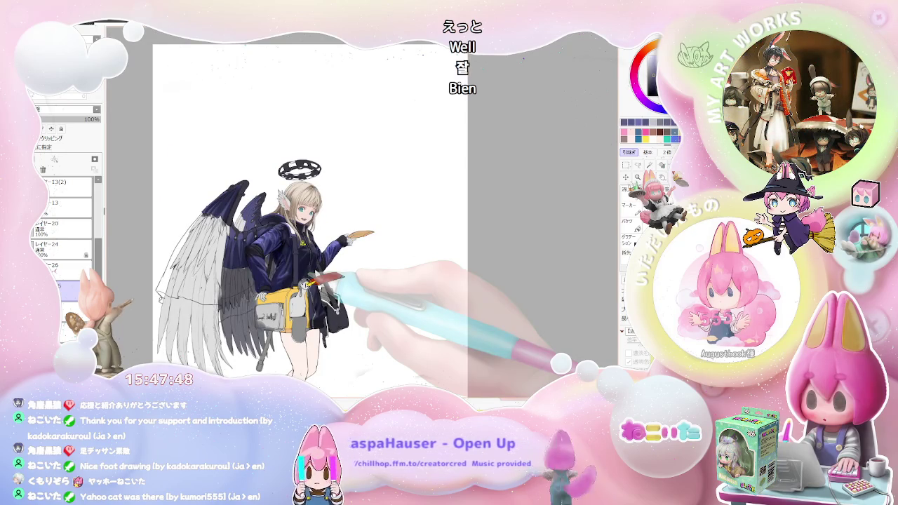
scroll(308, 281, up, 1)
scroll(309, 280, up, 2)
scroll(267, 273, up, 2)
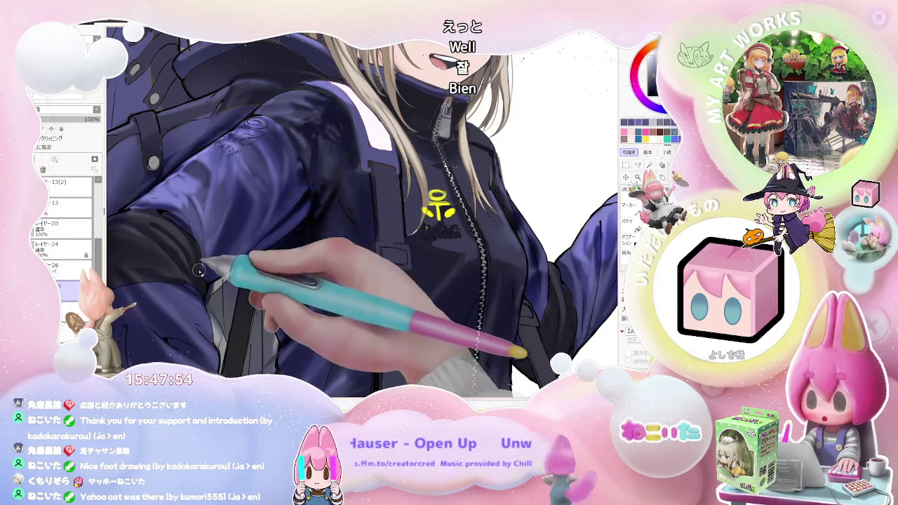
scroll(198, 271, down, 1)
scroll(259, 267, down, 2)
scroll(322, 270, down, 1)
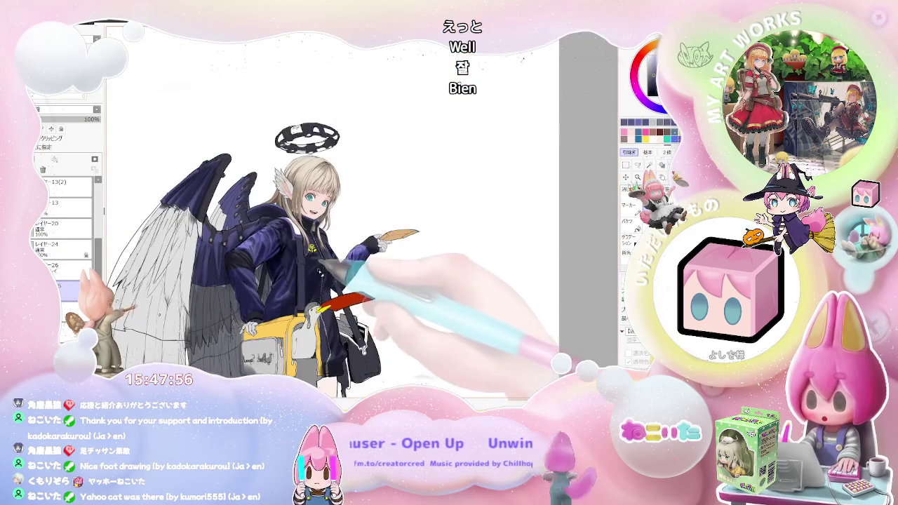
key(End)
key(End)
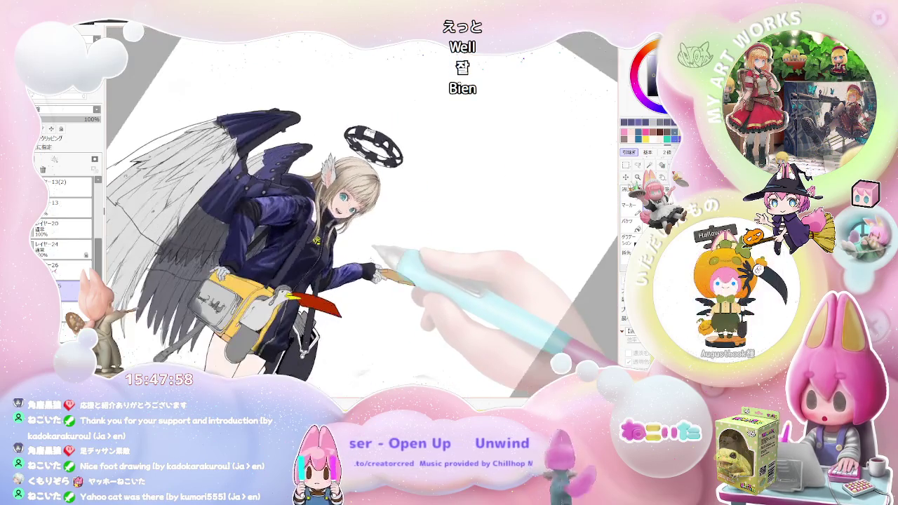
scroll(368, 259, up, 2)
scroll(267, 232, up, 2)
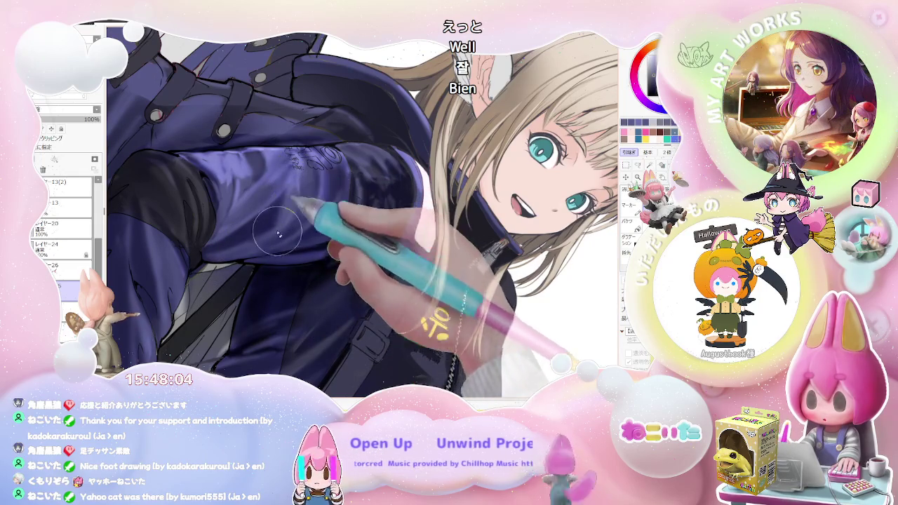
scroll(286, 204, down, 5)
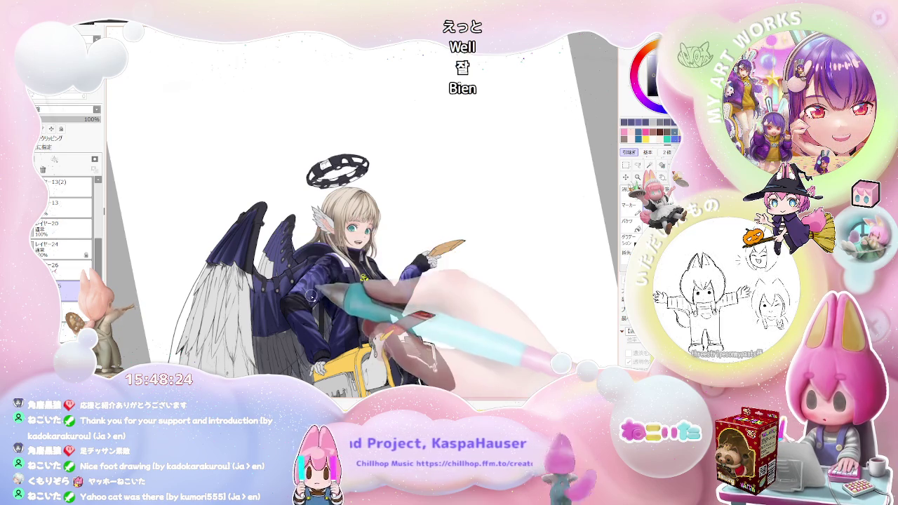
scroll(301, 297, up, 1)
scroll(302, 297, up, 2)
scroll(301, 297, up, 2)
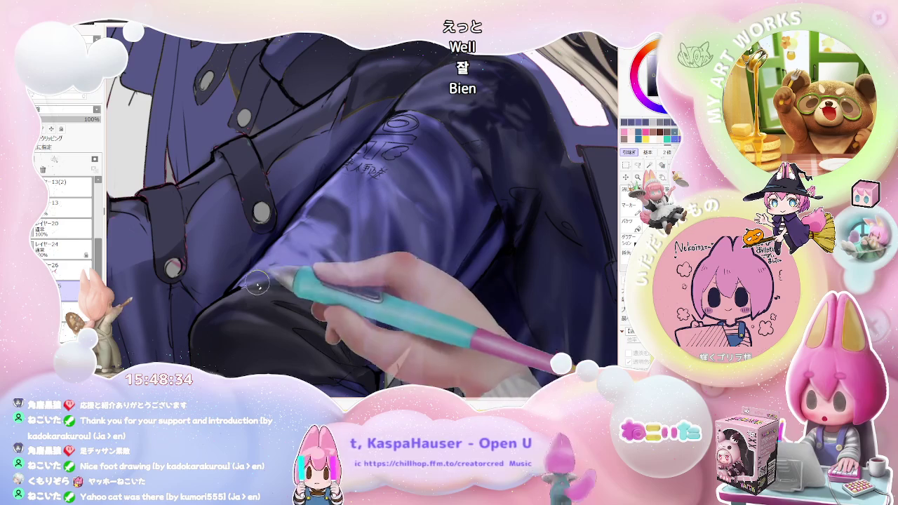
Sketch seam lines along the jacket sleeve.
key(minus)
key(minus)
key(minus)
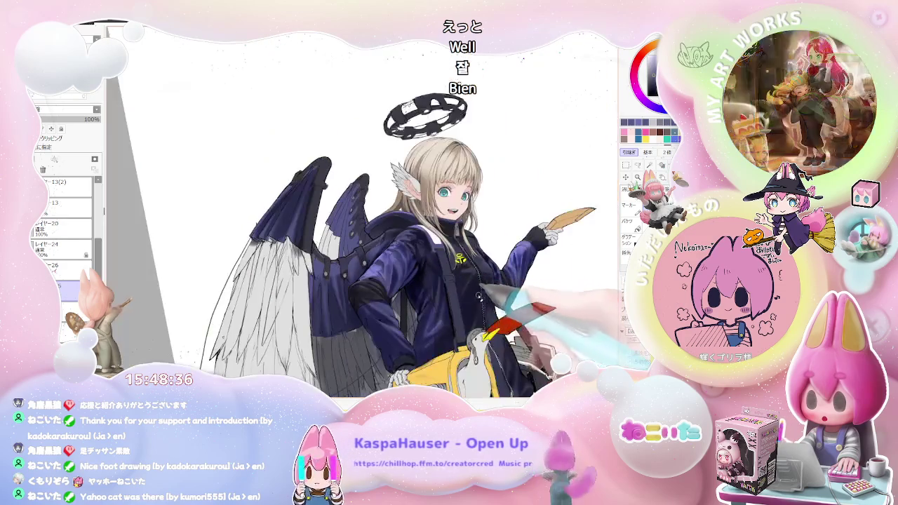
key(Delete)
key(Delete)
key(plus)
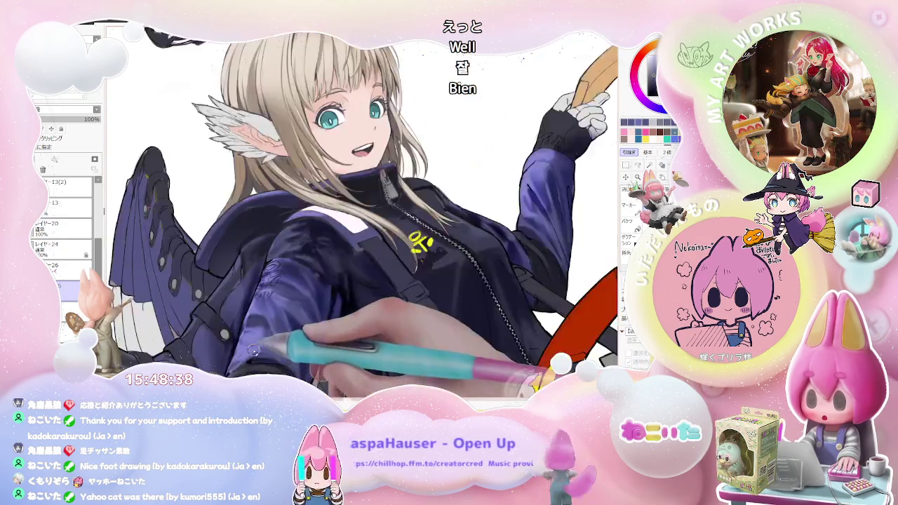
key(plus)
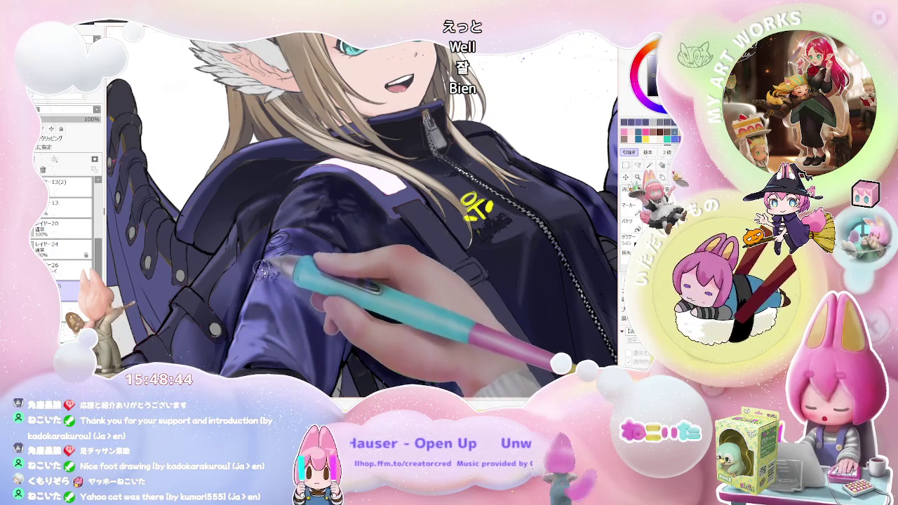
drag(266, 265, 279, 224)
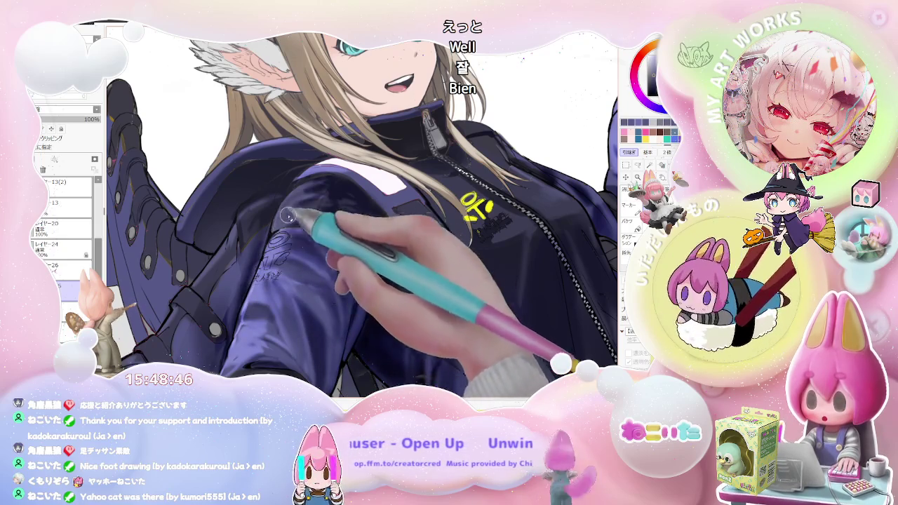
Zoom out, straighten and mirror the view to check the figure's balance.
key(minus)
key(minus)
key(minus)
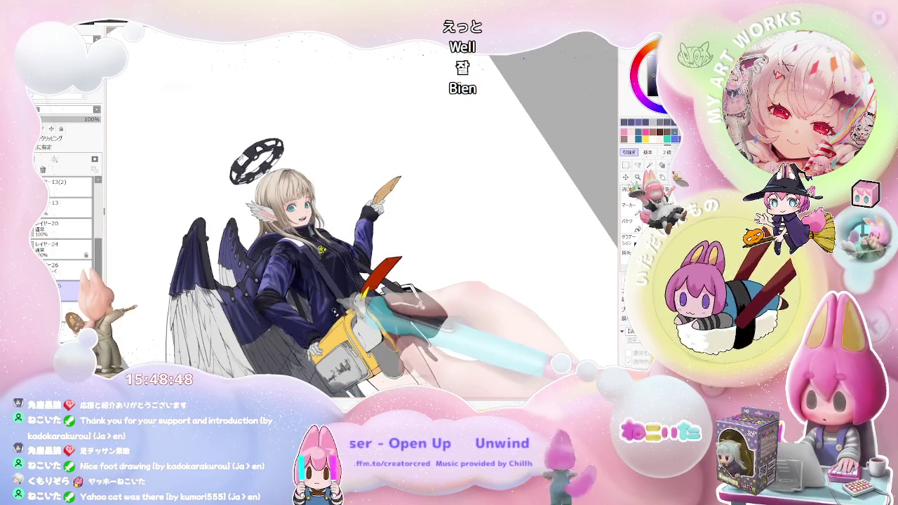
key(End)
key(End)
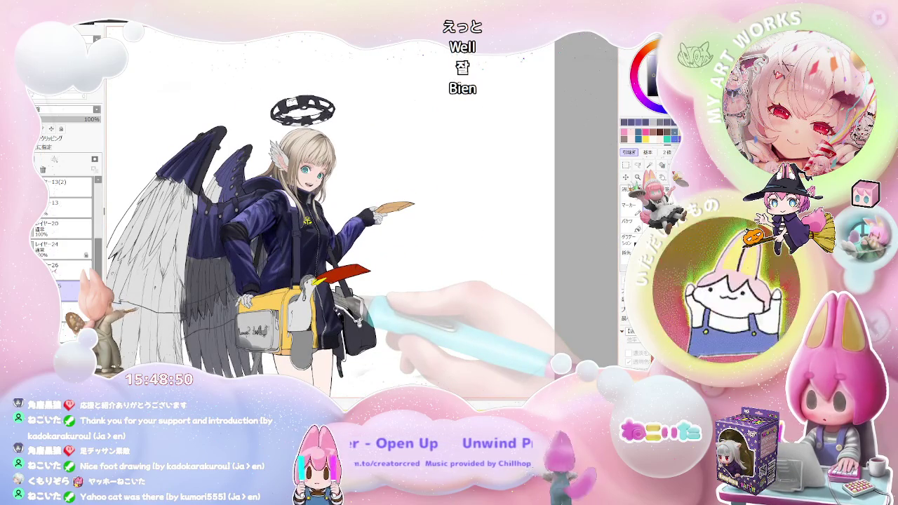
key(Insert)
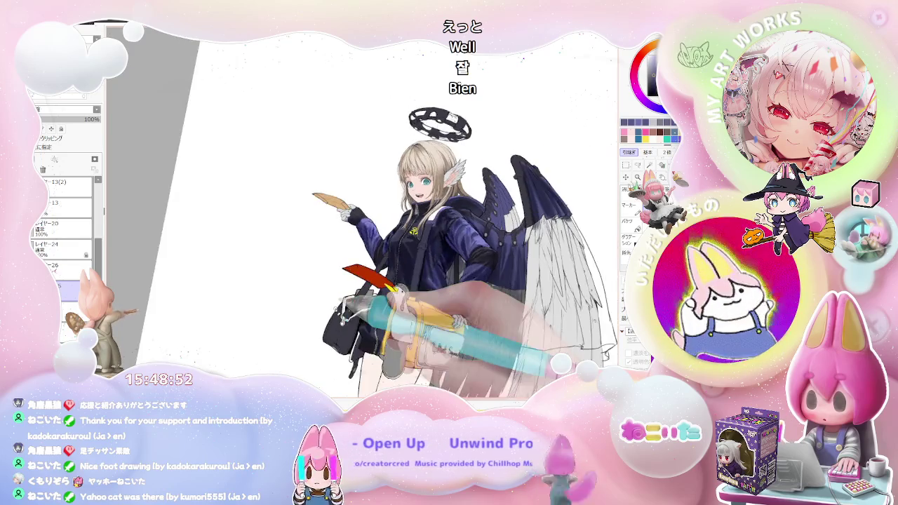
Turn the view sideways and zoom in on the jacket beside the yellow bag.
key(End)
key(End)
key(End)
scroll(376, 296, up, 3)
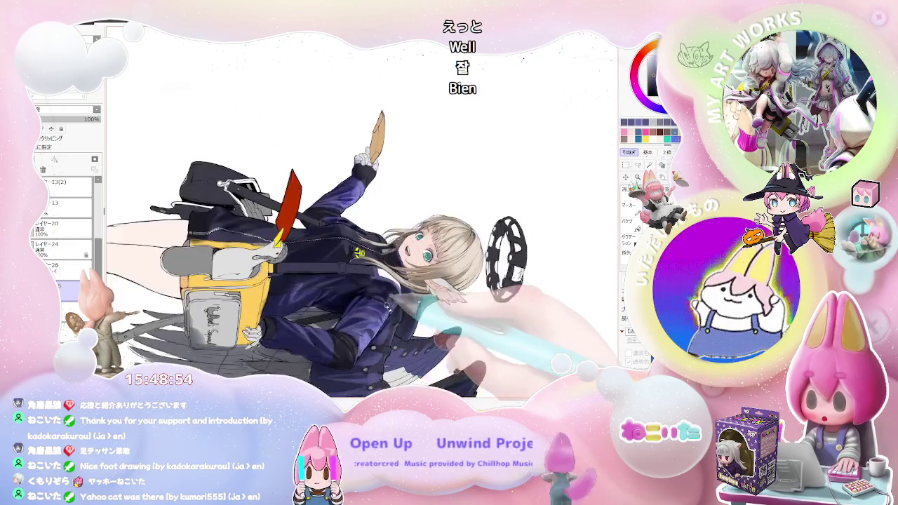
scroll(376, 297, up, 3)
scroll(365, 284, up, 3)
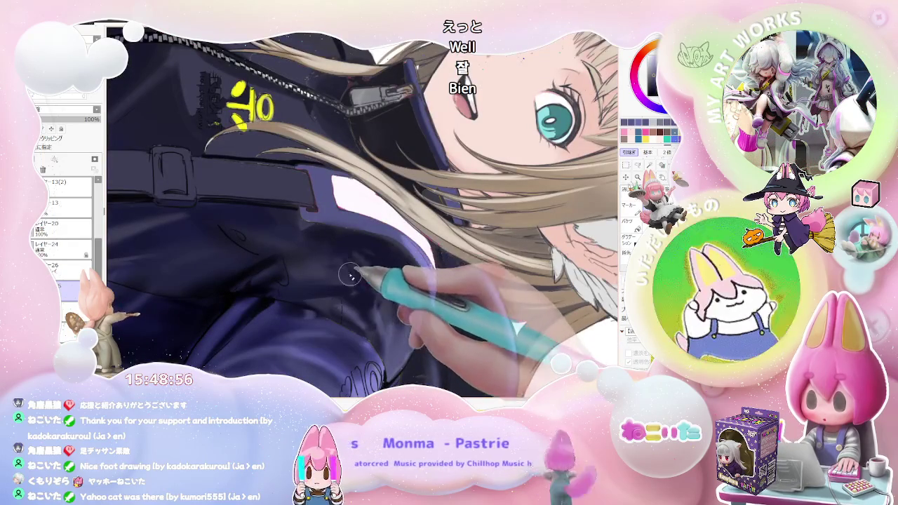
scroll(342, 274, down, 2)
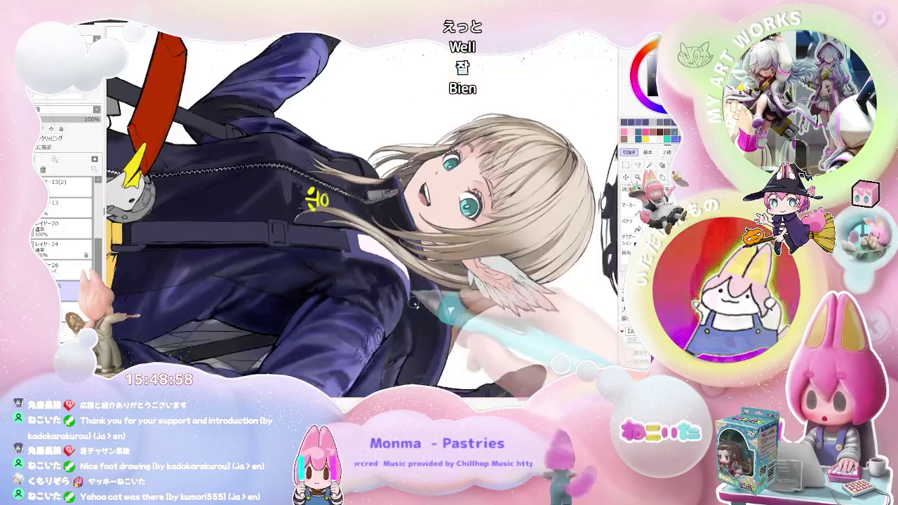
scroll(393, 302, down, 2)
scroll(443, 339, down, 2)
scroll(421, 322, up, 1)
scroll(379, 302, up, 2)
scroll(330, 280, up, 2)
scroll(281, 258, up, 2)
scroll(274, 254, up, 2)
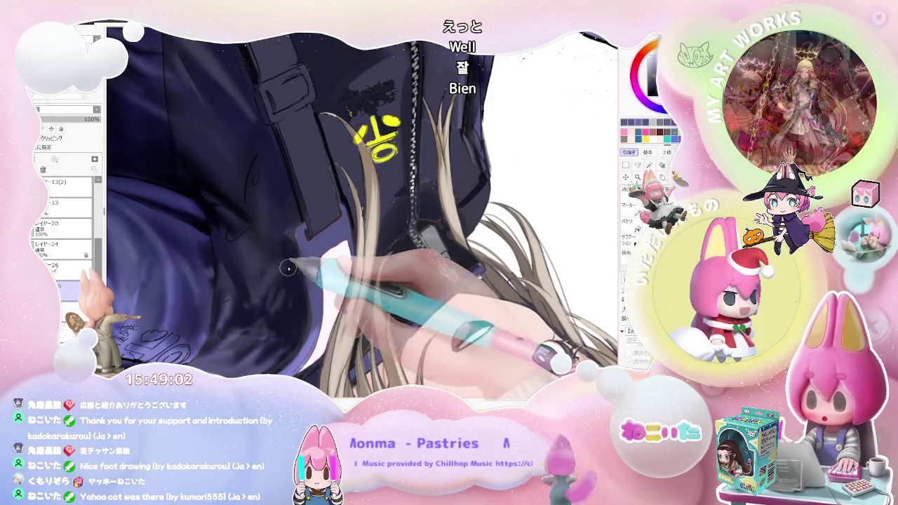
scroll(292, 260, down, 1)
scroll(292, 260, down, 1)
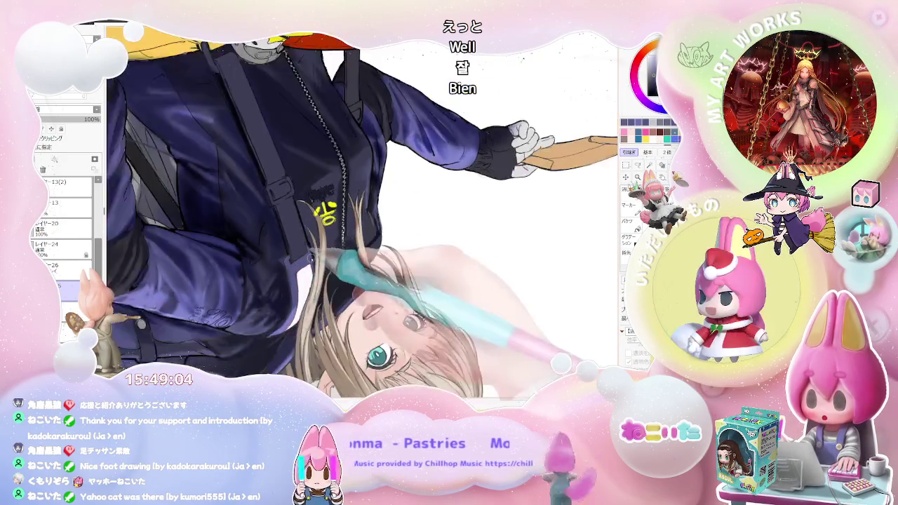
scroll(293, 260, down, 2)
key(Delete)
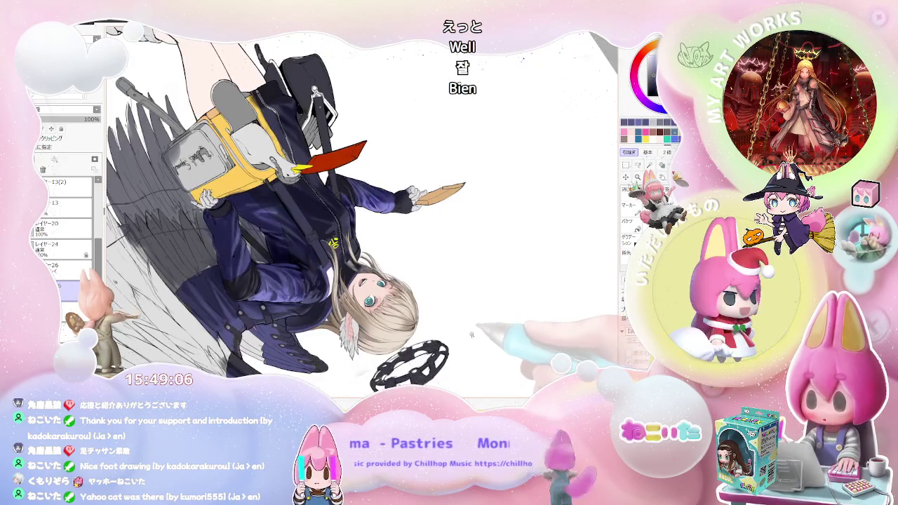
key(Delete)
Zoom along the lower jacket and turn the upside-down view back to sideways.
scroll(296, 259, up, 2)
scroll(296, 259, up, 2)
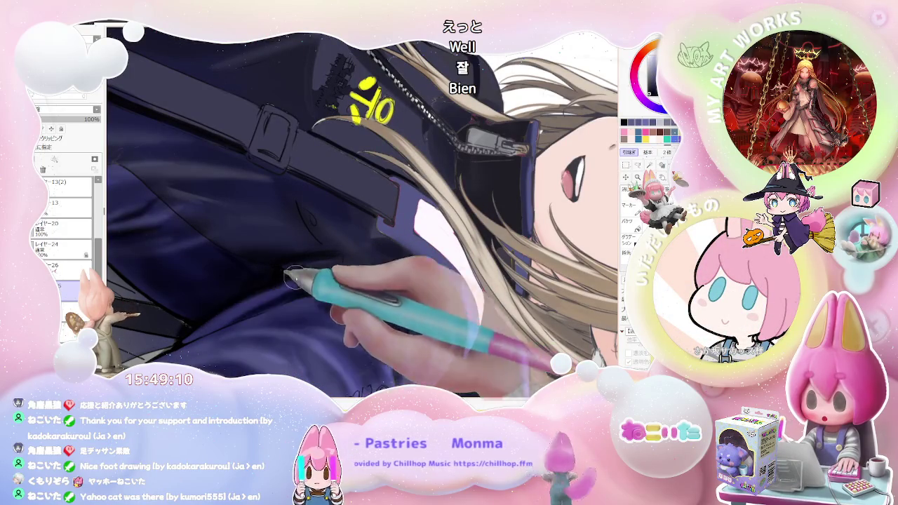
scroll(276, 278, down, 2)
scroll(276, 279, down, 2)
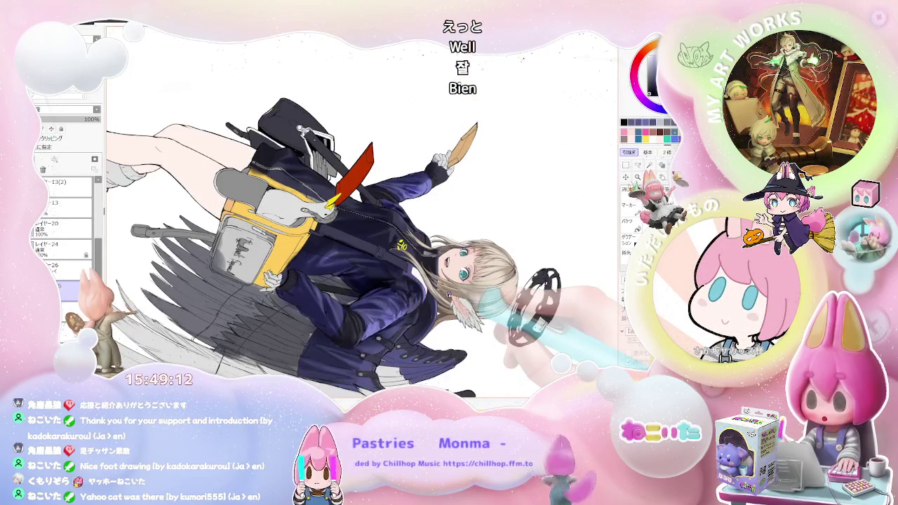
scroll(456, 288, down, 2)
scroll(460, 289, up, 1)
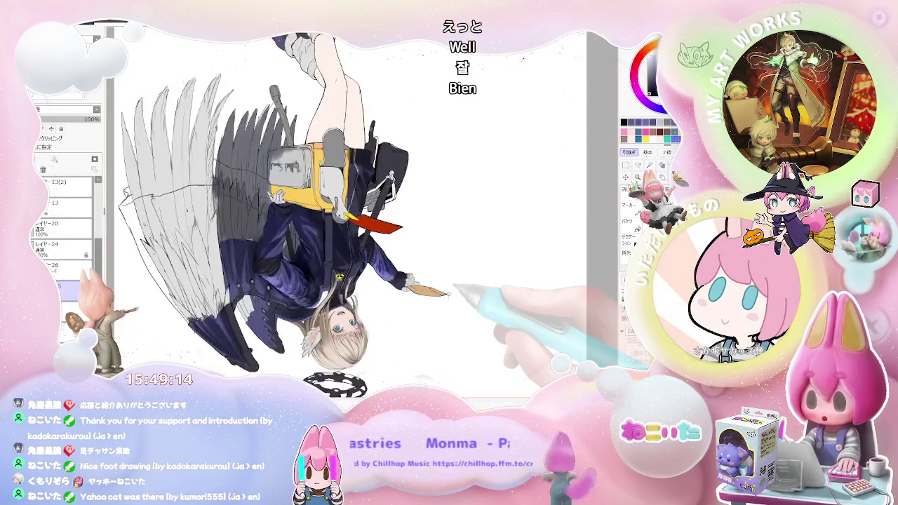
scroll(302, 231, up, 2)
scroll(277, 239, up, 2)
scroll(275, 237, up, 2)
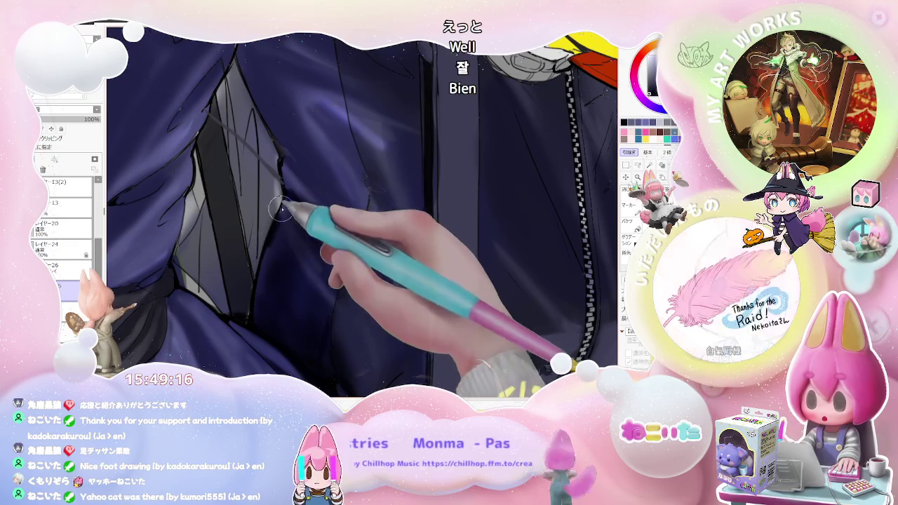
scroll(289, 203, down, 1)
scroll(303, 240, down, 1)
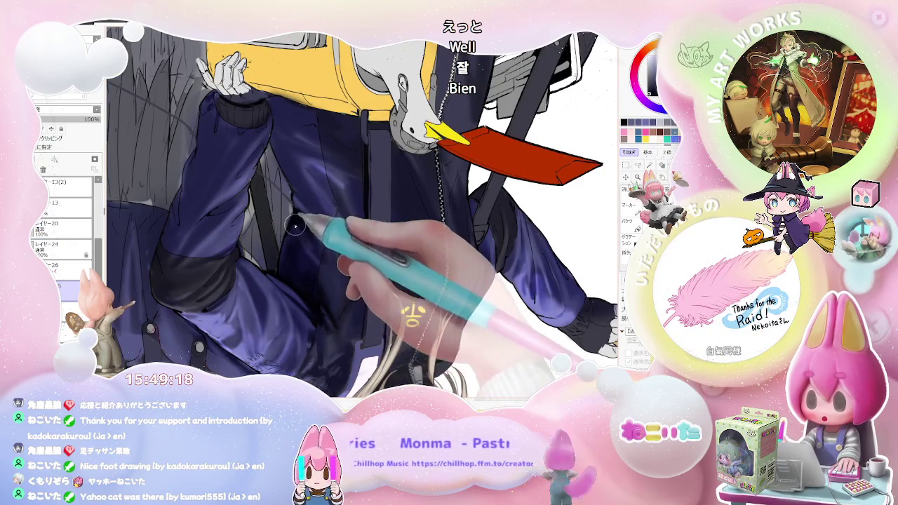
scroll(284, 247, down, 1)
scroll(419, 301, down, 2)
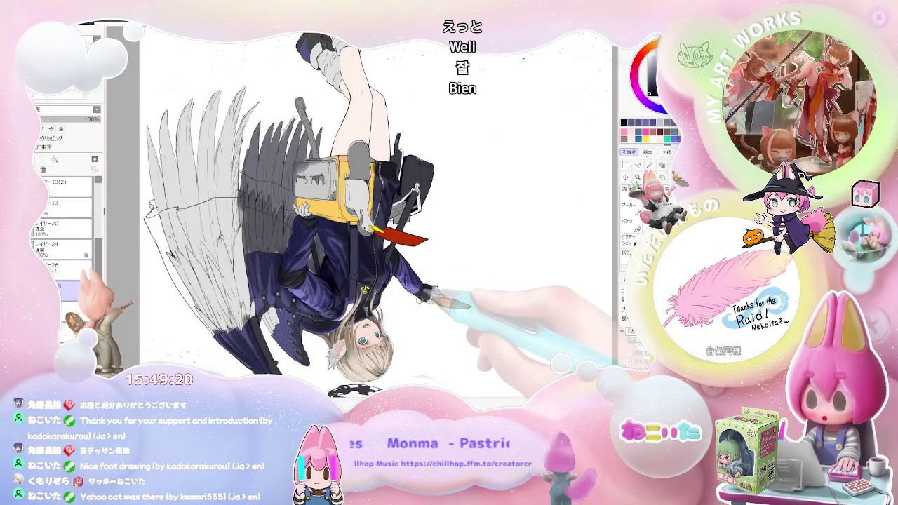
mouse_move(419, 300)
mouse_down()
mouse_move(429, 309)
mouse_move(368, 342)
mouse_up()
Paint soft purple shading on the navy jacket's forearm beneath the yellow bag.
scroll(385, 315, up, 1)
scroll(294, 288, up, 1)
scroll(288, 280, up, 1)
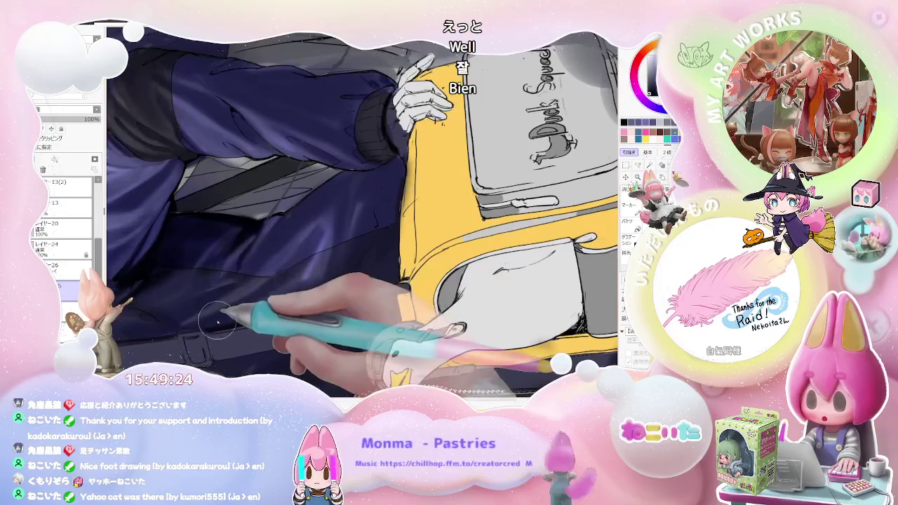
scroll(282, 276, down, 1)
scroll(351, 295, down, 1)
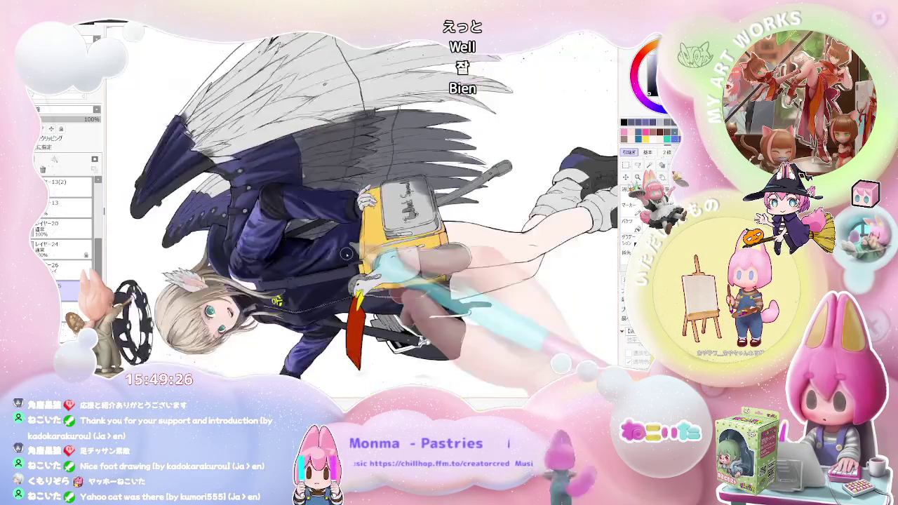
scroll(432, 281, down, 1)
scroll(365, 294, up, 1)
scroll(323, 305, up, 1)
scroll(297, 318, up, 1)
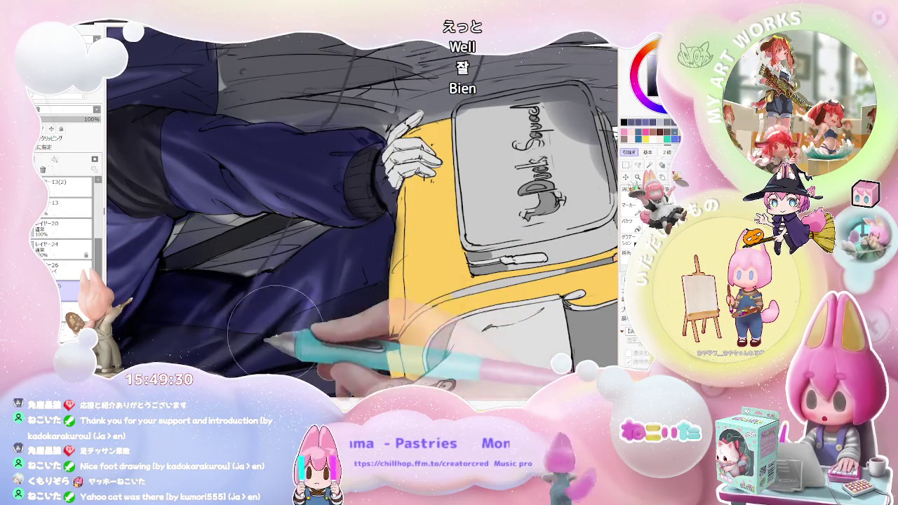
scroll(295, 309, down, 2)
scroll(308, 302, down, 1)
scroll(322, 295, down, 1)
scroll(338, 282, up, 2)
scroll(337, 282, up, 2)
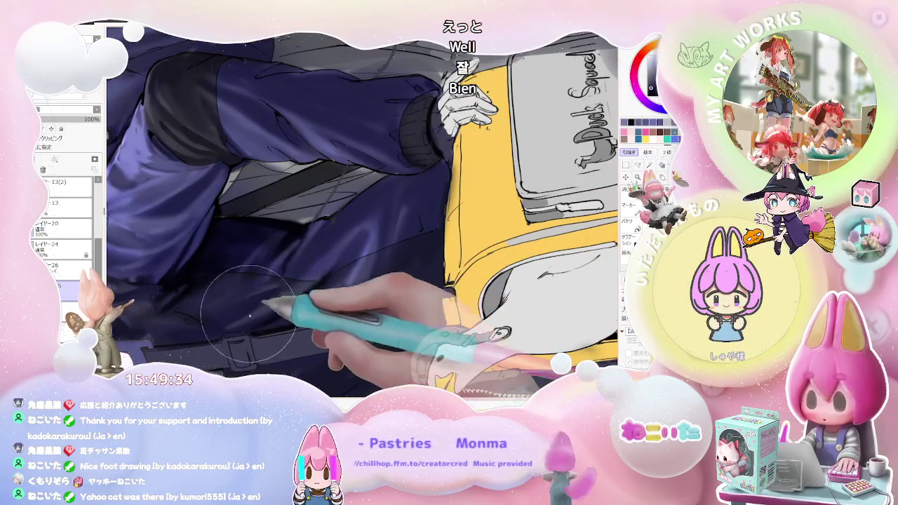
scroll(320, 251, down, 1)
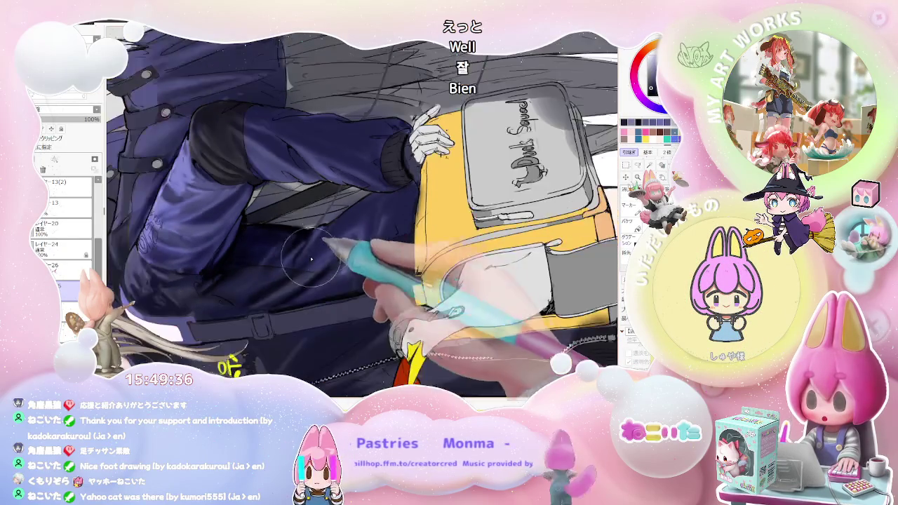
scroll(320, 250, down, 2)
scroll(320, 251, down, 1)
scroll(320, 251, up, 1)
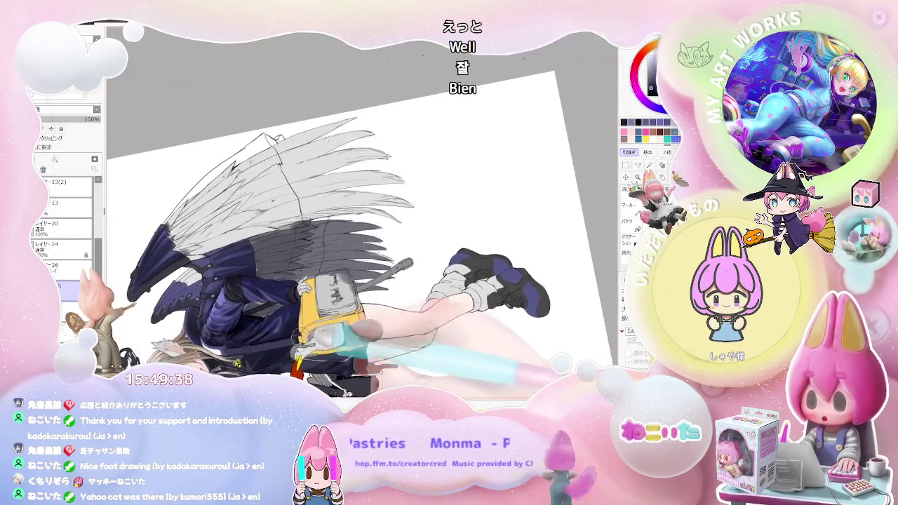
scroll(274, 344, up, 2)
scroll(274, 344, up, 1)
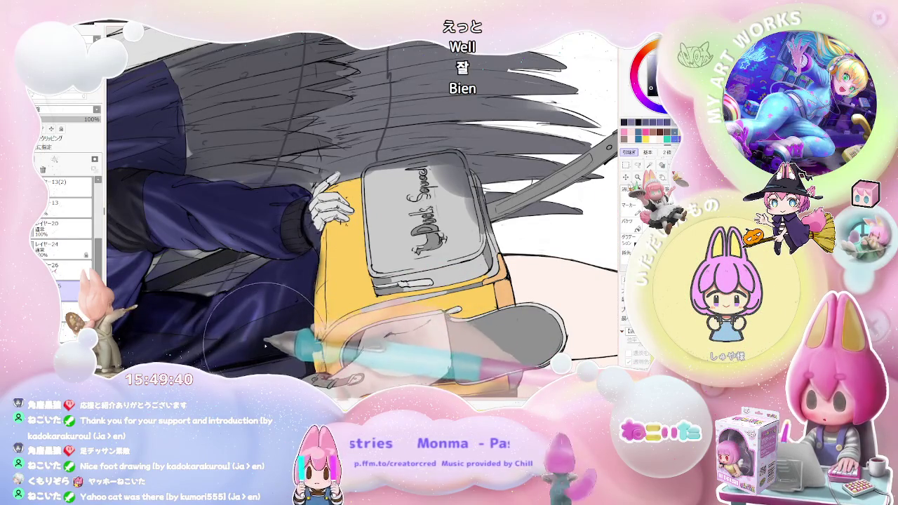
scroll(302, 303, down, 2)
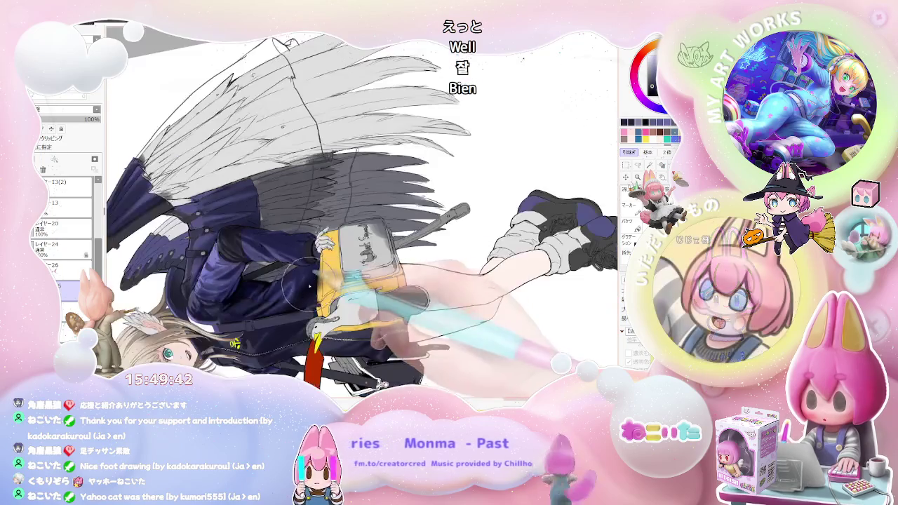
scroll(340, 243, down, 1)
key(Delete)
key(Delete)
Switch to a smaller brush and deepen the shadows on the navy sleeve.
scroll(291, 304, up, 2)
scroll(291, 304, up, 1)
key(n)
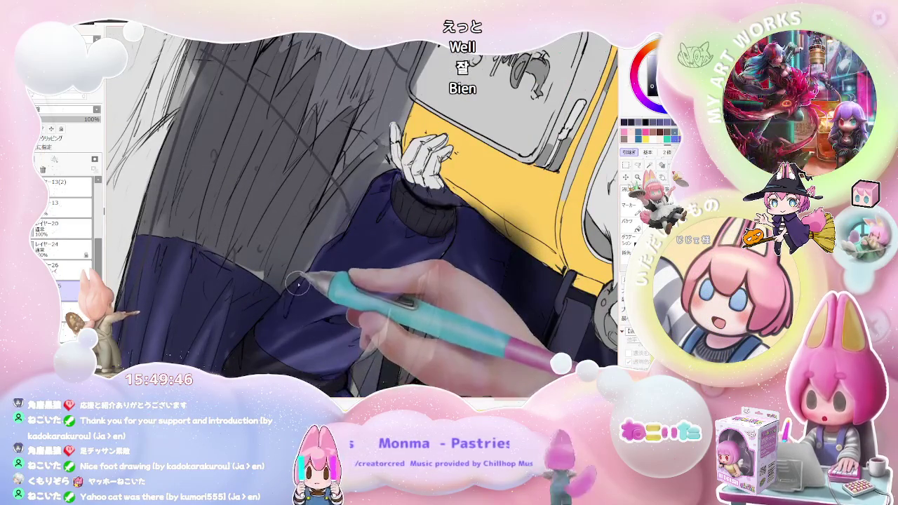
key(End)
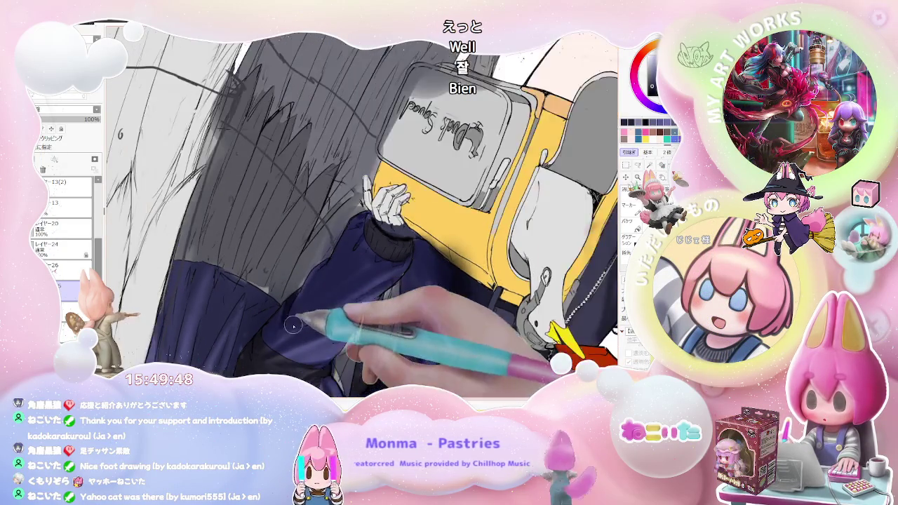
scroll(354, 300, down, 1)
key(End)
key(End)
key(End)
key(End)
key(End)
key(End)
key(End)
key(End)
key(End)
key(End)
key(End)
key(End)
key(End)
key(End)
scroll(325, 241, up, 5)
scroll(325, 240, up, 1)
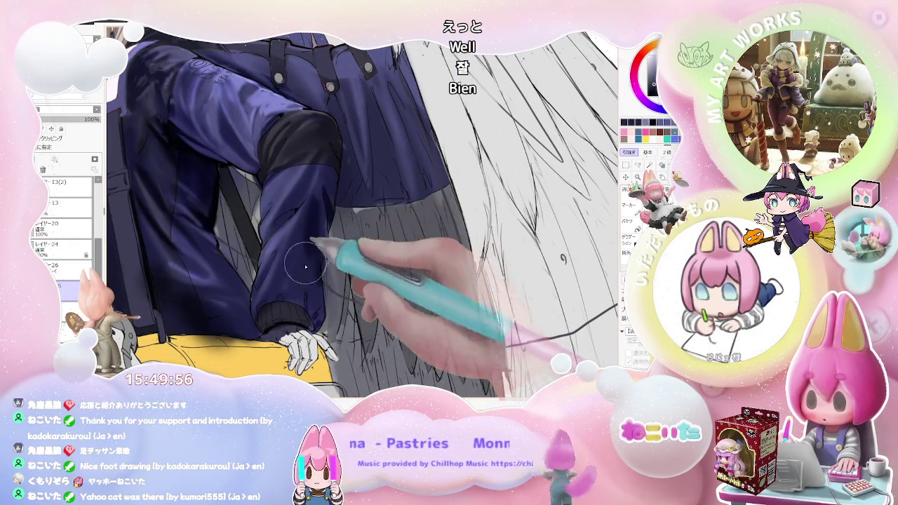
scroll(307, 249, down, 3)
scroll(299, 264, up, 3)
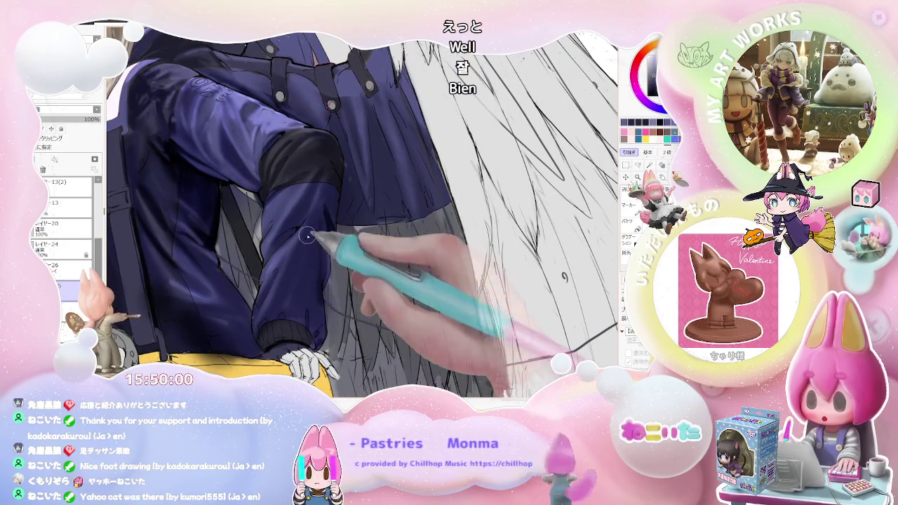
scroll(314, 231, down, 3)
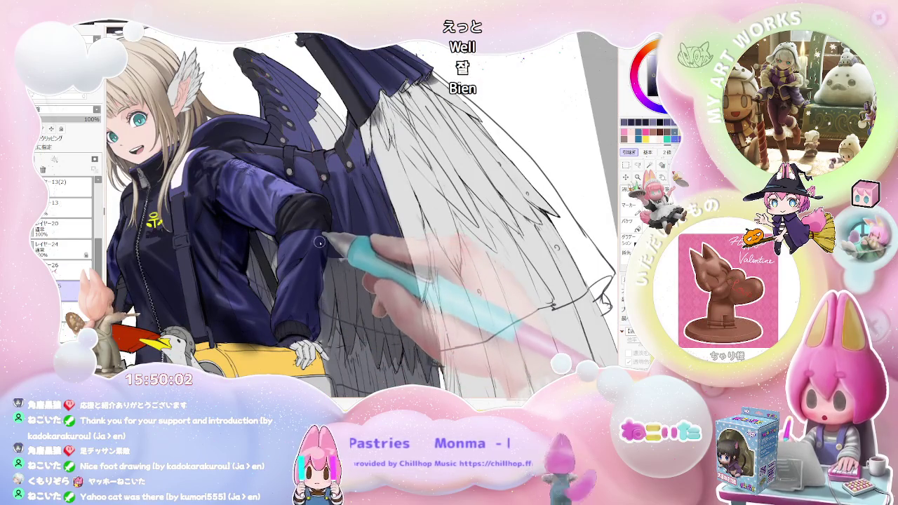
scroll(316, 252, down, 2)
scroll(318, 280, down, 1)
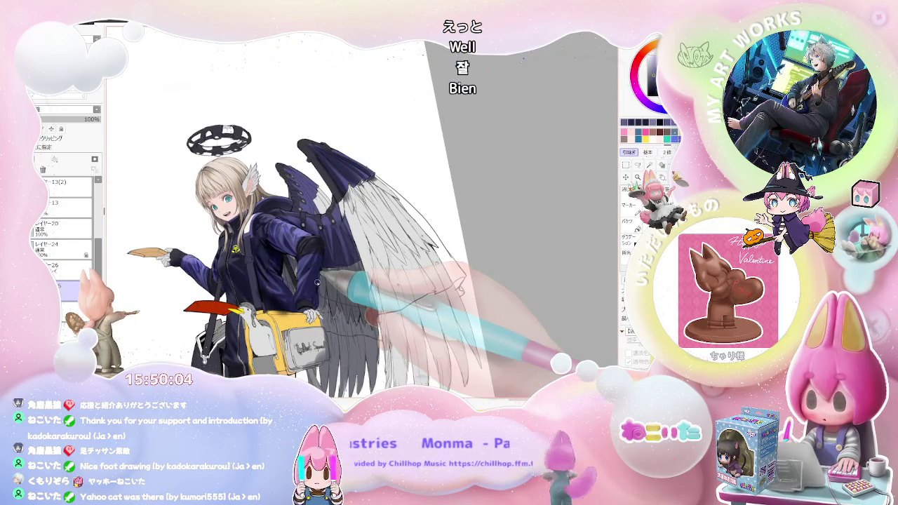
key(Home)
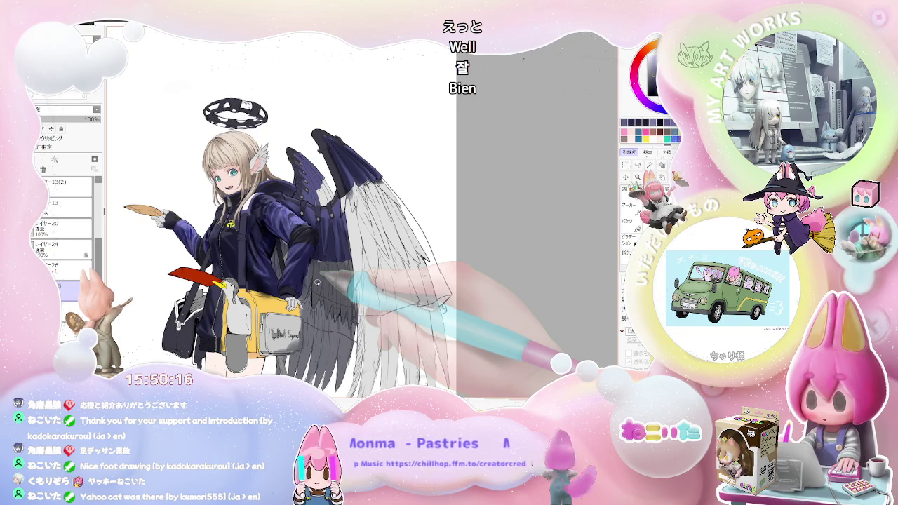
Resize the brush and add soft highlights to the cuff resting on the yellow bag.
scroll(318, 282, up, 1)
scroll(309, 287, up, 2)
scroll(295, 299, up, 2)
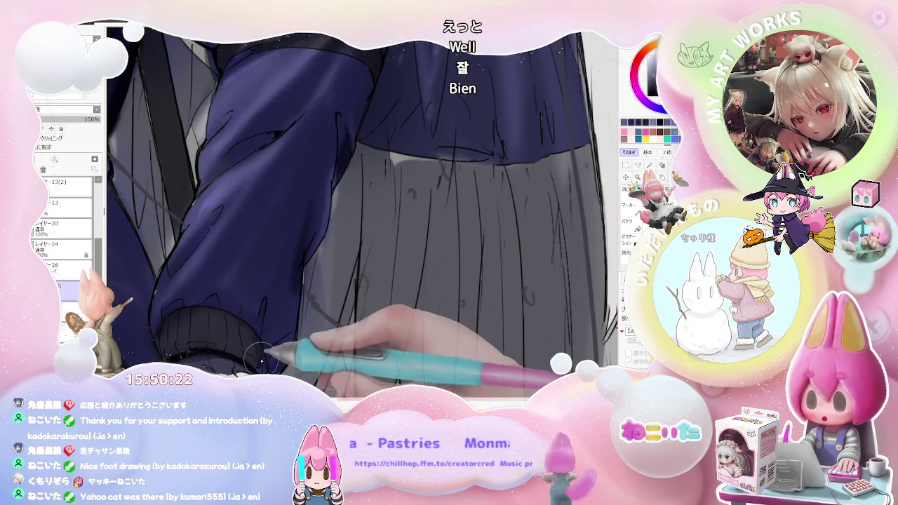
scroll(321, 336, down, 1)
scroll(321, 336, down, 2)
scroll(320, 336, down, 1)
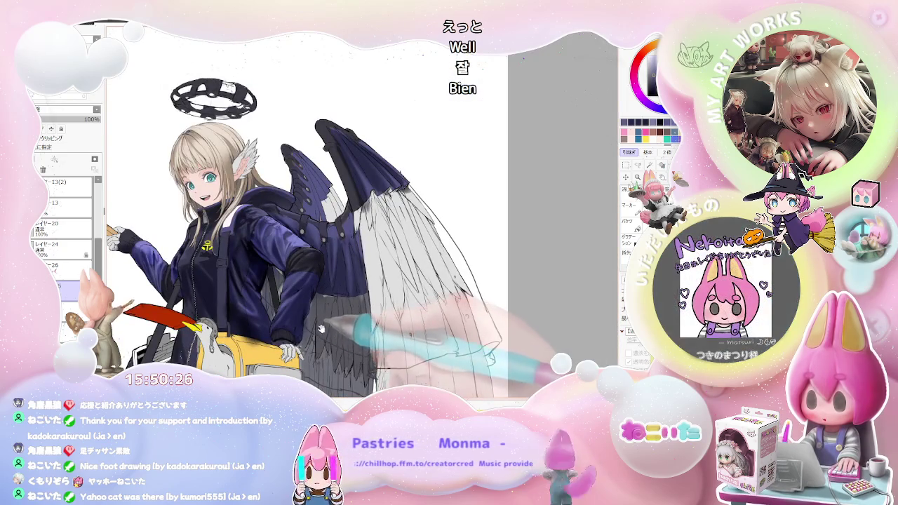
scroll(320, 336, up, 1)
scroll(316, 326, up, 1)
scroll(309, 313, up, 1)
scroll(308, 307, up, 1)
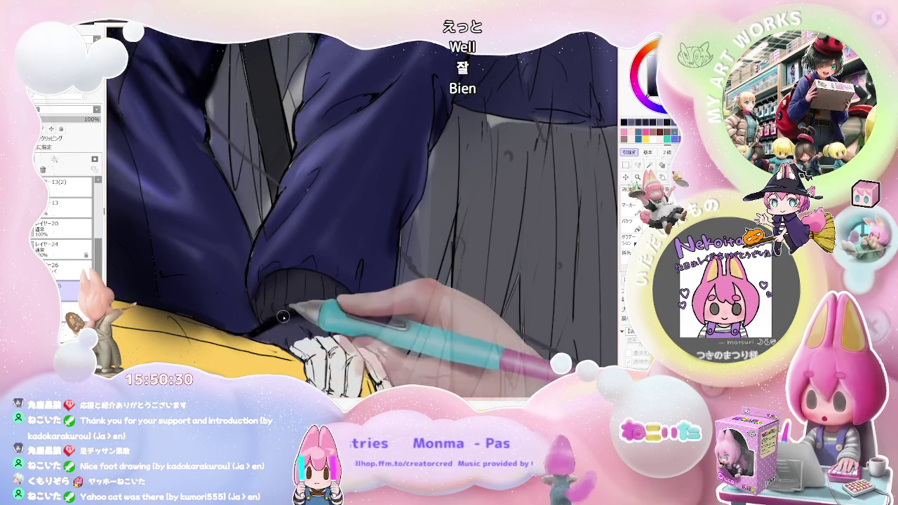
key(bracketleft)
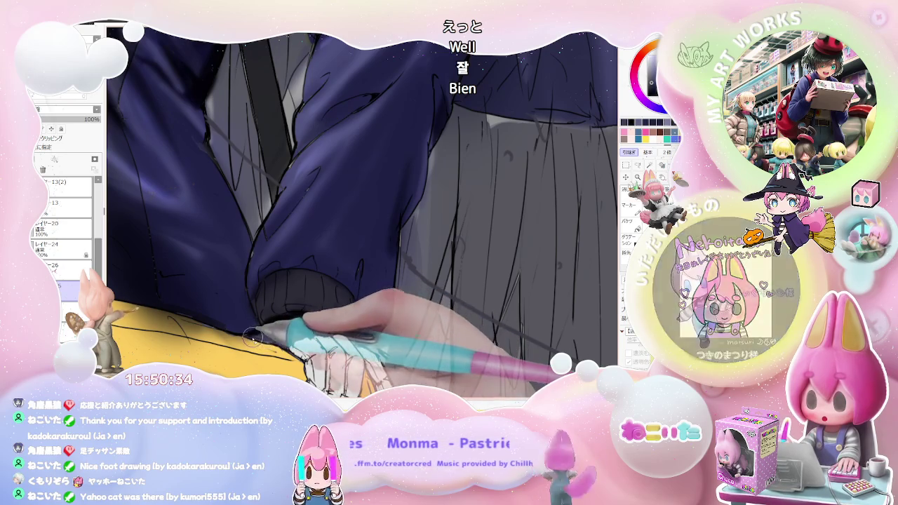
scroll(297, 324, down, 2)
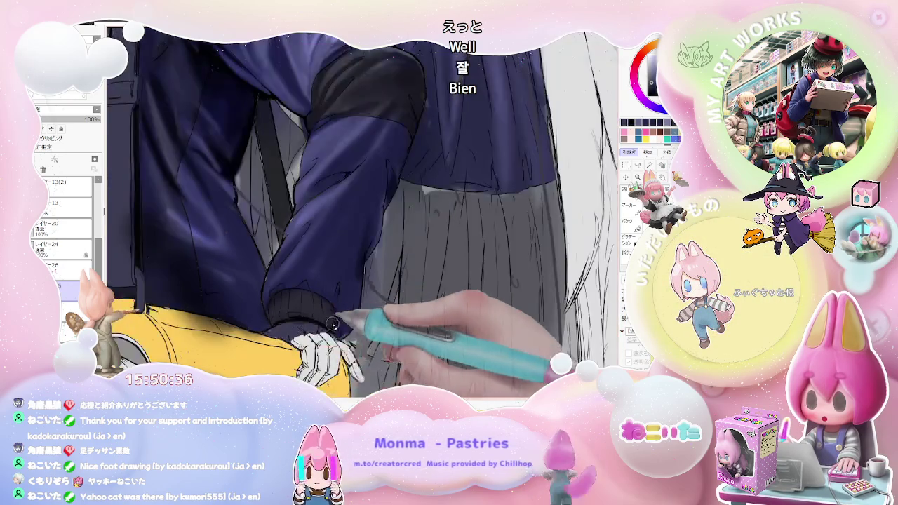
scroll(333, 325, down, 2)
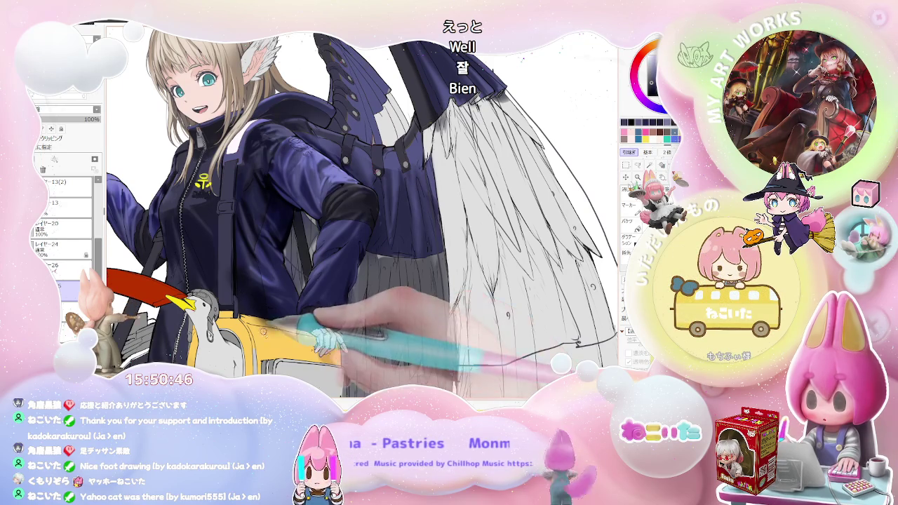
With brush size 28, shade the zoomed-in sleeve and cuff near the goose.
key(ctrl+plus)
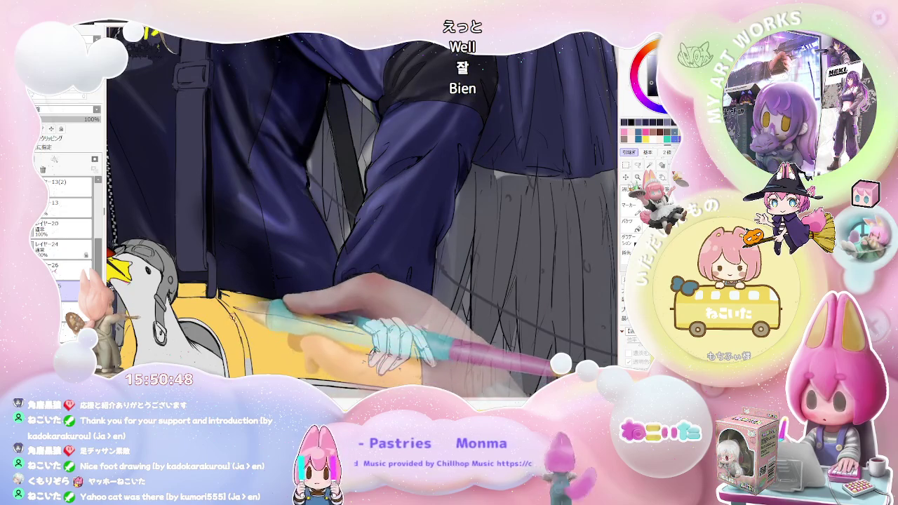
key(bracketleft)
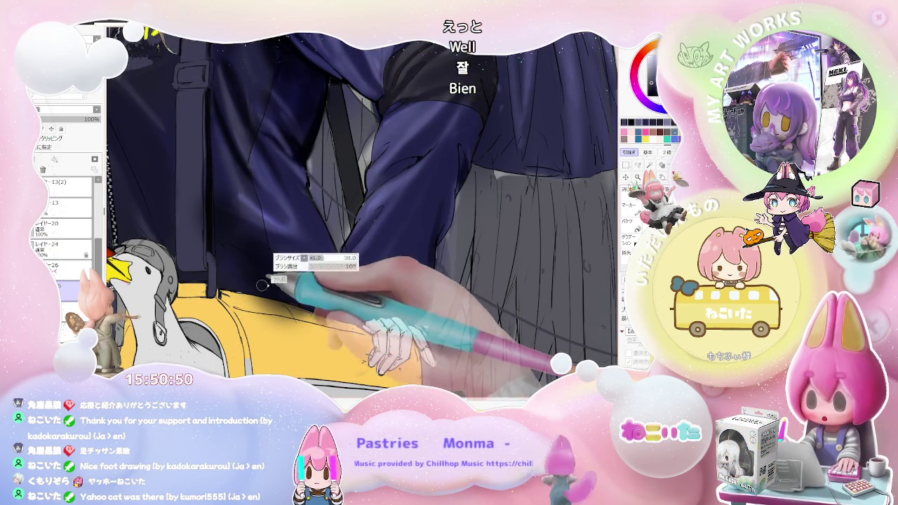
mouse_move(261, 285)
mouse_down()
mouse_move(339, 319)
mouse_move(342, 296)
mouse_up()
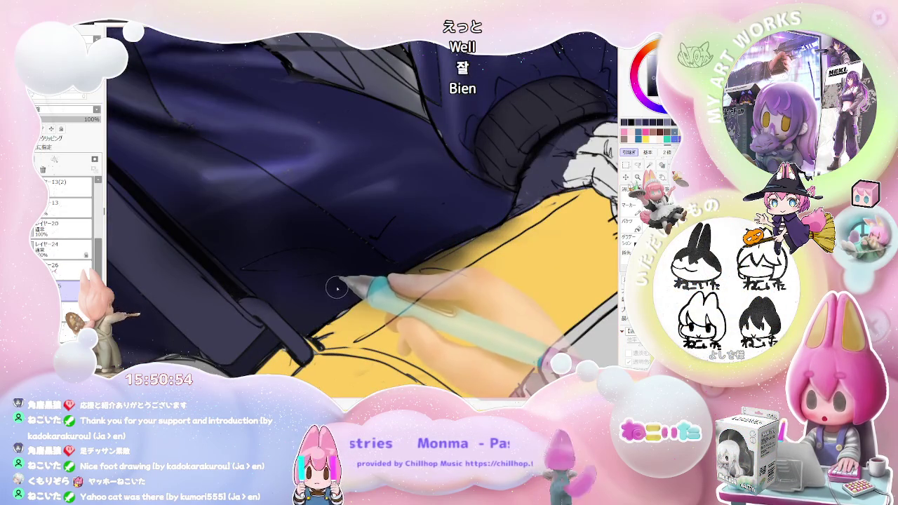
scroll(321, 320, down, 1)
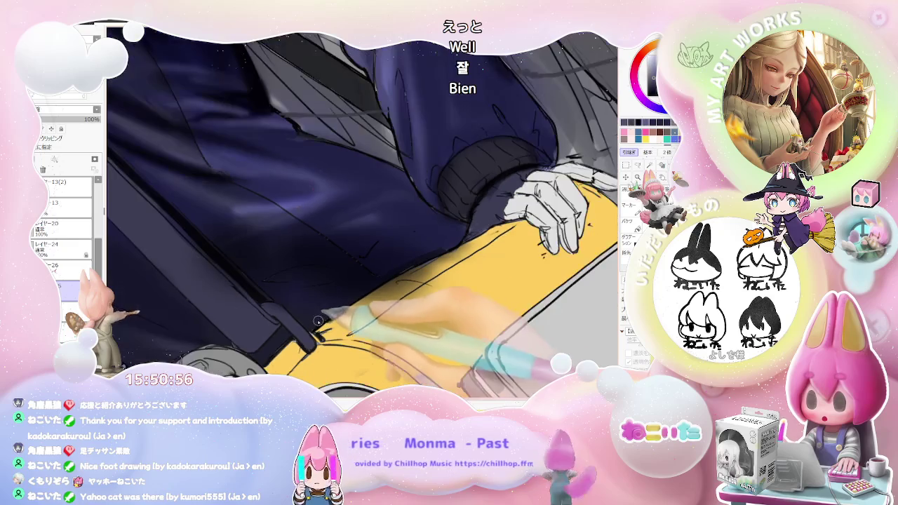
scroll(366, 276, down, 1)
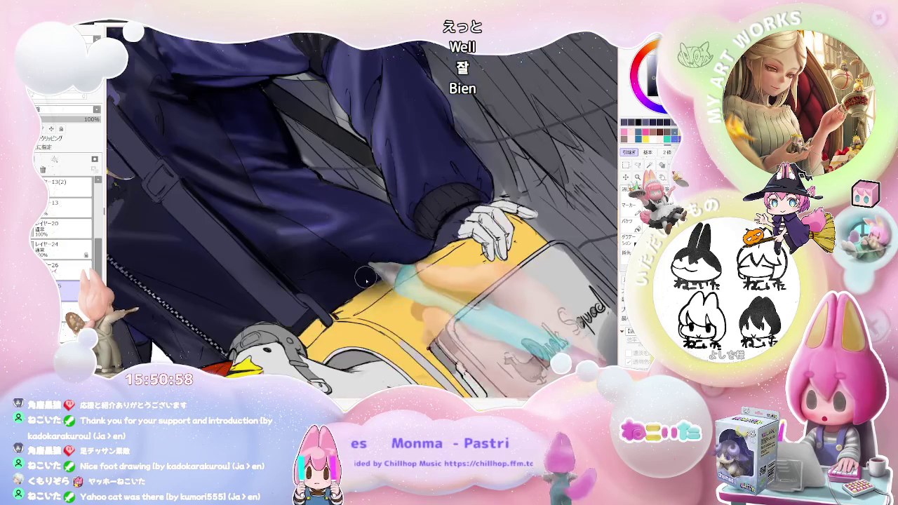
scroll(410, 255, down, 1)
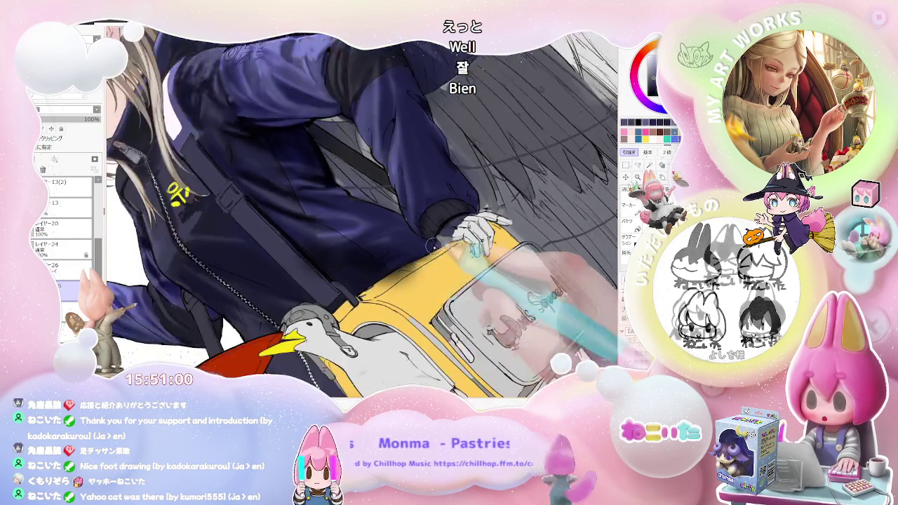
scroll(410, 254, down, 2)
key(End)
key(End)
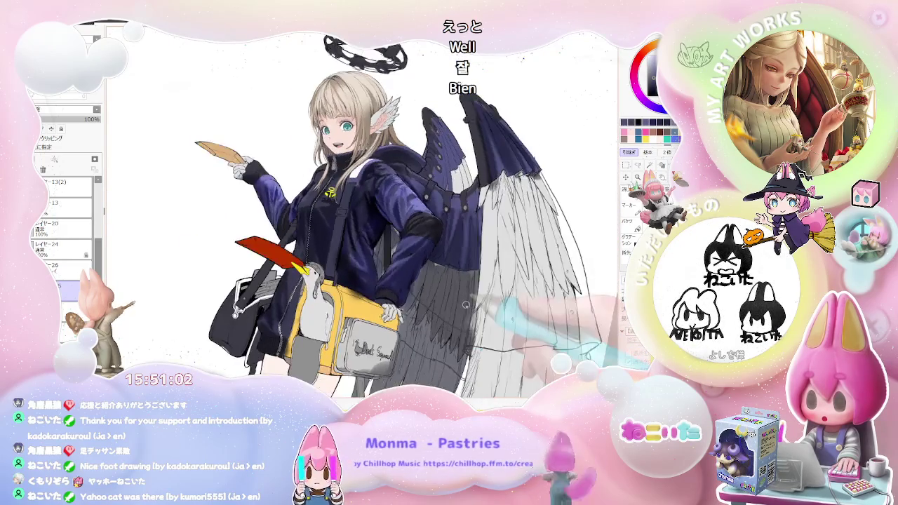
Mirror and slightly tilt the canvas, then zoom in and out around the jacket sleeve.
key(Insert)
key(Delete)
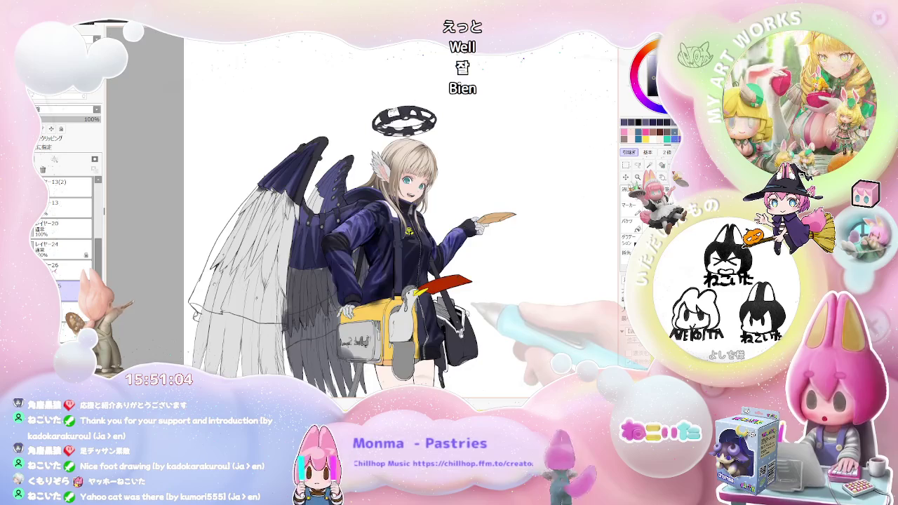
scroll(365, 273, up, 1)
scroll(340, 262, up, 1)
scroll(340, 262, up, 2)
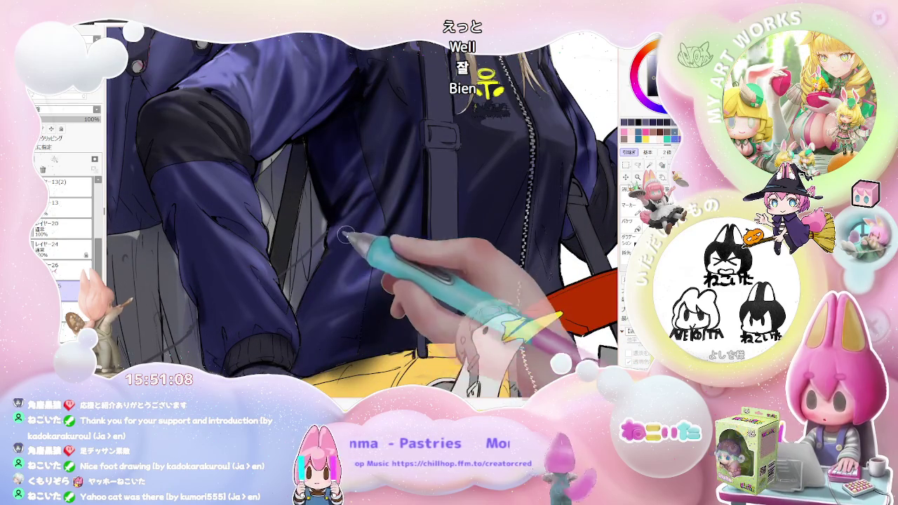
scroll(374, 207, down, 1)
scroll(373, 206, down, 1)
scroll(373, 206, down, 1)
scroll(421, 224, down, 1)
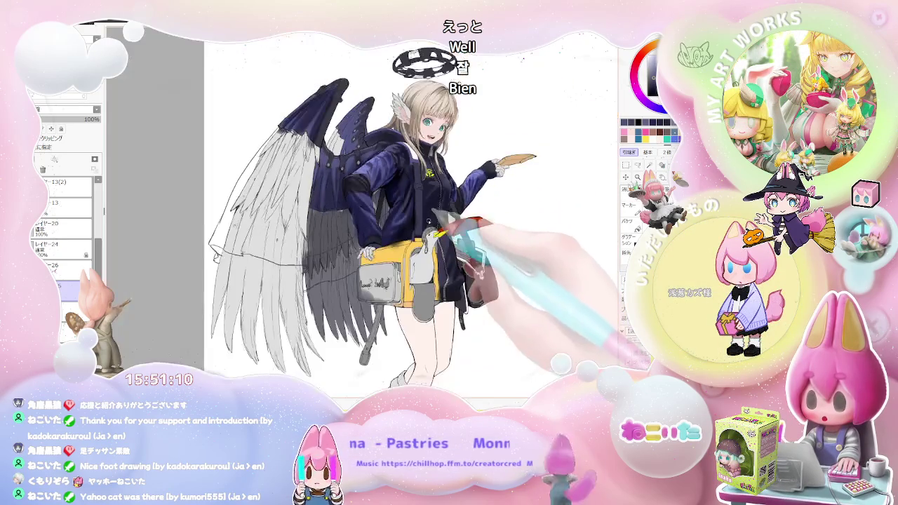
scroll(447, 209, up, 1)
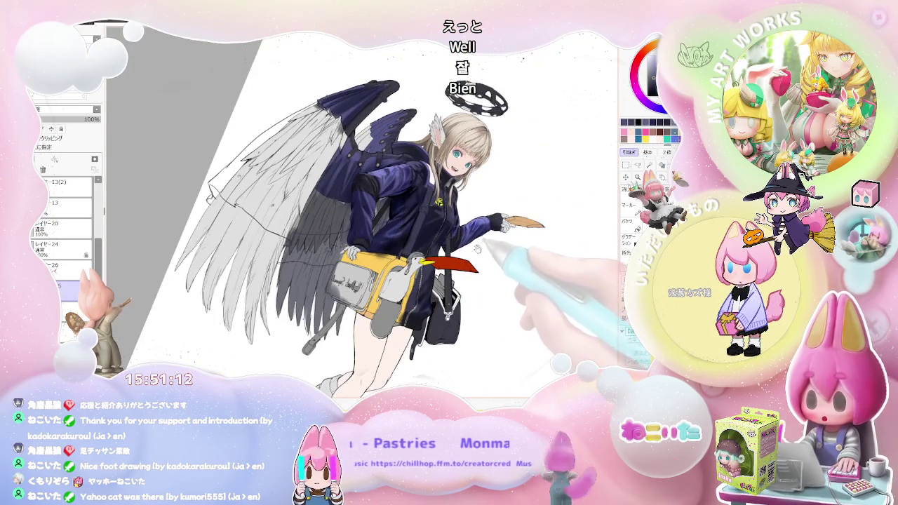
scroll(447, 209, up, 1)
scroll(447, 209, up, 1)
scroll(356, 278, up, 3)
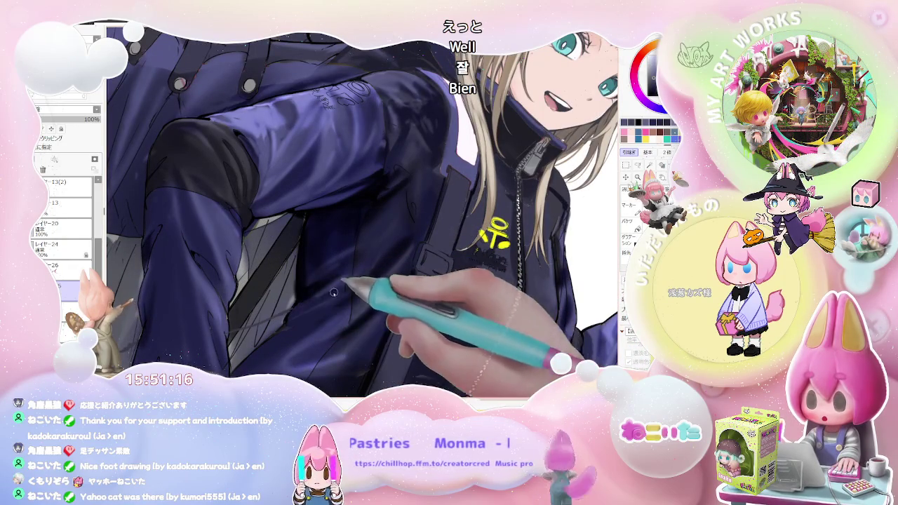
Rotate the canvas clockwise twice and zoom in close on the sleeve above the cuff.
scroll(319, 295, down, 1)
scroll(365, 267, down, 1)
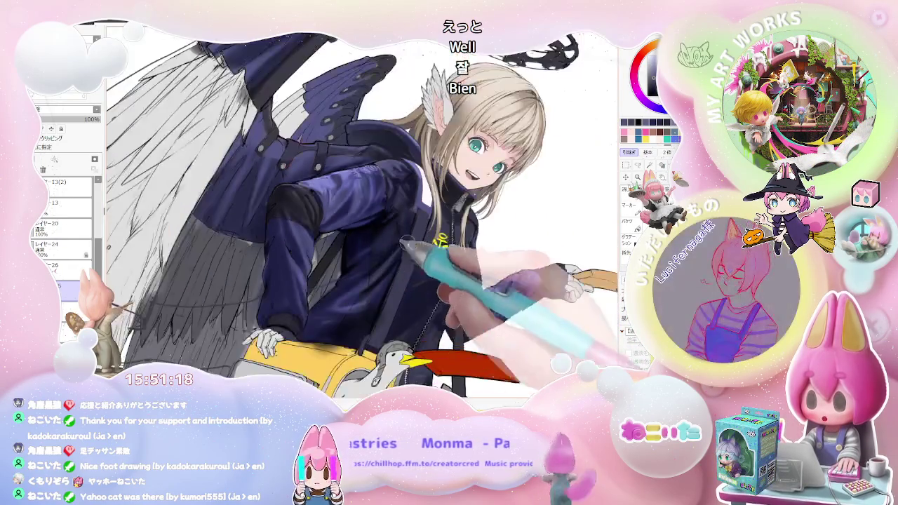
scroll(416, 240, down, 1)
scroll(415, 239, down, 1)
scroll(417, 239, down, 1)
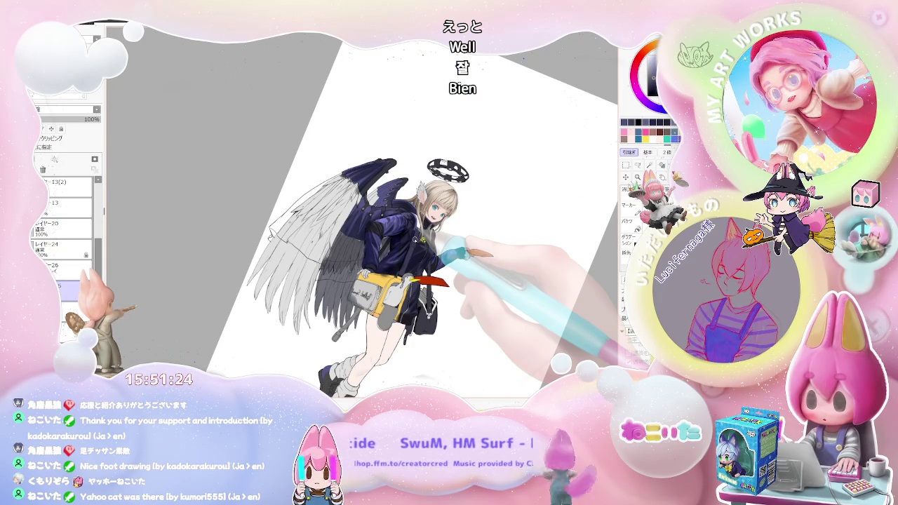
scroll(442, 246, up, 1)
scroll(401, 241, up, 1)
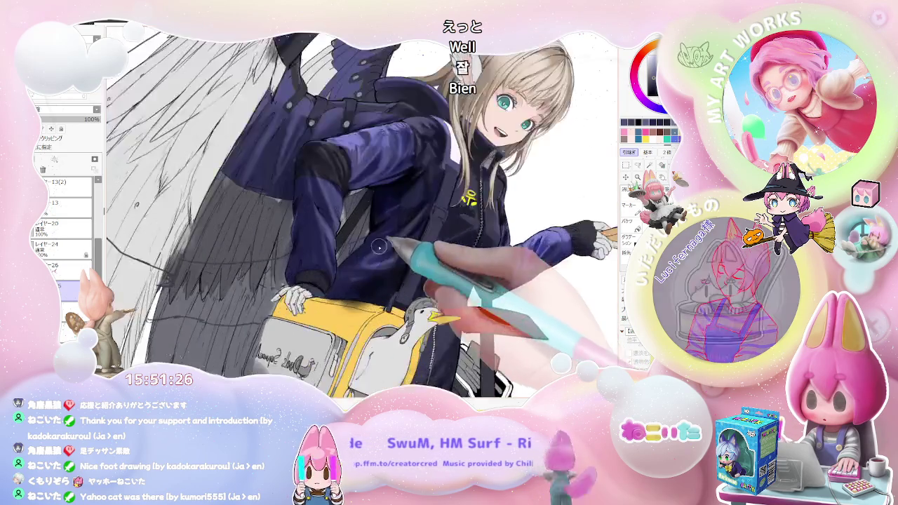
scroll(351, 260, up, 1)
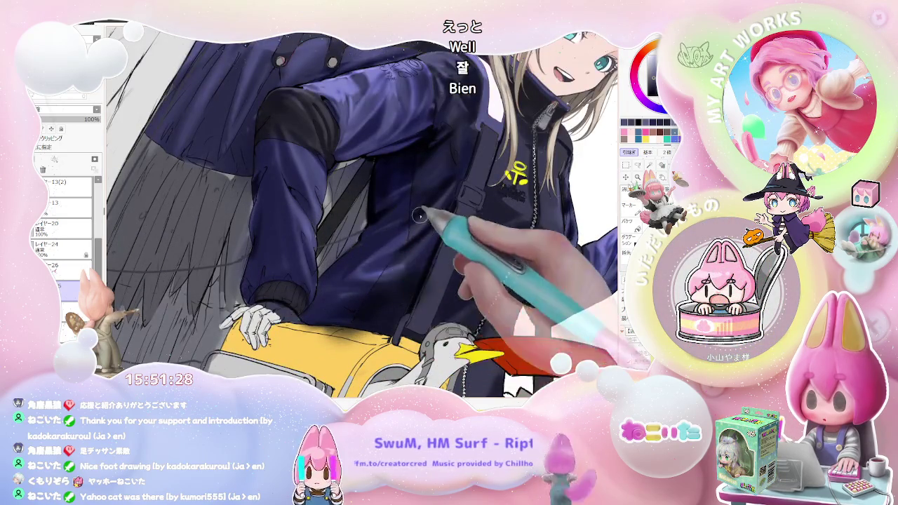
scroll(407, 225, down, 1)
scroll(429, 204, down, 1)
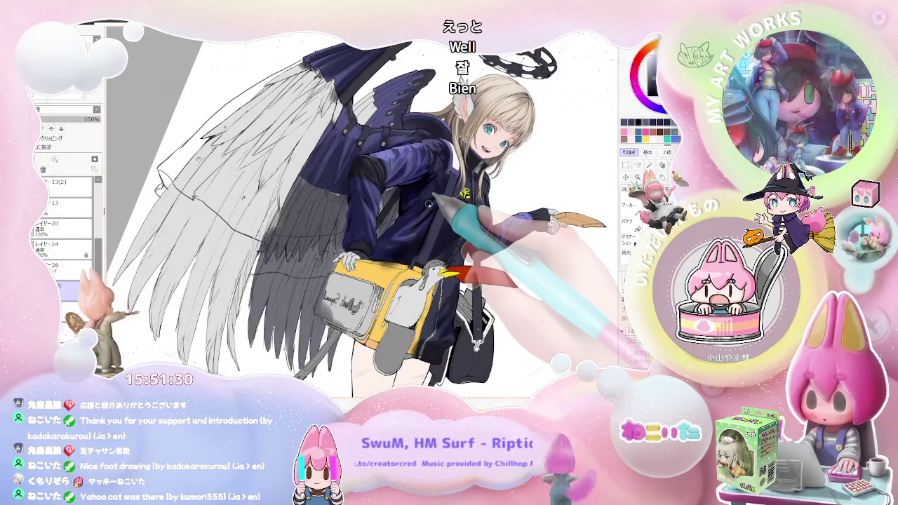
key(End)
key(End)
key(End)
key(End)
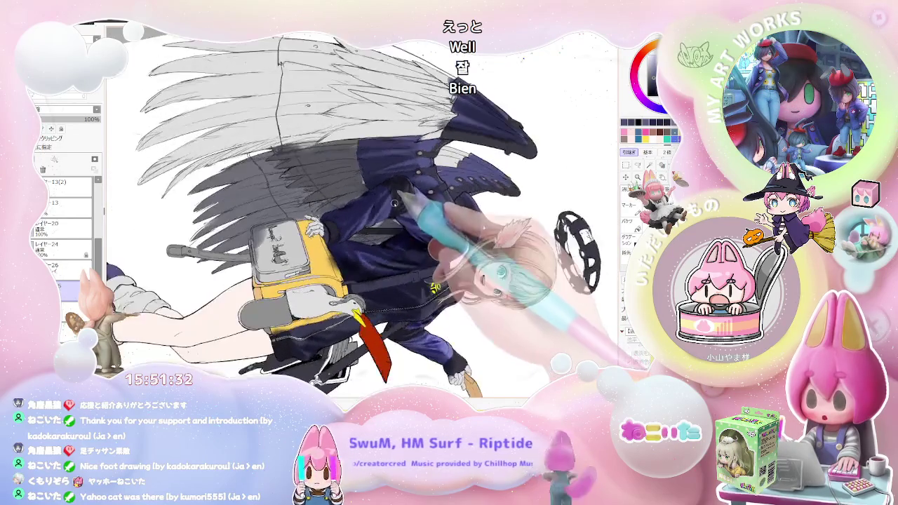
key(End)
scroll(337, 246, up, 1)
scroll(310, 285, up, 1)
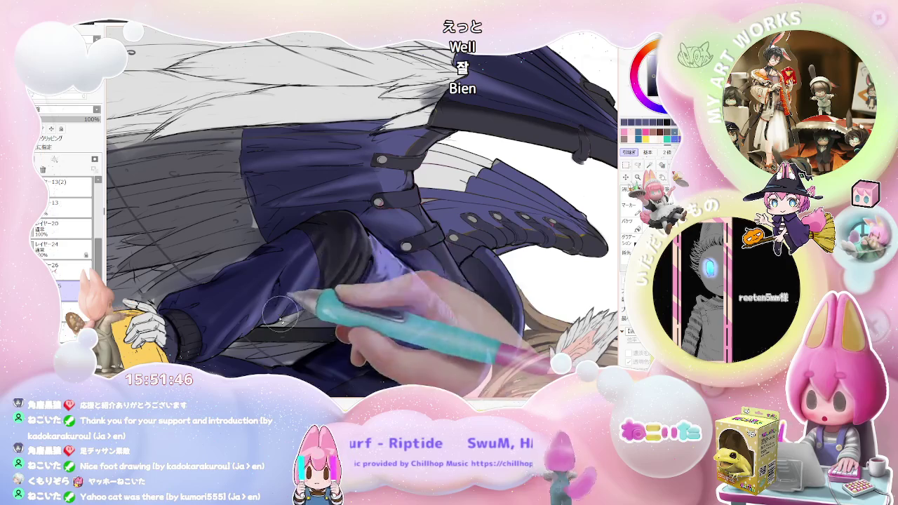
Straighten the canvas, then rotate it clockwise and zoom in on the face and jacket.
key(minus)
key(minus)
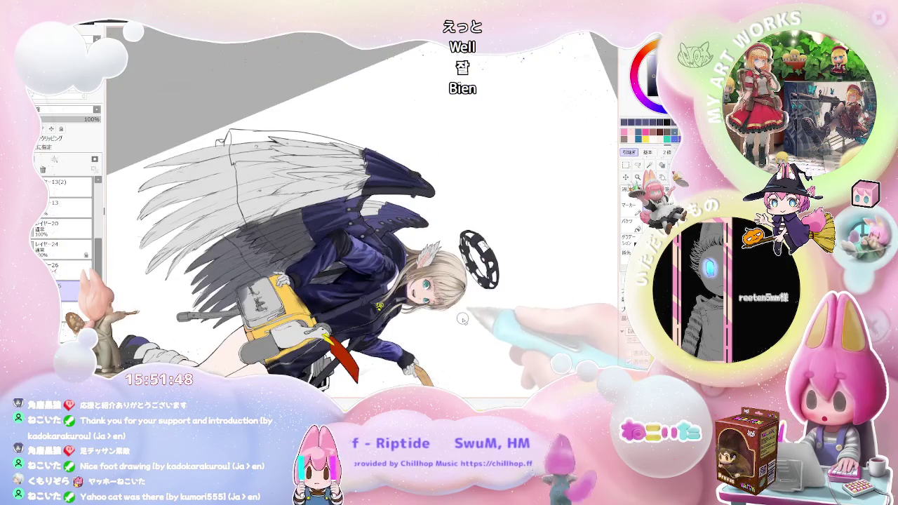
key(Delete)
key(plus)
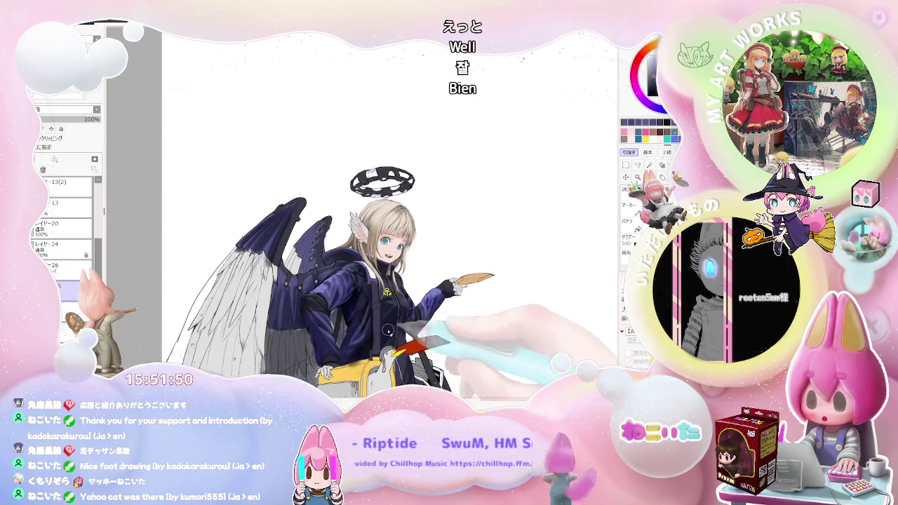
key(plus)
key(plus)
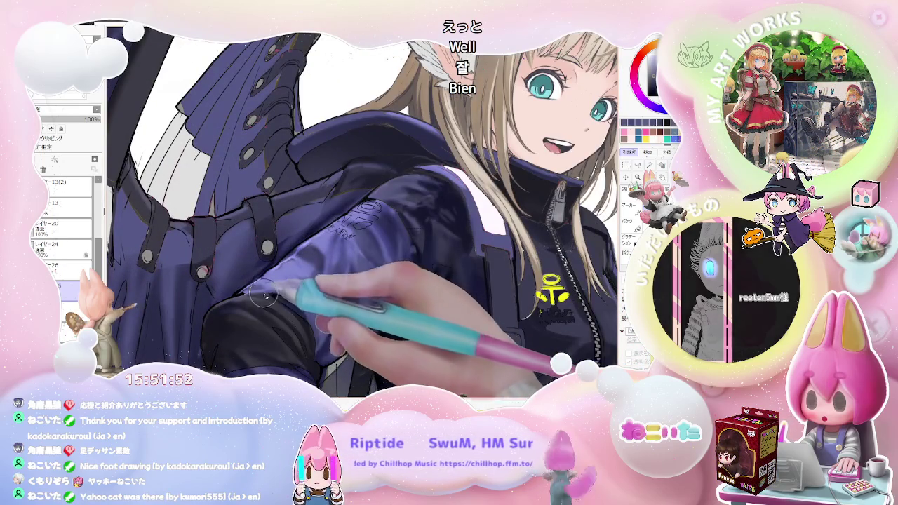
key(minus)
key(minus)
key(minus)
key(minus)
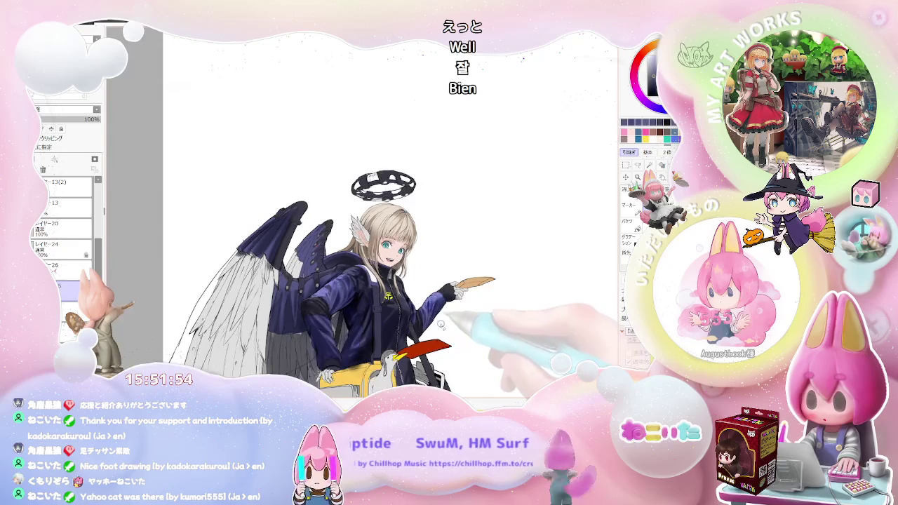
key(End)
key(End)
key(plus)
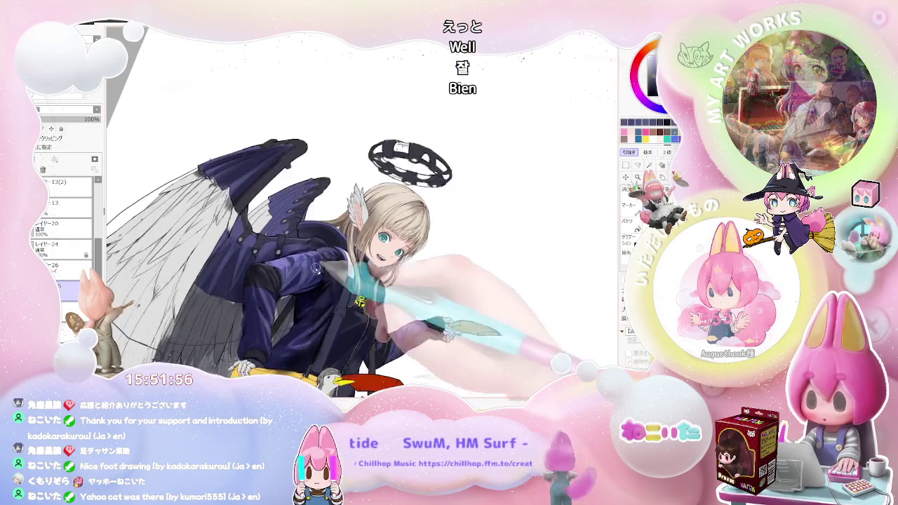
key(plus)
key(plus)
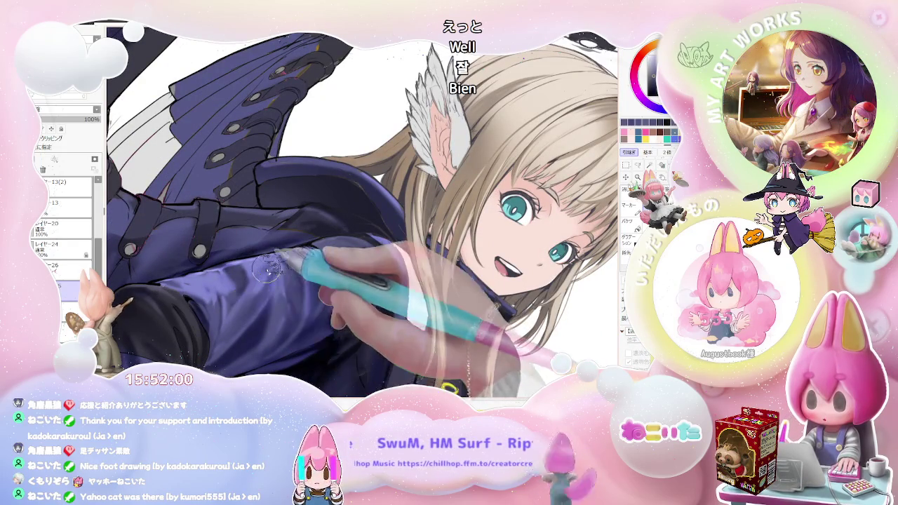
Enlarge the brush and draw lettering marks onto the jacket's lower sleeve.
key(bracketright)
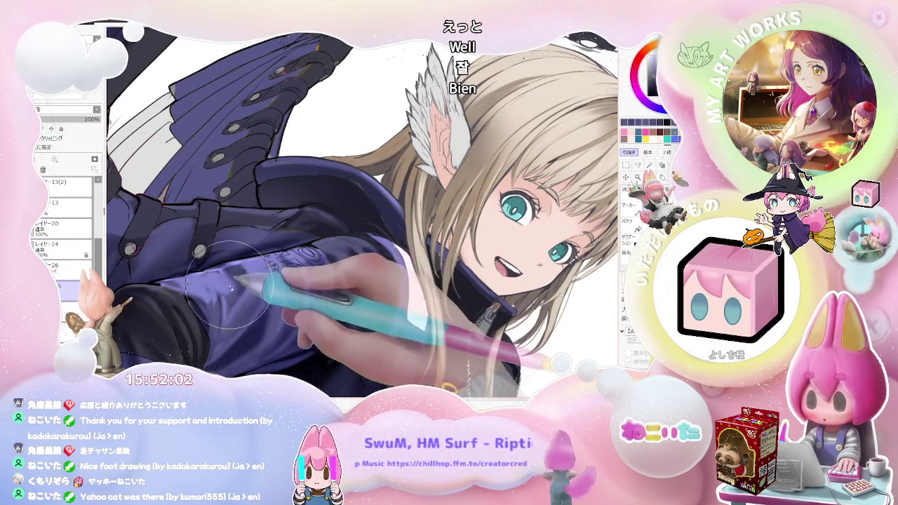
key(minus)
key(minus)
key(minus)
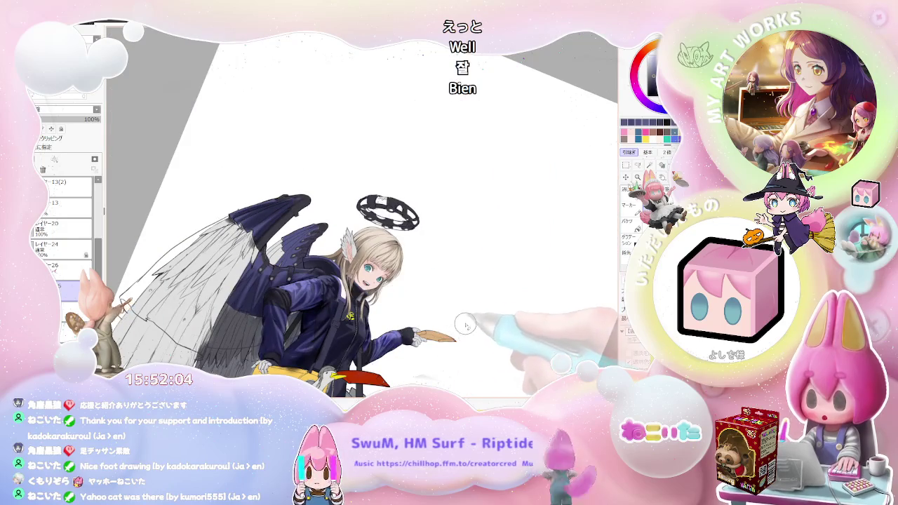
key(End)
key(End)
key(End)
key(plus)
key(plus)
key(plus)
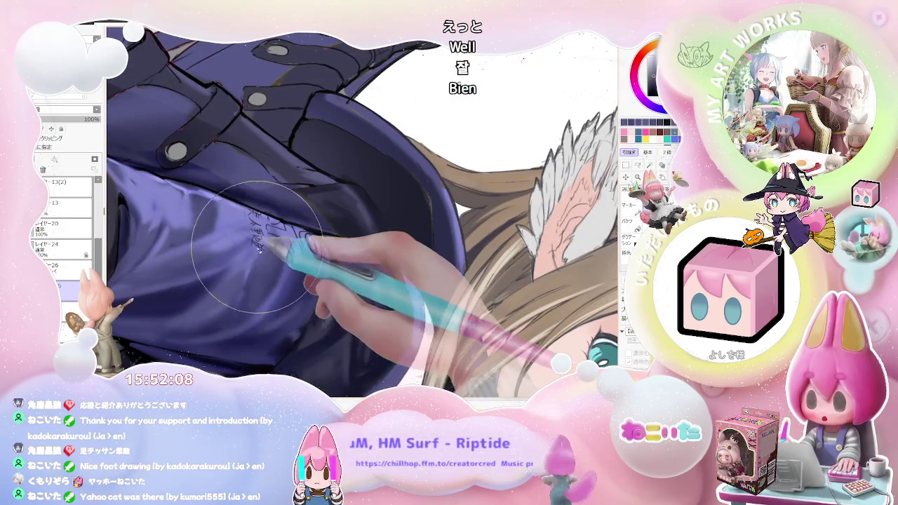
drag(288, 214, 316, 259)
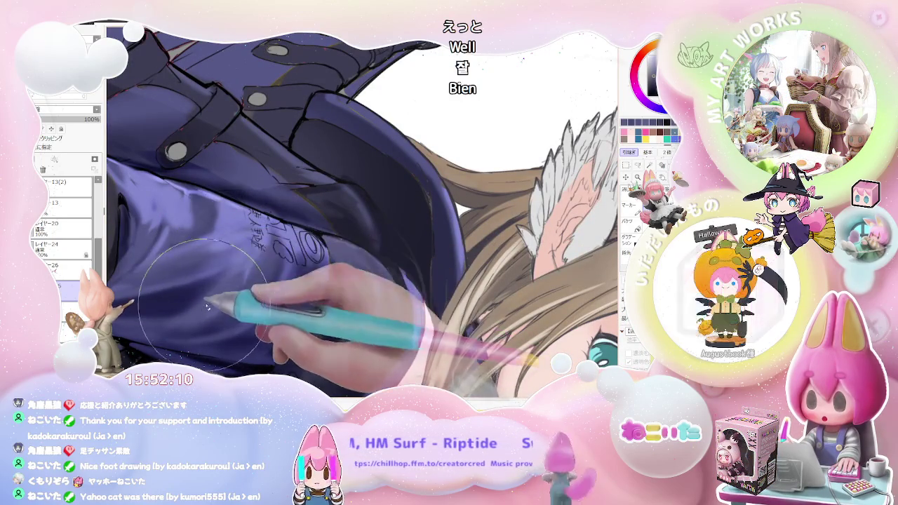
Zoom out and back in to check the lettering, then shift and tilt the view.
key(minus)
key(minus)
key(minus)
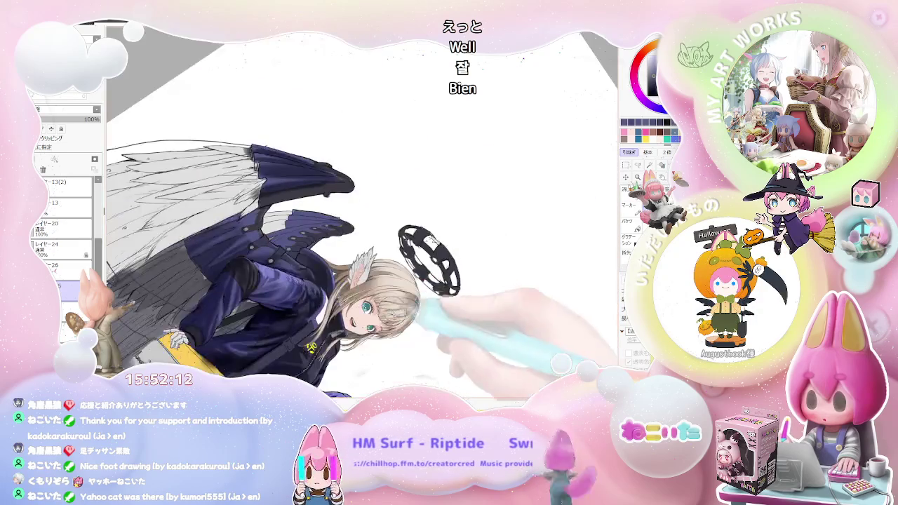
key(plus)
key(plus)
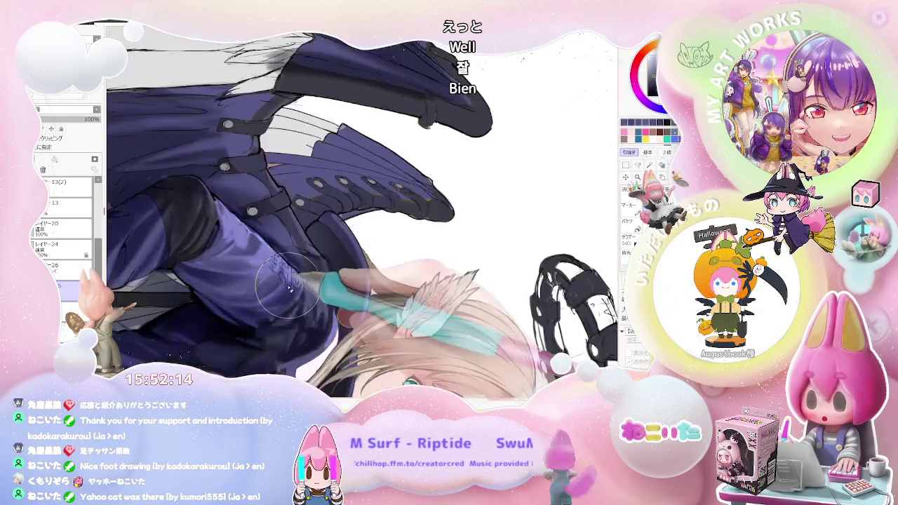
key(plus)
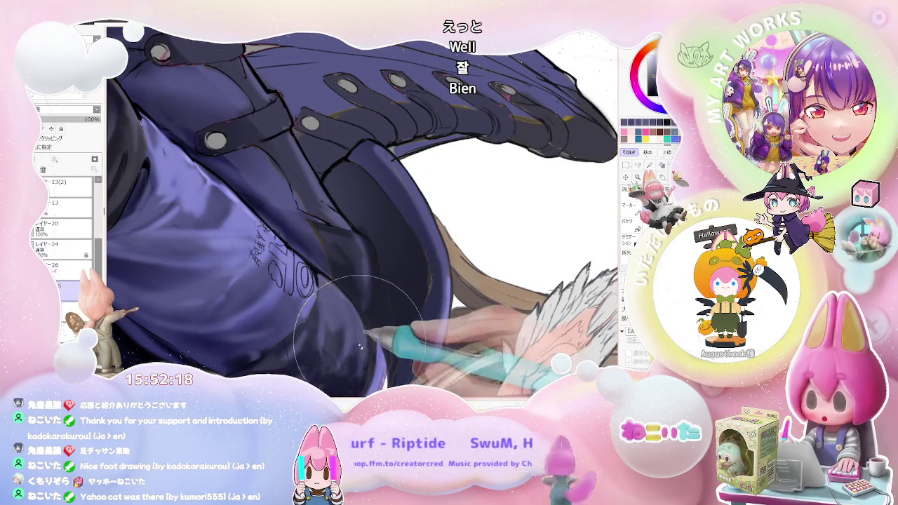
key(minus)
key(minus)
key(minus)
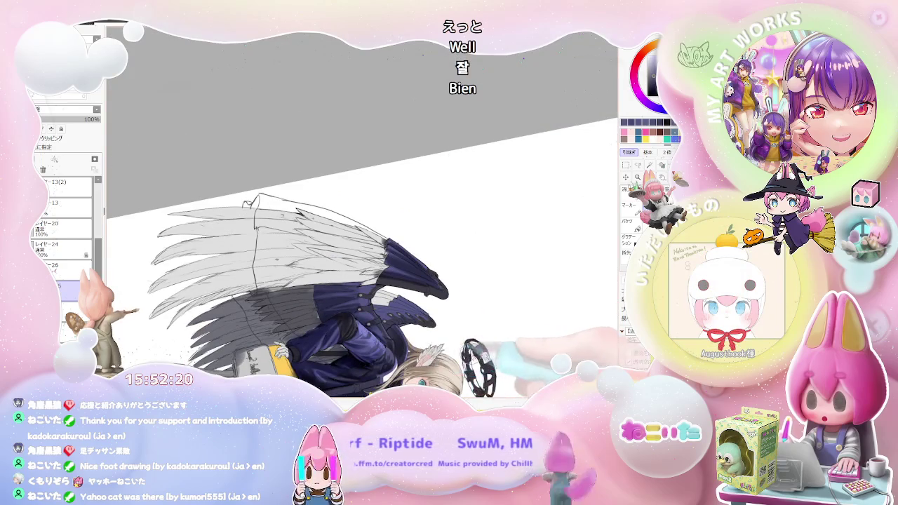
drag(477, 365, 414, 299)
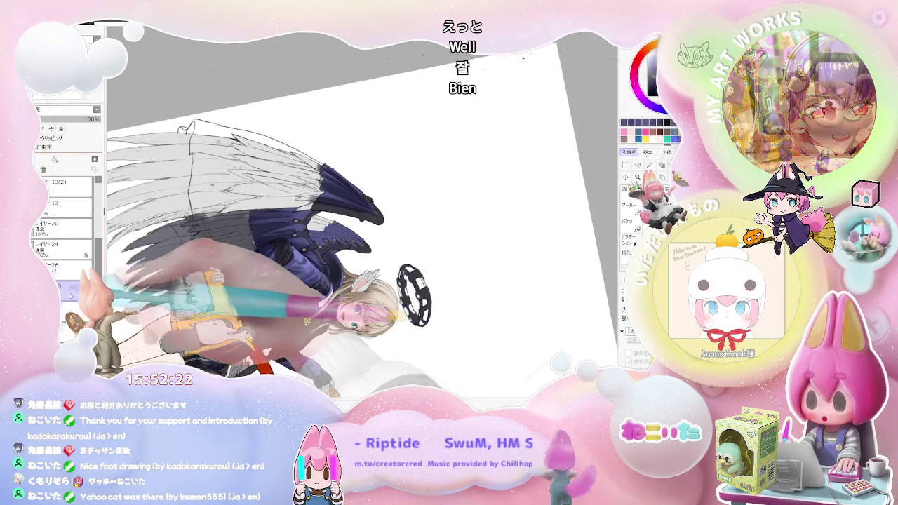
Zoom in and paint navy over the white highlight lines on the jacket.
key(plus)
key(plus)
key(plus)
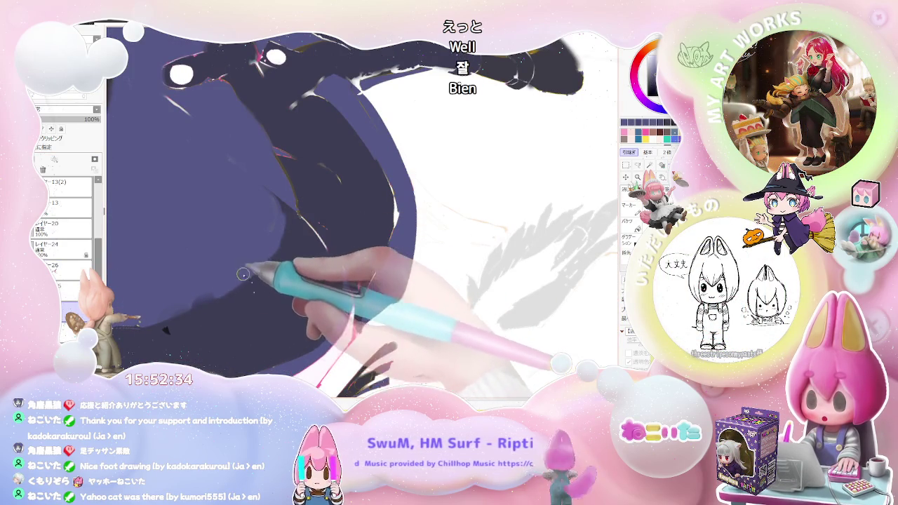
drag(297, 257, 307, 208)
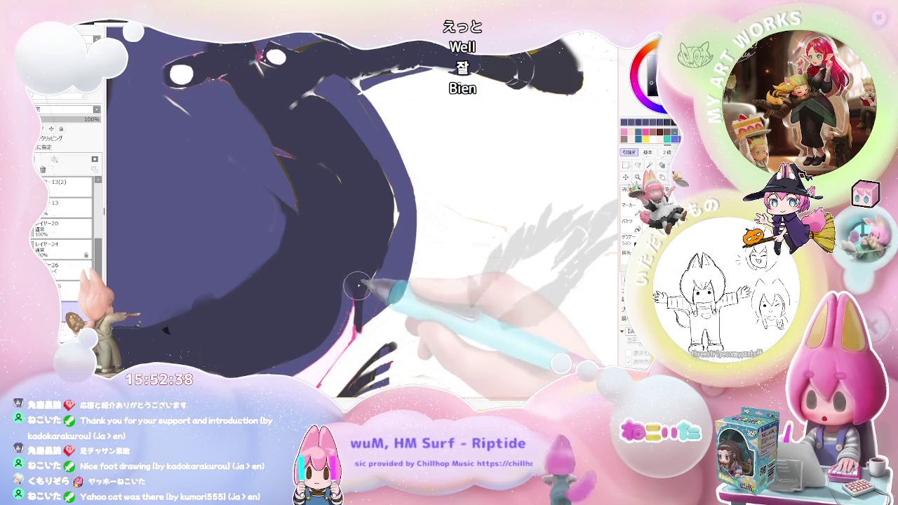
key(bracketleft)
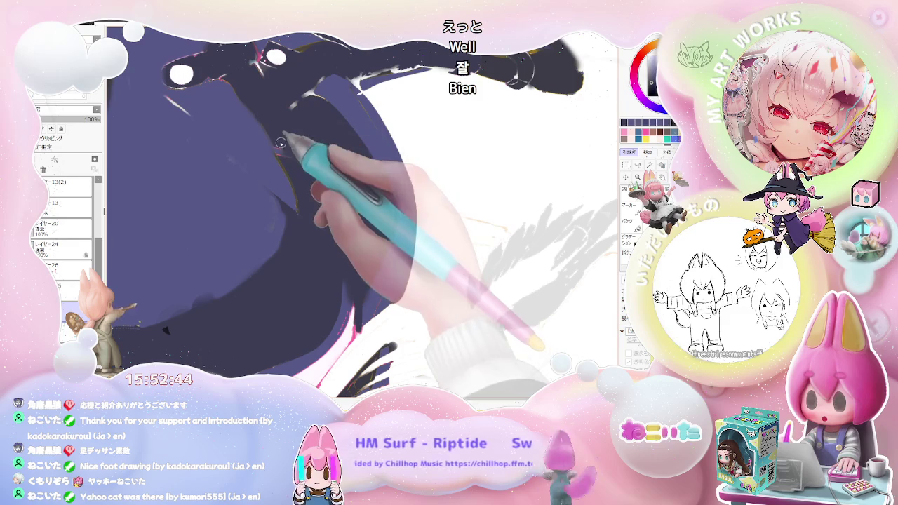
Enlarge the brush and rotate the view around the studded wing band.
drag(300, 226, 241, 184)
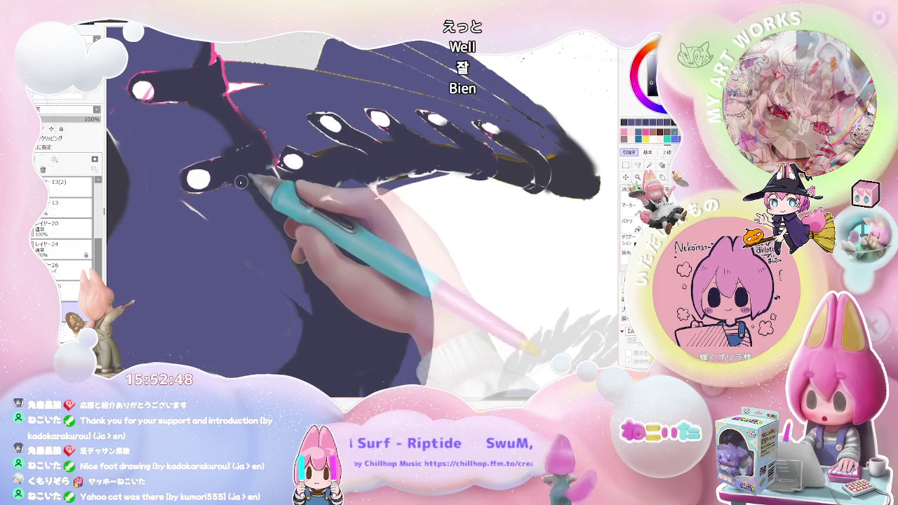
key(bracketright)
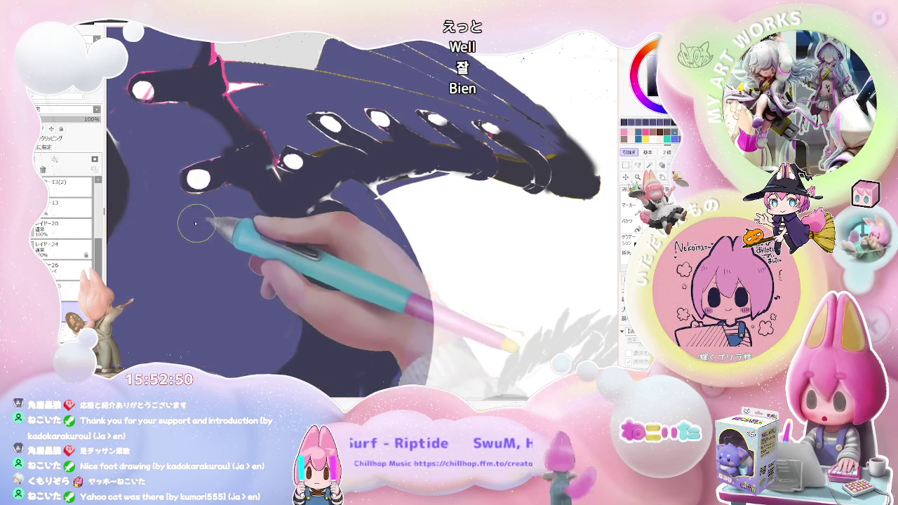
drag(226, 297, 240, 241)
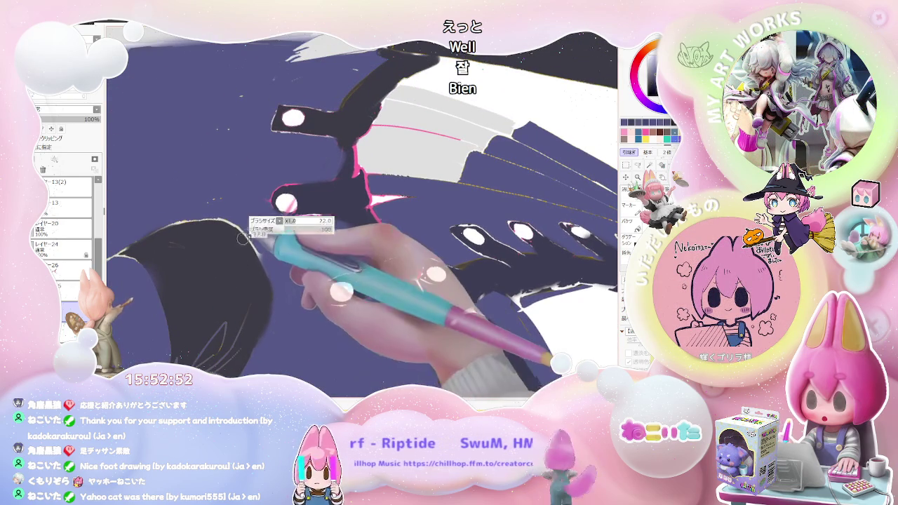
drag(284, 289, 208, 301)
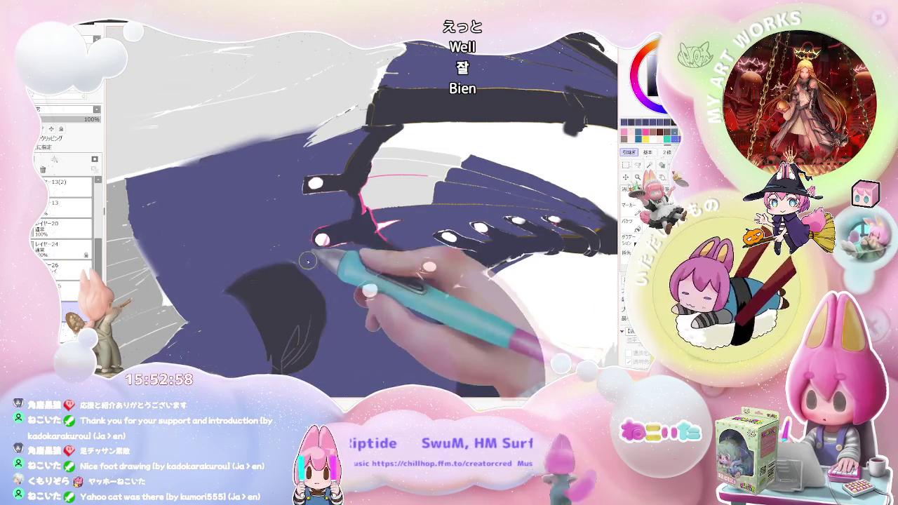
drag(319, 275, 280, 259)
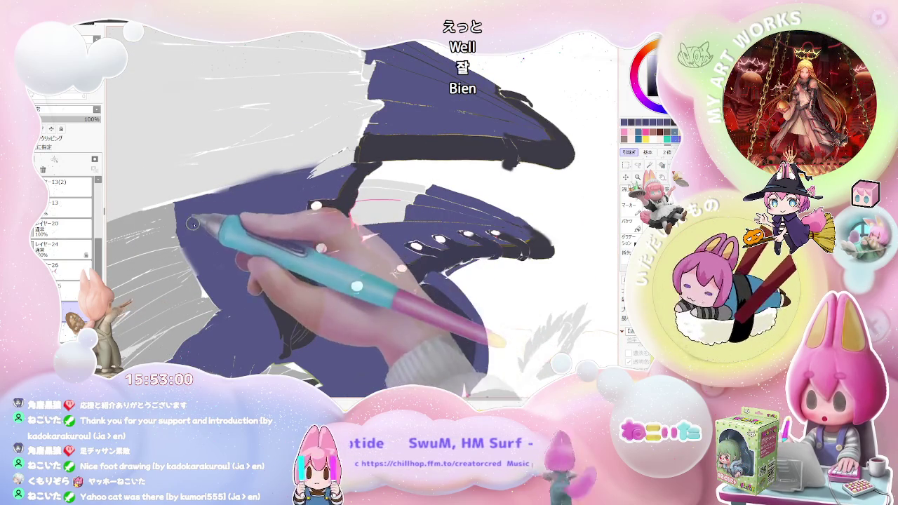
drag(284, 353, 287, 256)
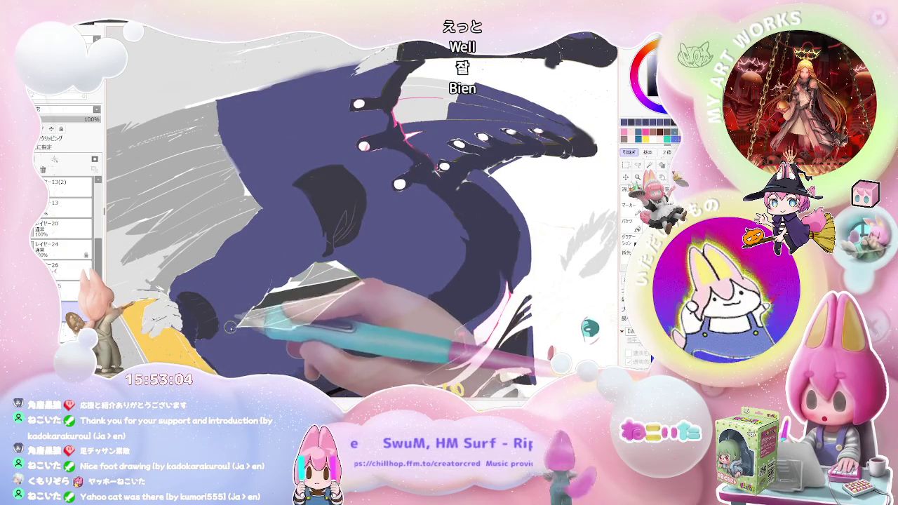
drag(232, 325, 234, 327)
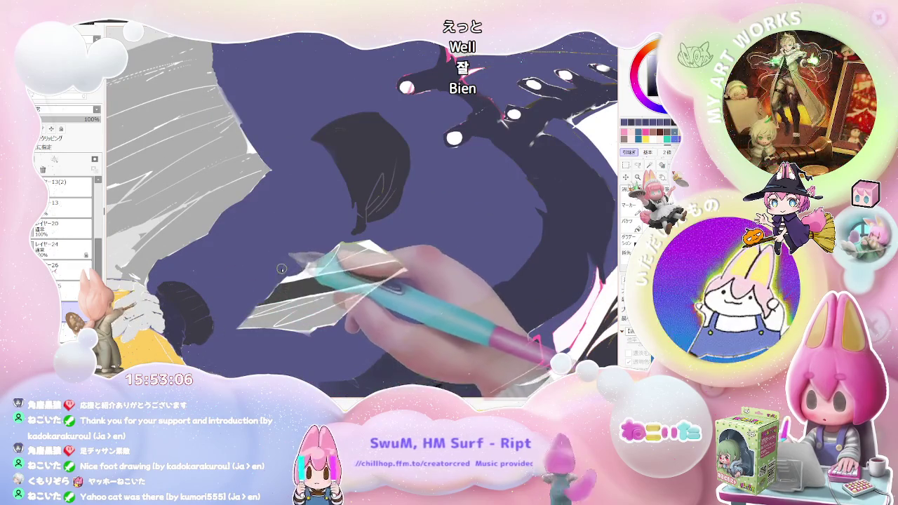
mouse_move(343, 239)
mouse_down()
mouse_move(417, 231)
mouse_move(405, 270)
mouse_move(239, 272)
mouse_up()
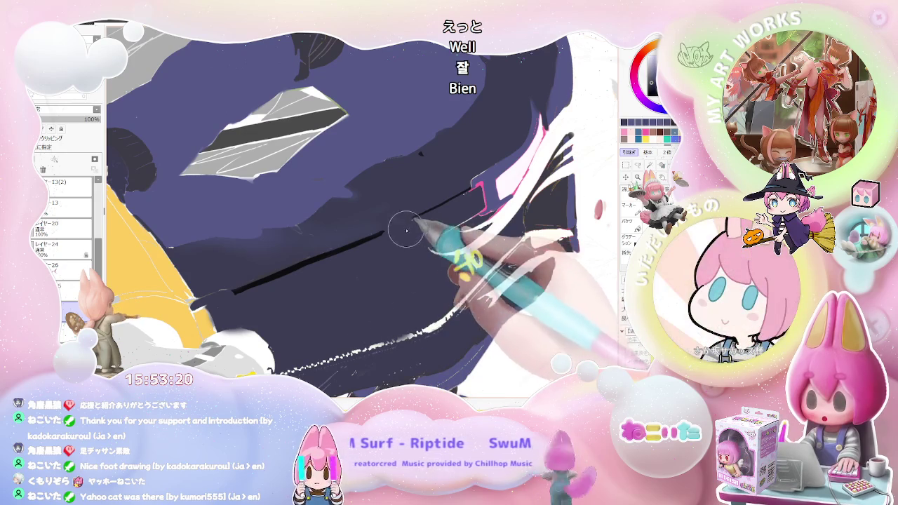
Zoom in on the bent knee and lower jacket for purple shading, then zoom out to the whole figure.
scroll(453, 225, down, 2)
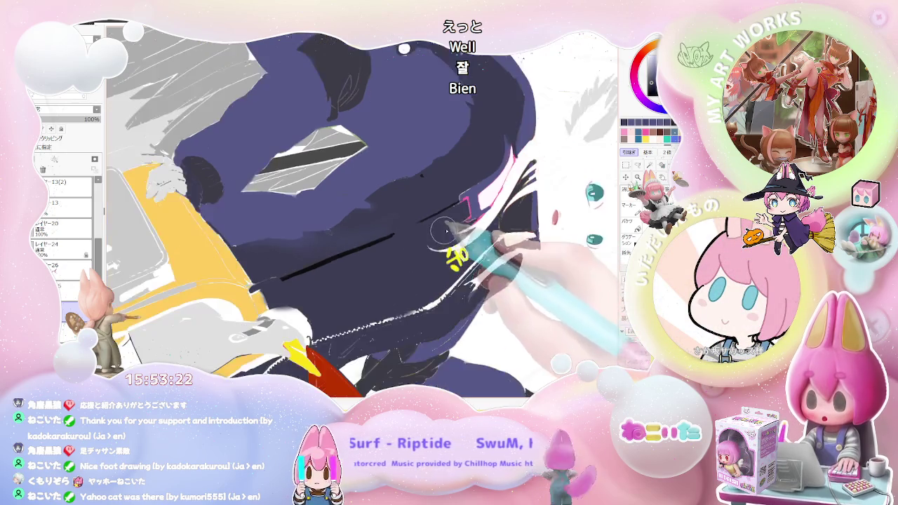
scroll(449, 238, down, 2)
scroll(463, 281, down, 3)
scroll(468, 327, up, 1)
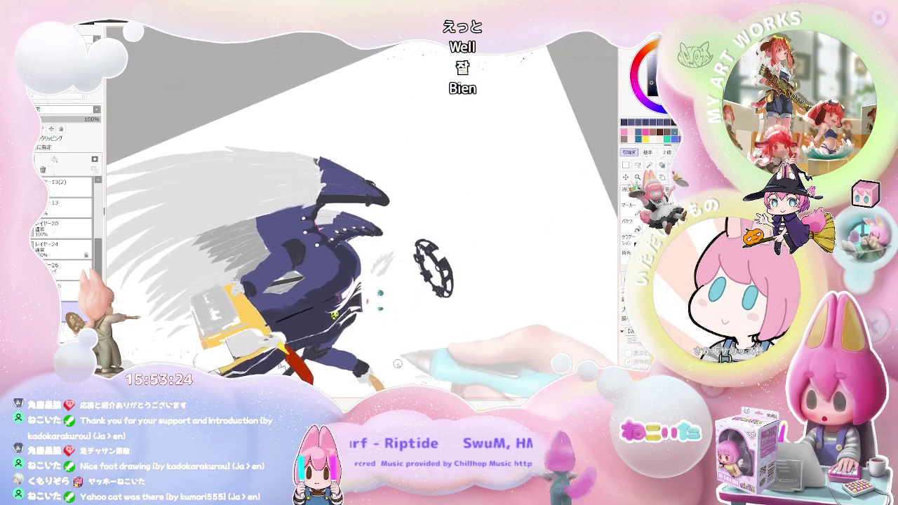
scroll(463, 330, up, 1)
scroll(431, 350, up, 2)
scroll(342, 249, up, 2)
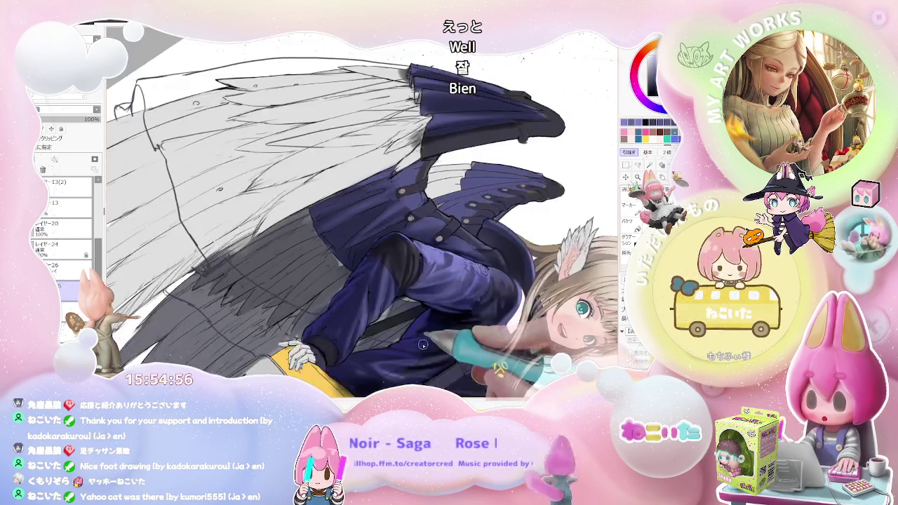
key(ctrl+minus)
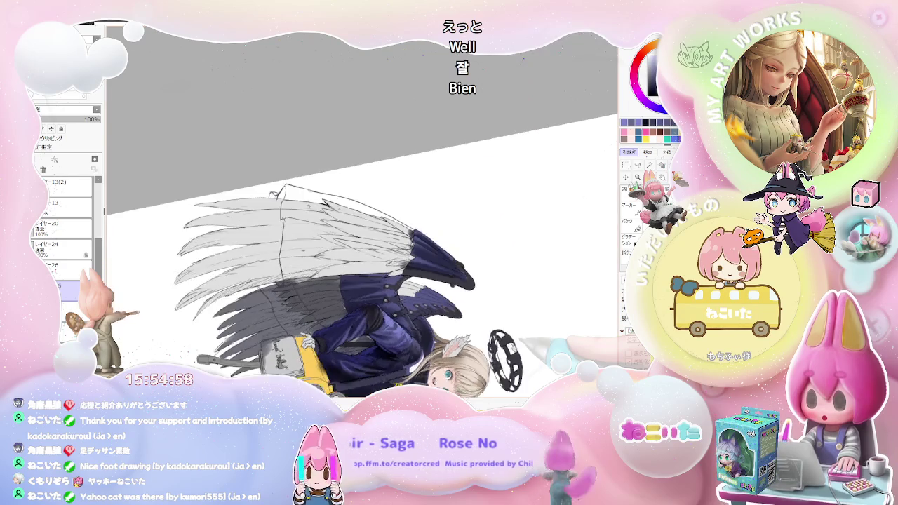
scroll(306, 325, up, 5)
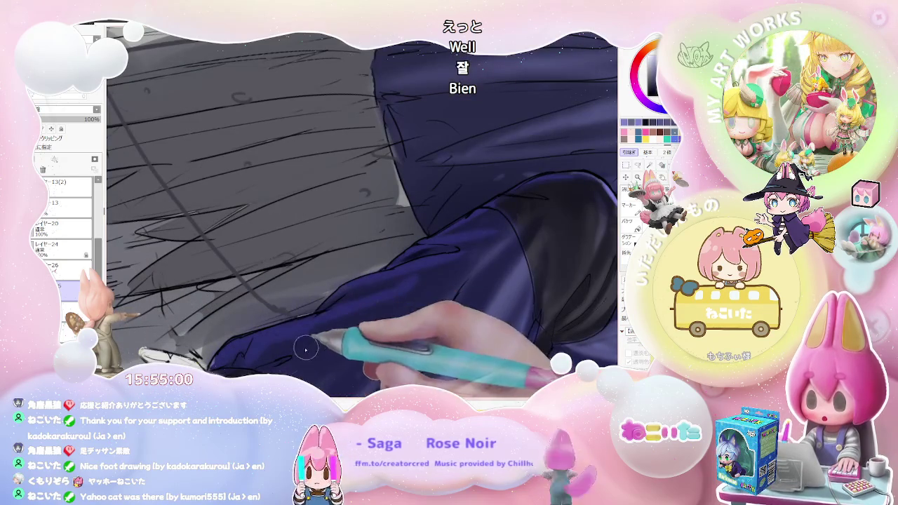
scroll(334, 334, down, 1)
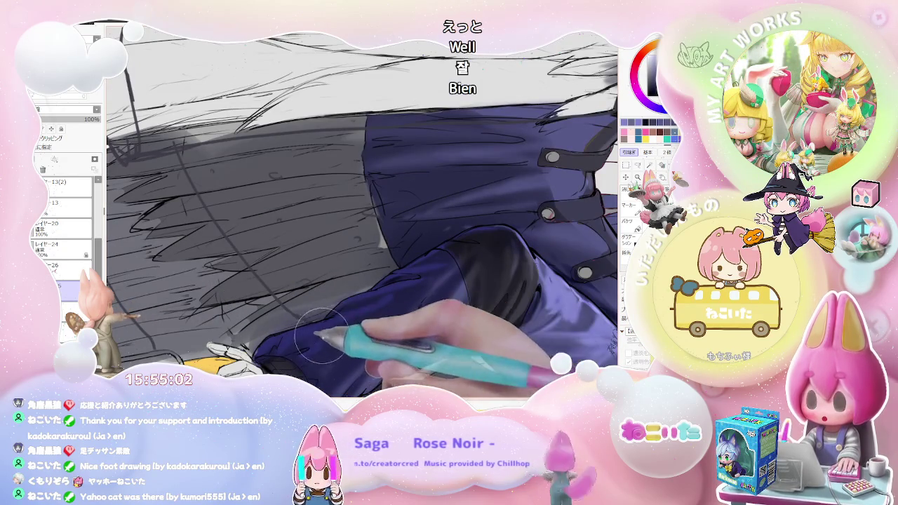
scroll(368, 323, down, 3)
scroll(368, 323, down, 3)
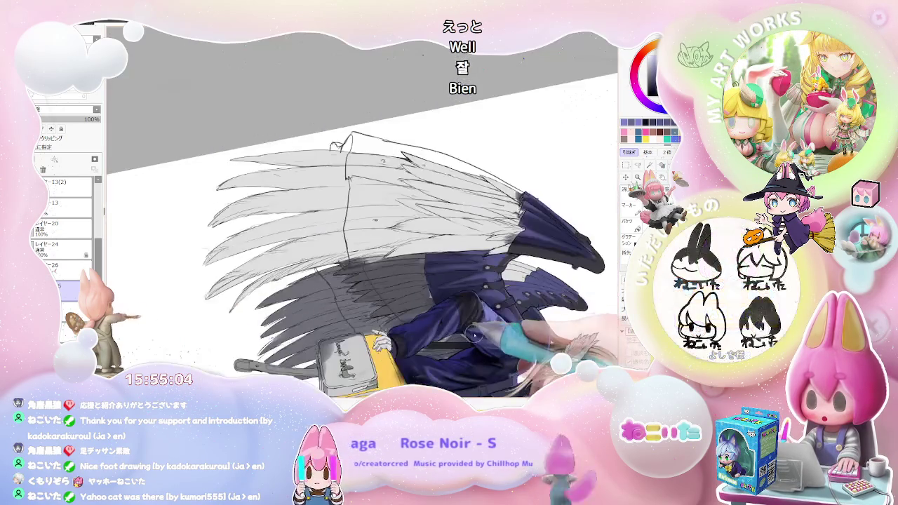
drag(367, 323, 422, 205)
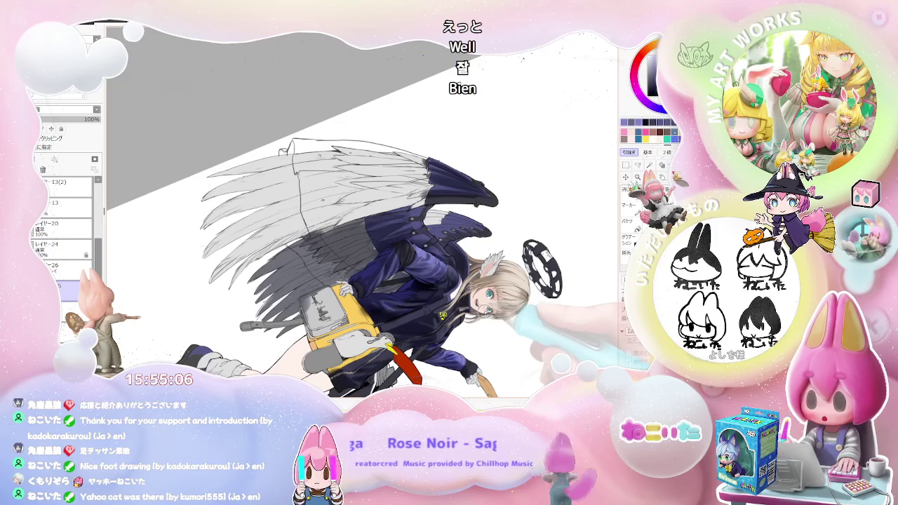
scroll(422, 205, up, 3)
scroll(422, 205, up, 3)
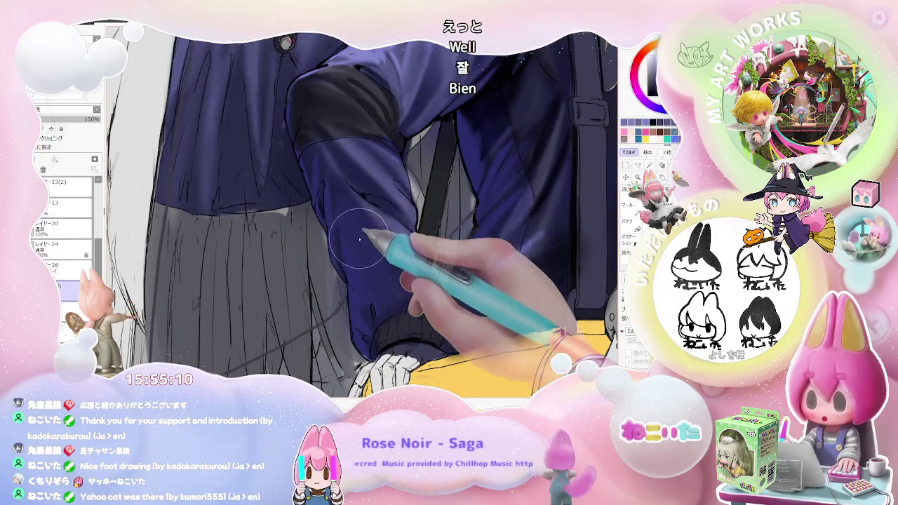
scroll(395, 295, down, 3)
scroll(395, 295, down, 2)
scroll(395, 295, down, 2)
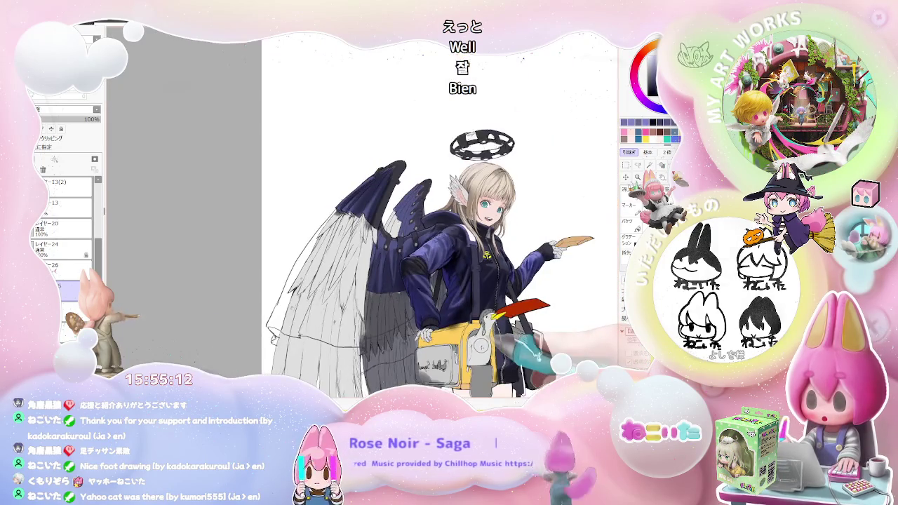
scroll(475, 349, down, 1)
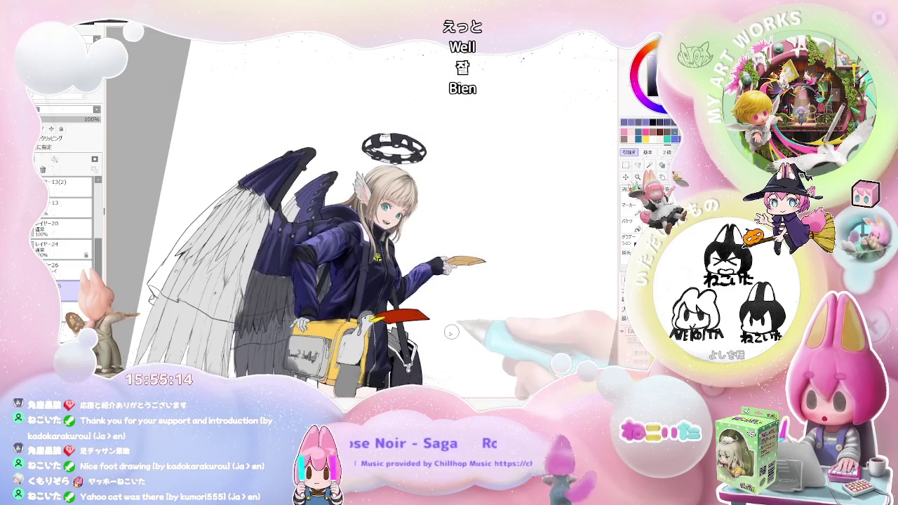
scroll(440, 344, down, 1)
key(End)
key(End)
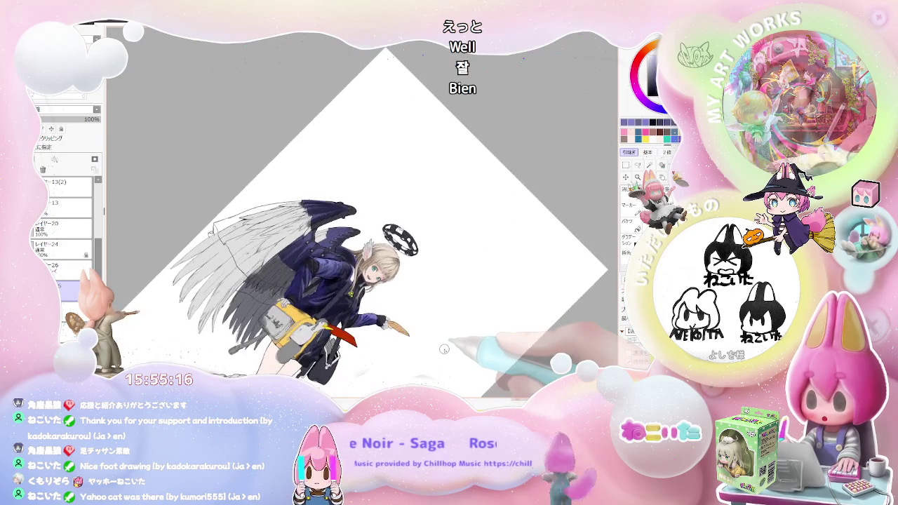
scroll(393, 330, up, 3)
scroll(316, 319, up, 2)
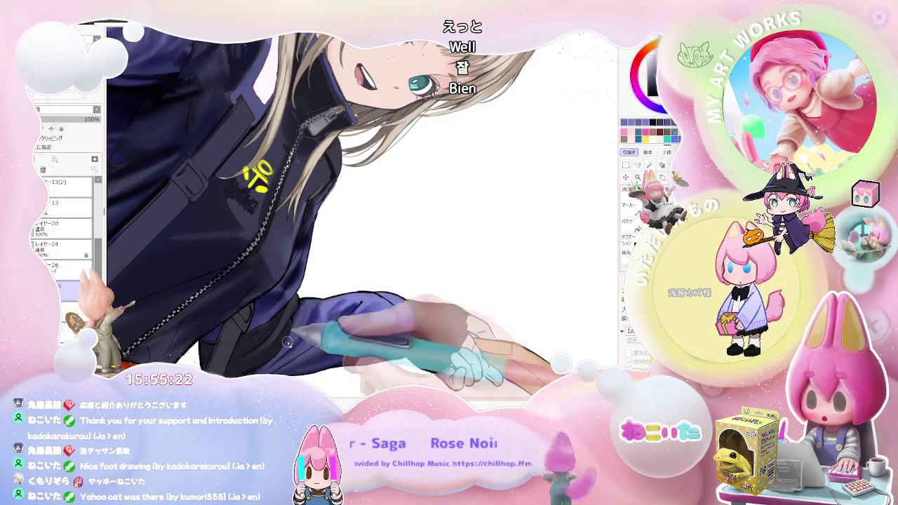
Rotate the canvas further clockwise and zoom in on the pointing arm's sleeve.
scroll(307, 317, down, 1)
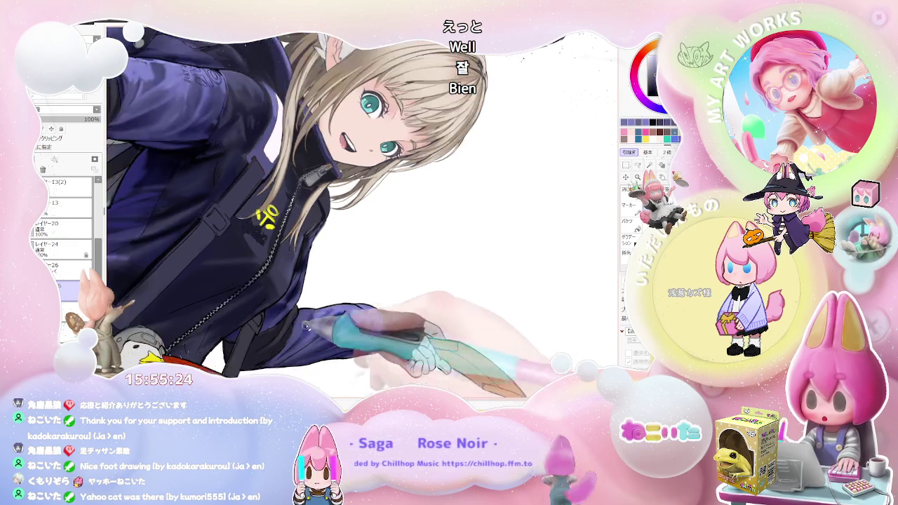
scroll(323, 327, down, 1)
scroll(337, 337, down, 2)
key(End)
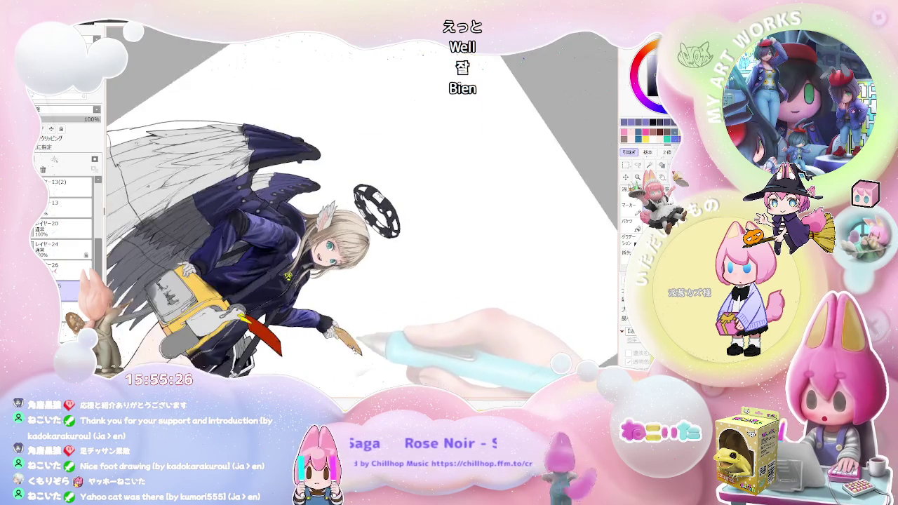
key(End)
scroll(236, 318, up, 2)
scroll(235, 317, up, 2)
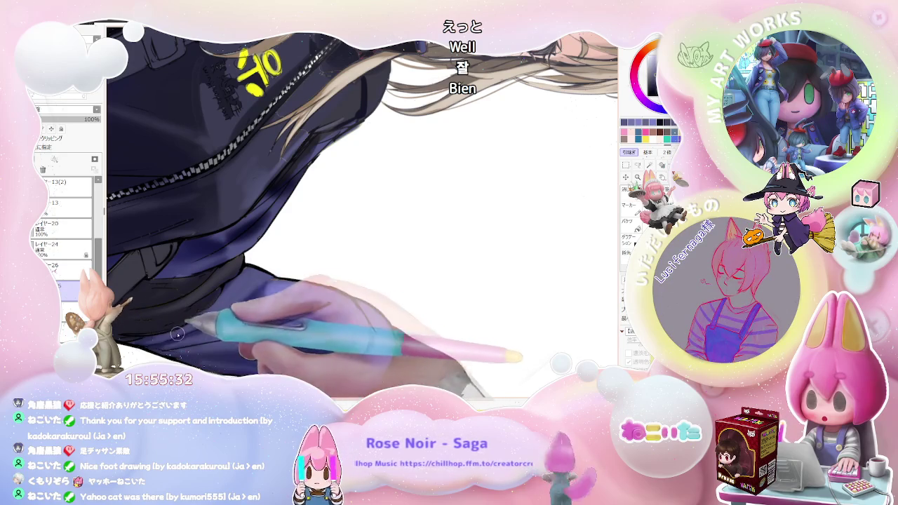
scroll(246, 271, down, 2)
Rotate the canvas counter-clockwise around the raised arm until the figure stands upright.
key(Delete)
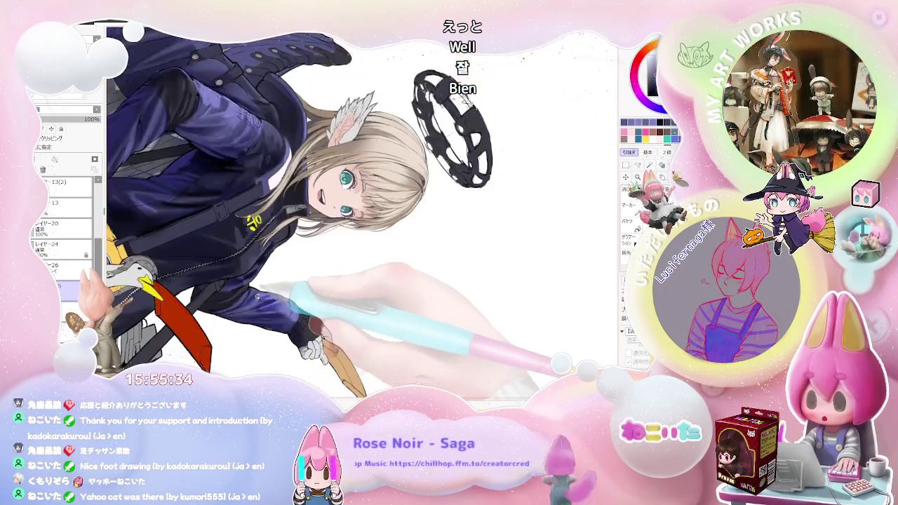
key(Delete)
scroll(421, 316, up, 1)
key(Delete)
scroll(351, 281, up, 2)
key(Delete)
scroll(294, 255, up, 2)
key(Delete)
scroll(298, 267, up, 1)
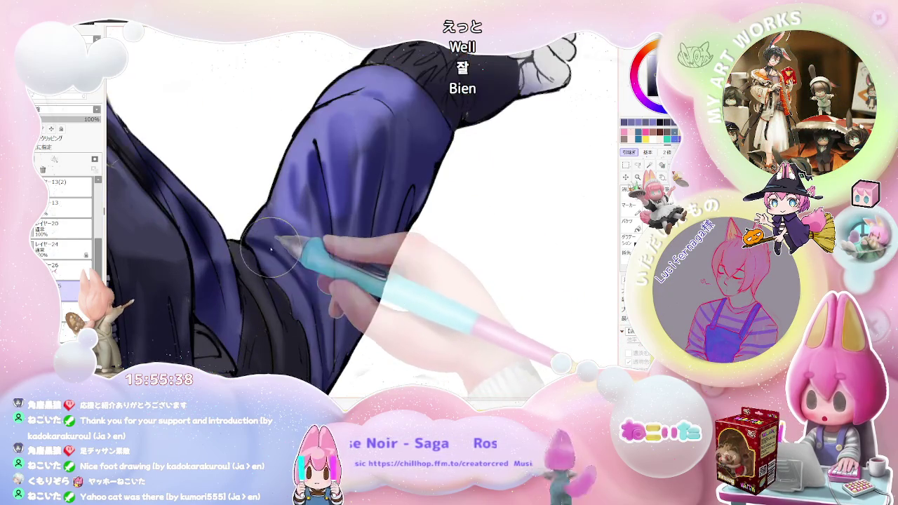
scroll(307, 293, down, 2)
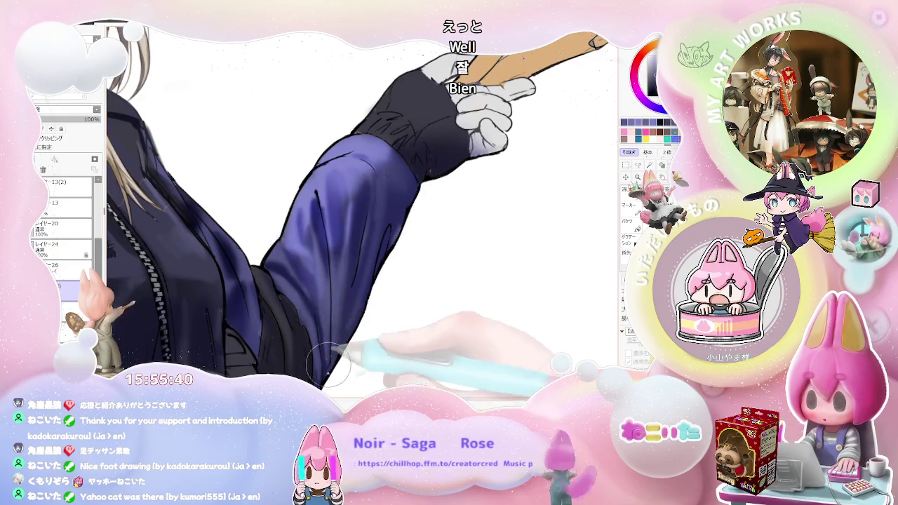
key(Delete)
scroll(337, 337, down, 1)
Zoom in close on the sleeve near the black cuff and rotate the canvas about 45° clockwise.
scroll(337, 344, up, 1)
scroll(308, 323, up, 1)
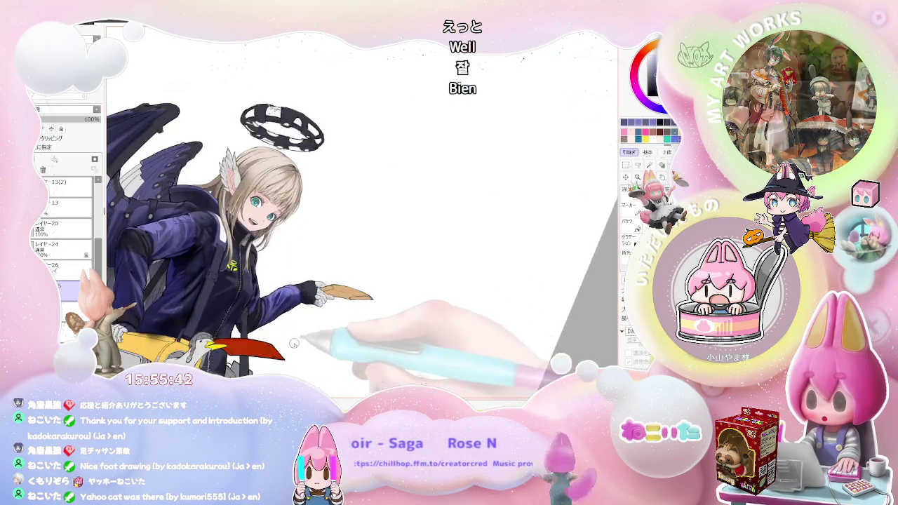
scroll(281, 302, up, 2)
scroll(252, 284, up, 1)
scroll(245, 281, up, 1)
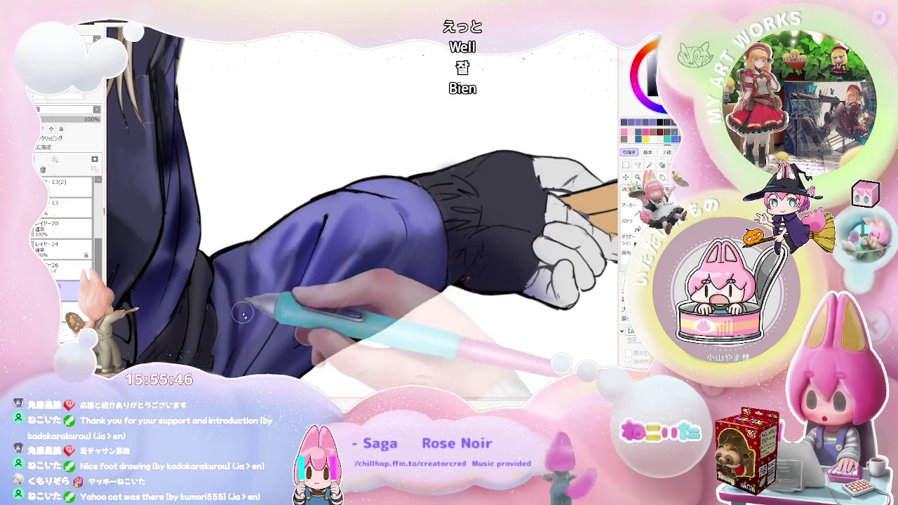
scroll(315, 246, down, 2)
scroll(316, 246, down, 2)
scroll(316, 246, down, 1)
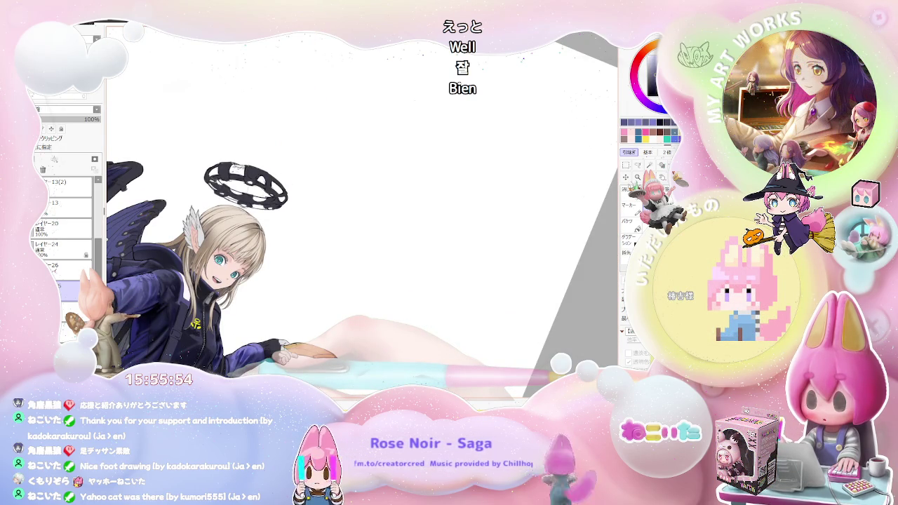
scroll(236, 328, up, 2)
scroll(235, 329, up, 2)
scroll(236, 328, down, 2)
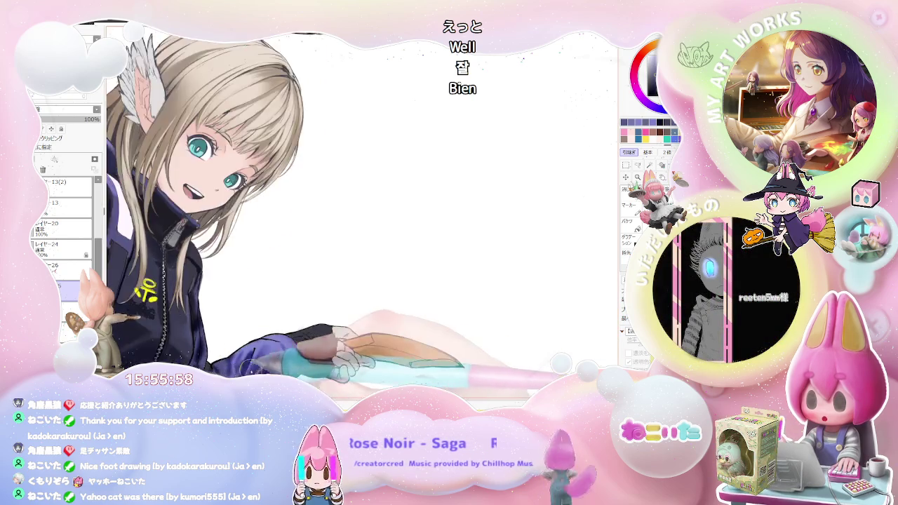
scroll(235, 328, down, 1)
key(End)
key(End)
key(End)
scroll(188, 324, up, 3)
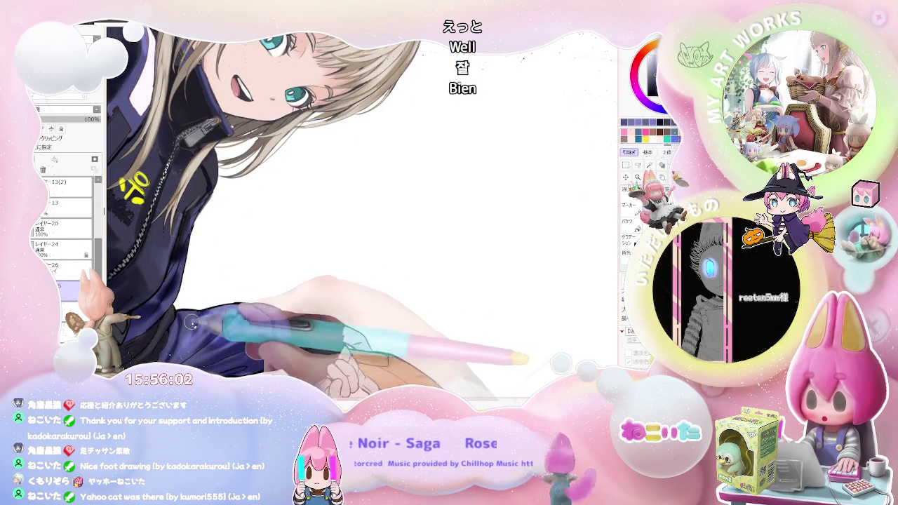
scroll(189, 325, down, 1)
scroll(200, 325, up, 3)
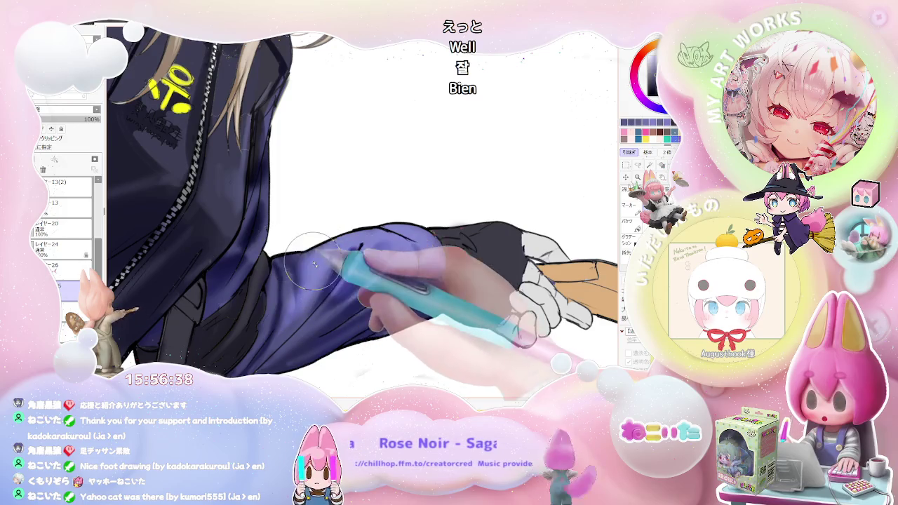
scroll(310, 274, down, 1)
Zoom in on the outstretched arm and paint darker shading onto its navy sleeve.
scroll(337, 295, down, 1)
scroll(365, 323, down, 1)
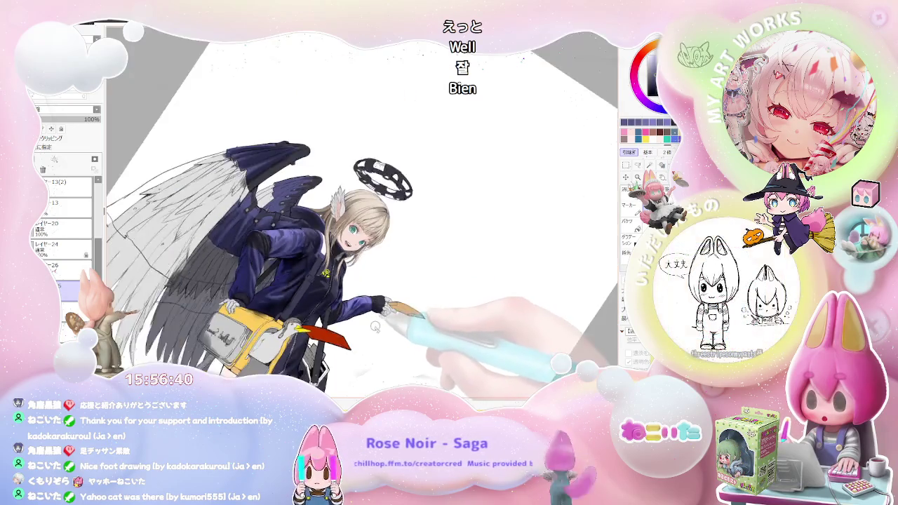
scroll(376, 333, up, 1)
scroll(344, 312, up, 1)
scroll(309, 291, up, 1)
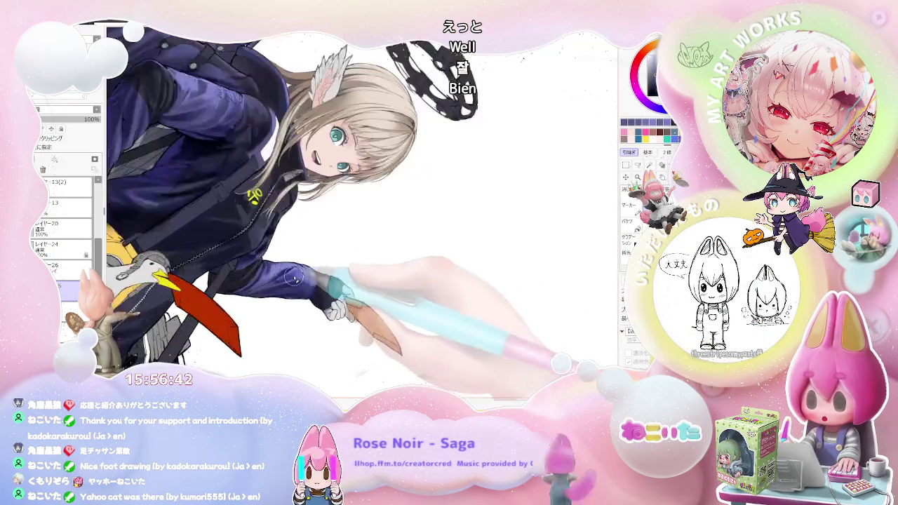
scroll(269, 267, up, 1)
scroll(269, 268, up, 1)
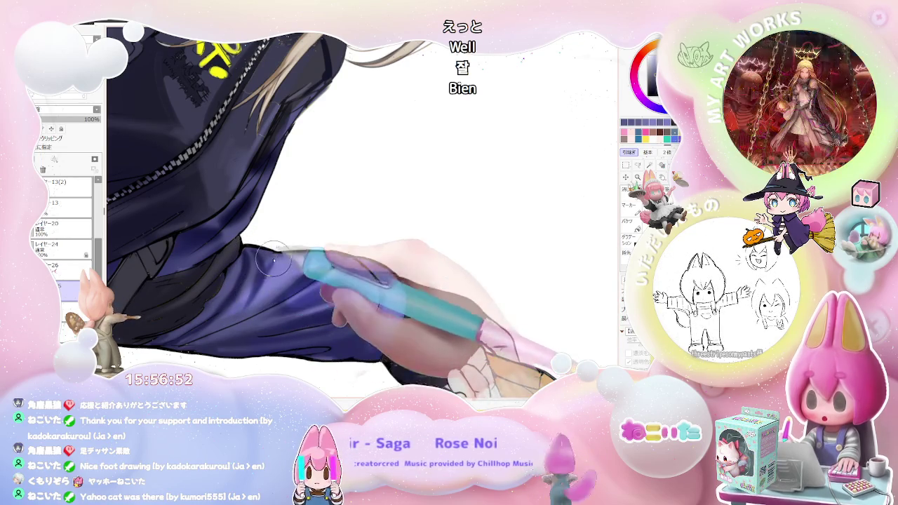
key(minus)
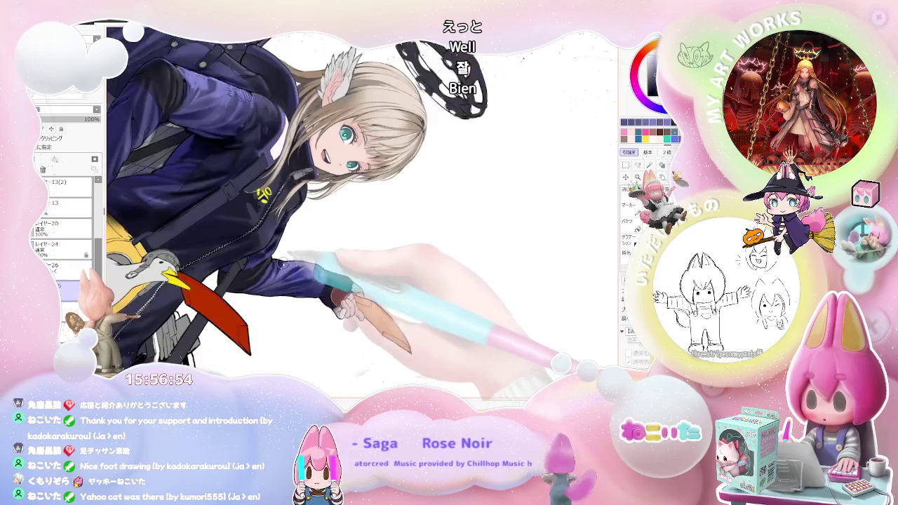
key(plus)
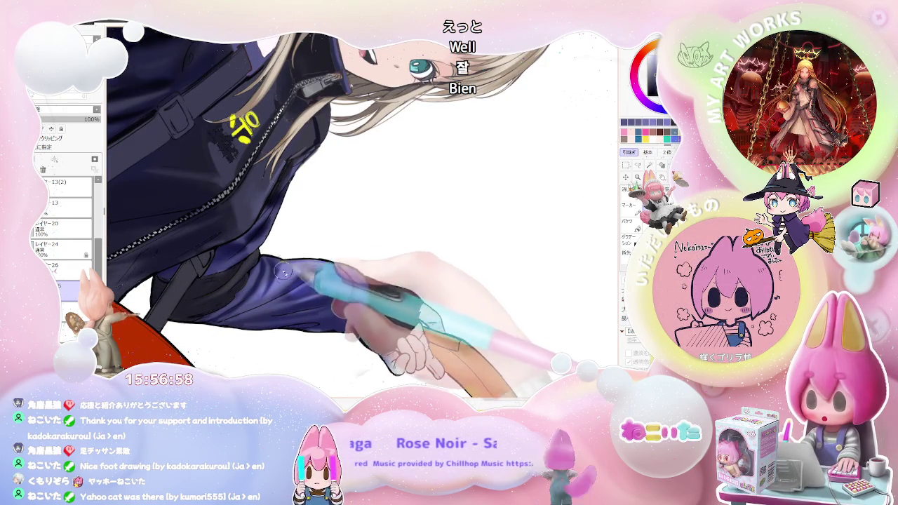
key(minus)
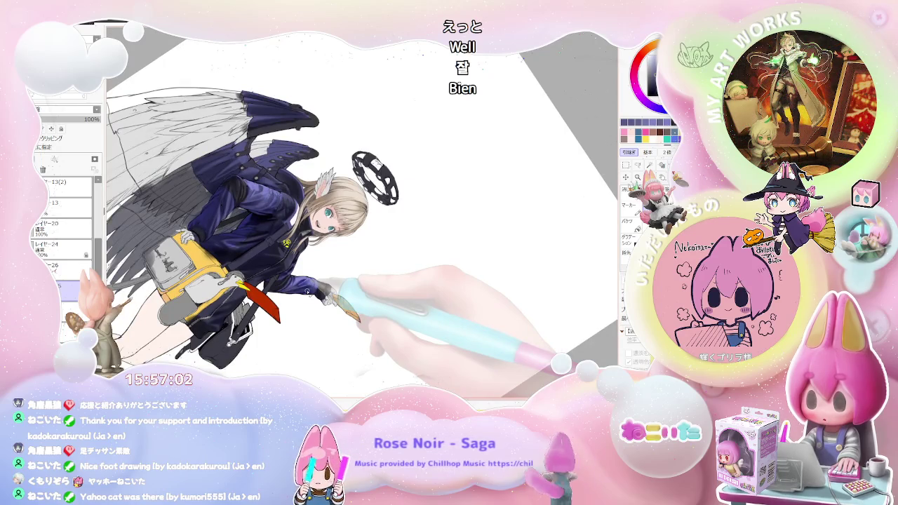
key(plus)
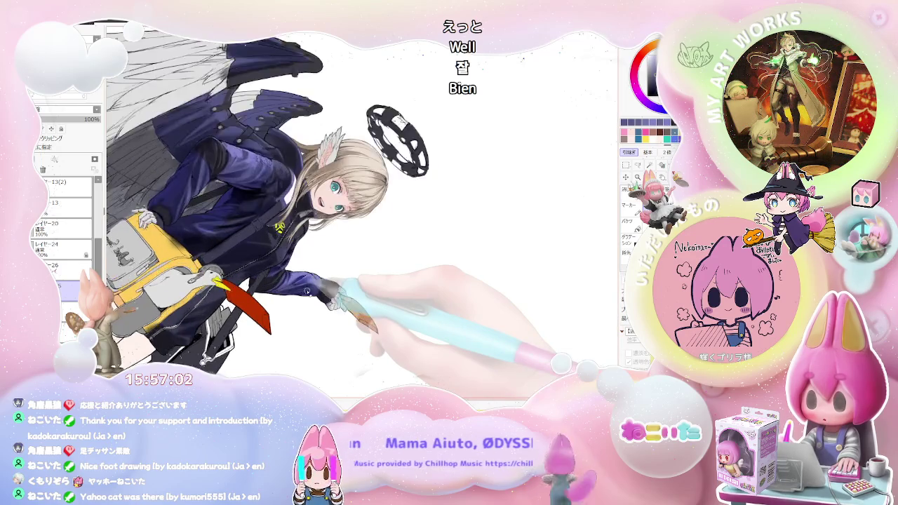
key(plus)
key(plus)
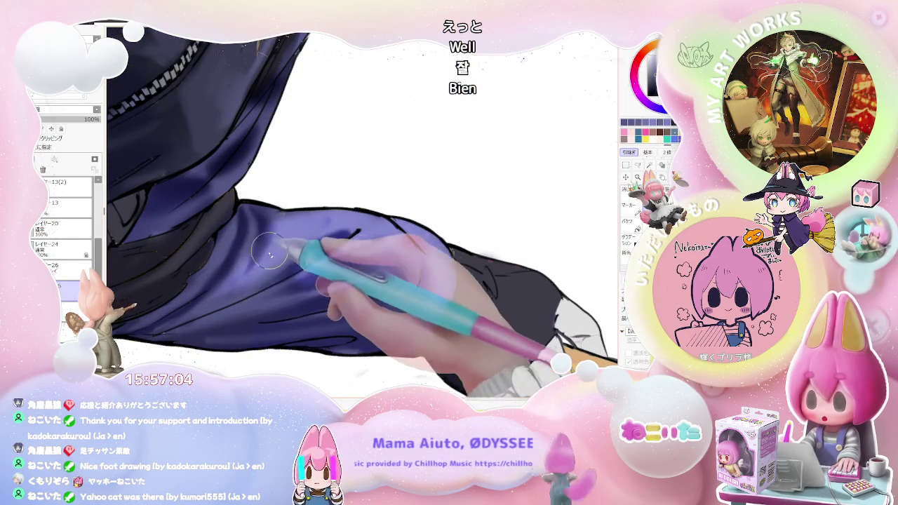
drag(281, 234, 247, 269)
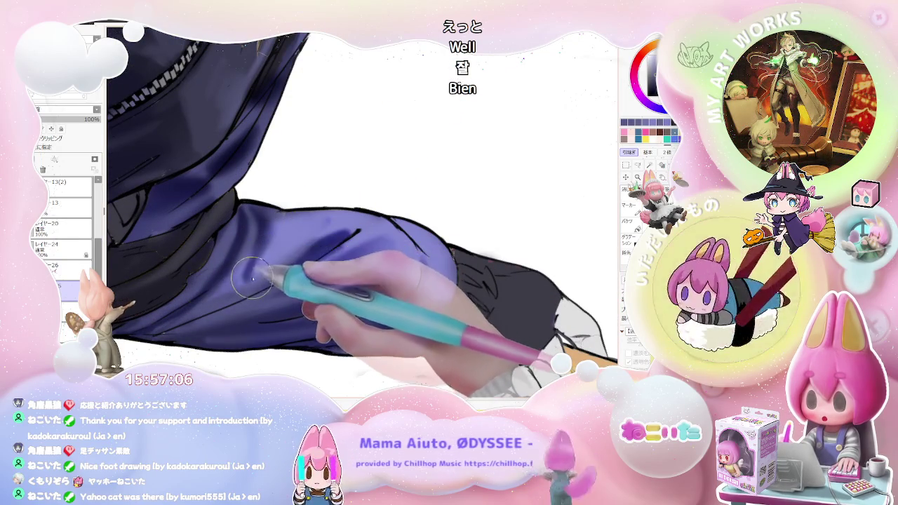
Turn the view upright and zoom between the whole character and the extended arm.
key(minus)
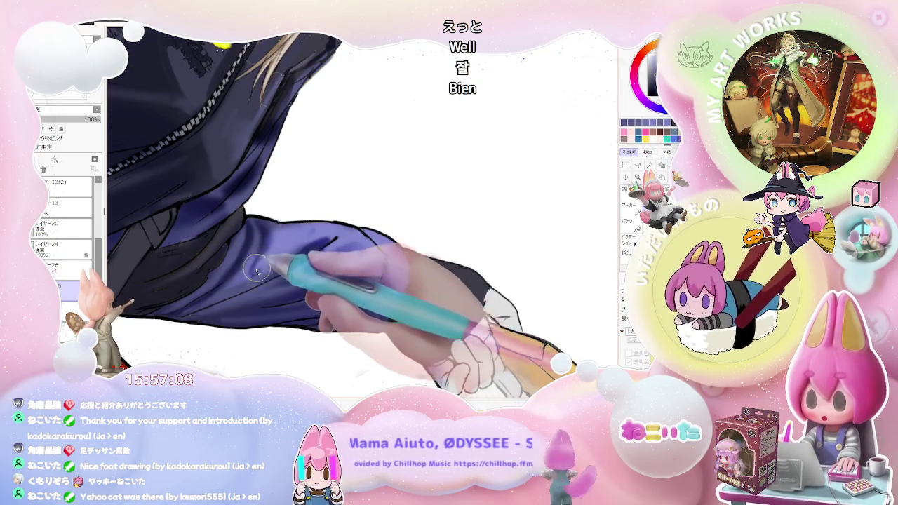
key(minus)
drag(290, 254, 426, 284)
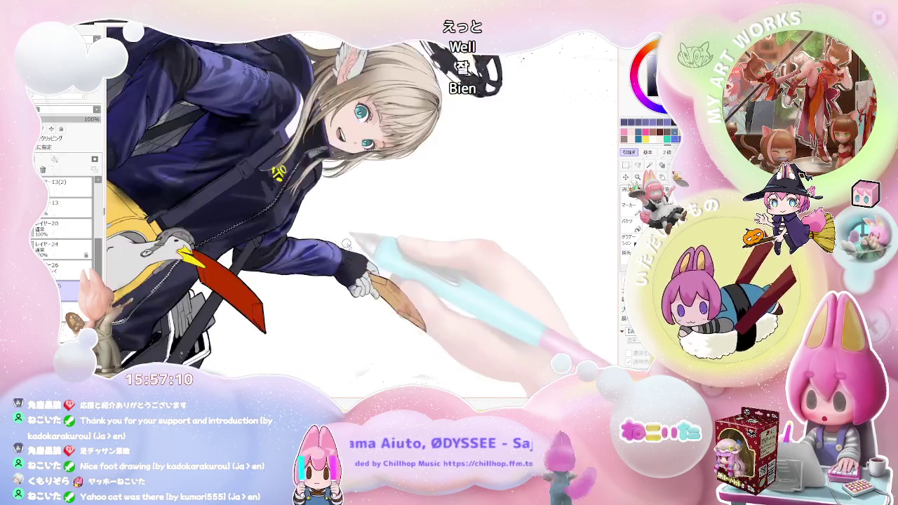
key(plus)
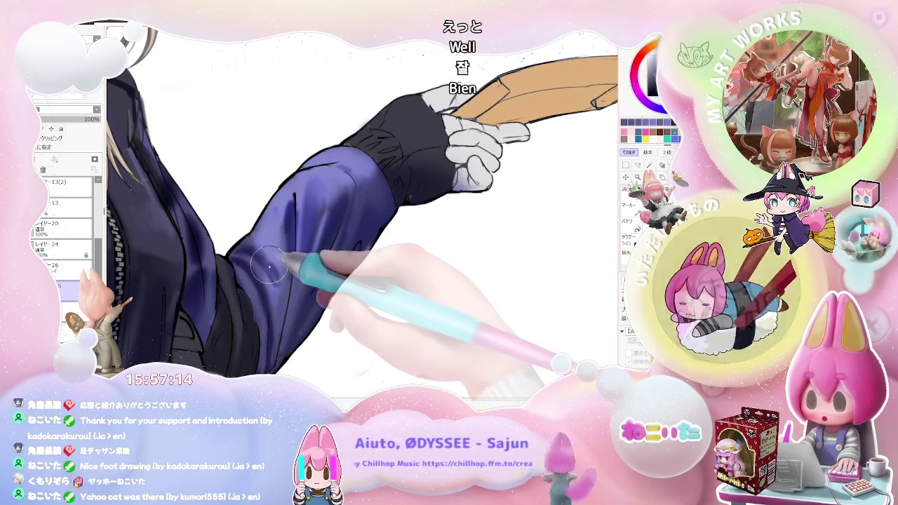
key(minus)
key(plus)
key(plus)
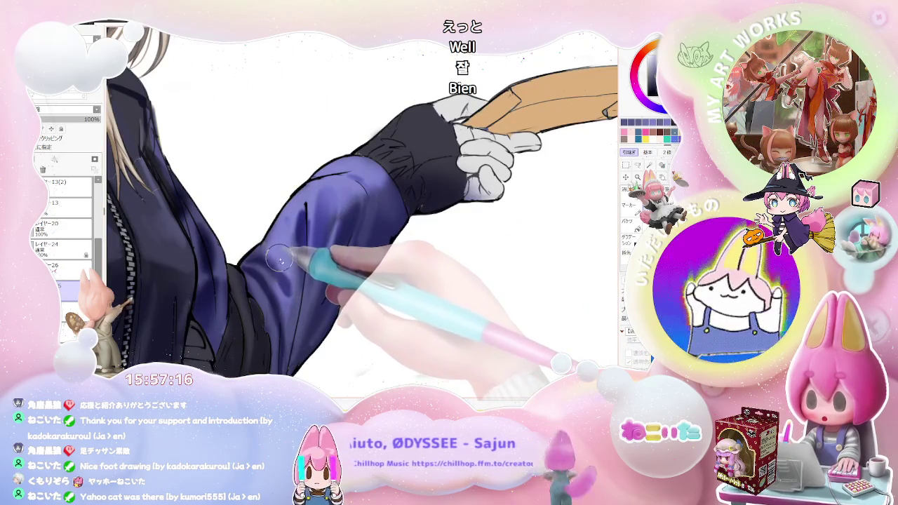
key(minus)
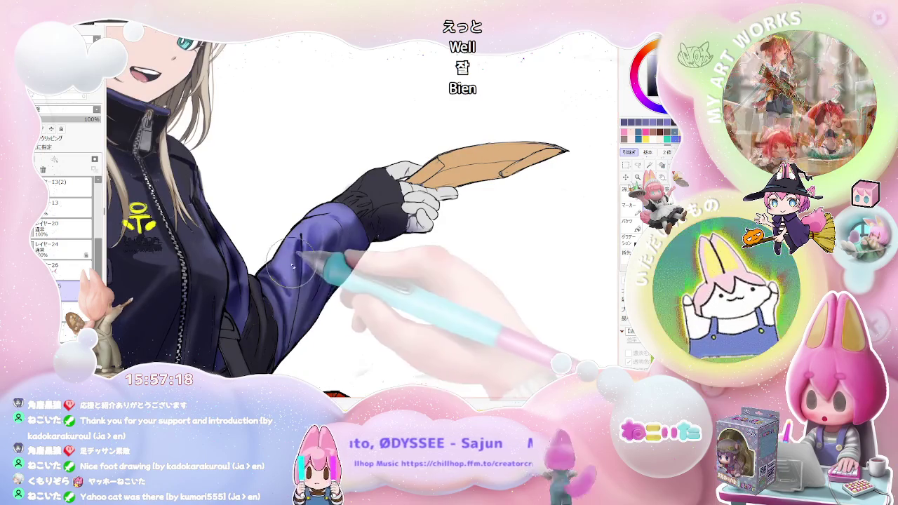
key(minus)
key(minus)
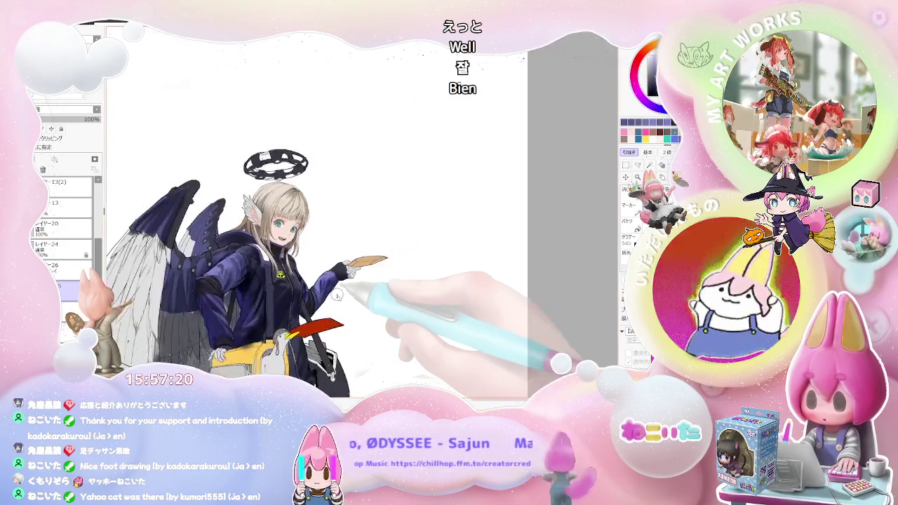
key(plus)
key(plus)
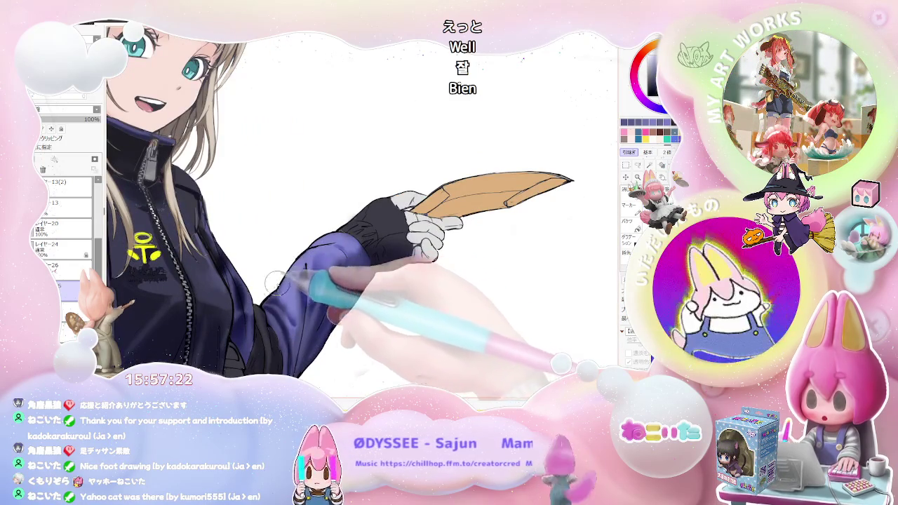
key(plus)
key(minus)
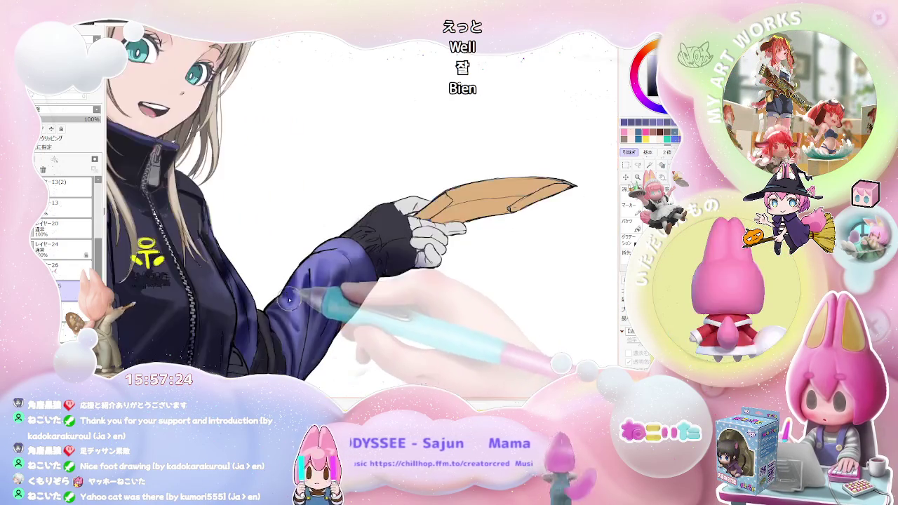
key(minus)
key(minus)
key(minus)
Tilt the view clockwise and zoom in on the sleeve down to the black cuff.
key(End)
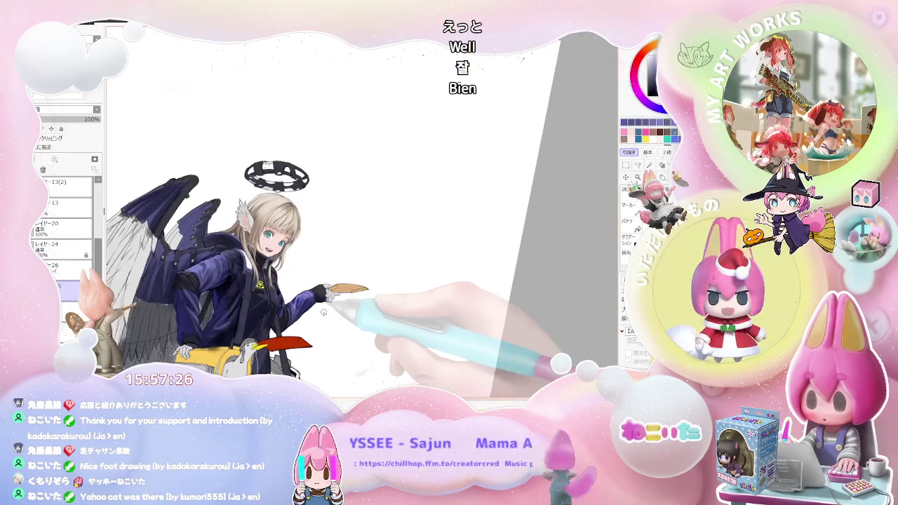
key(End)
key(plus)
key(plus)
key(Delete)
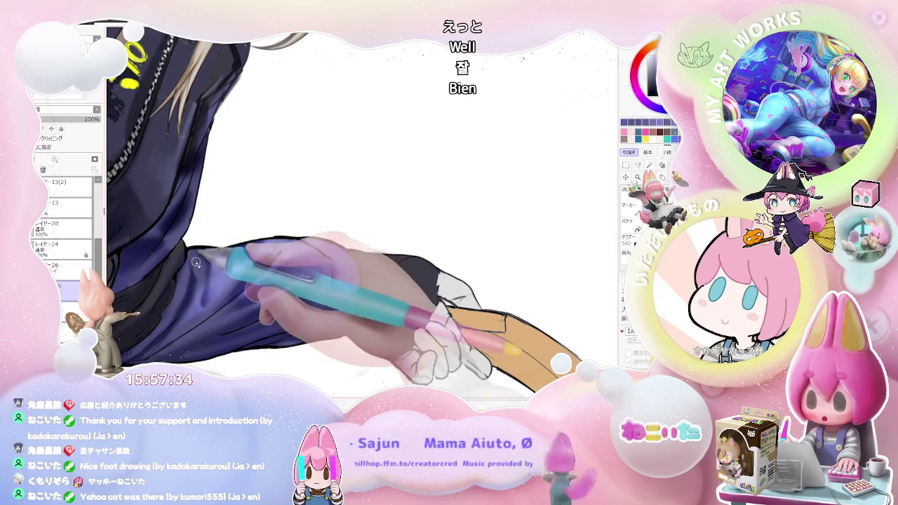
scroll(200, 269, down, 5)
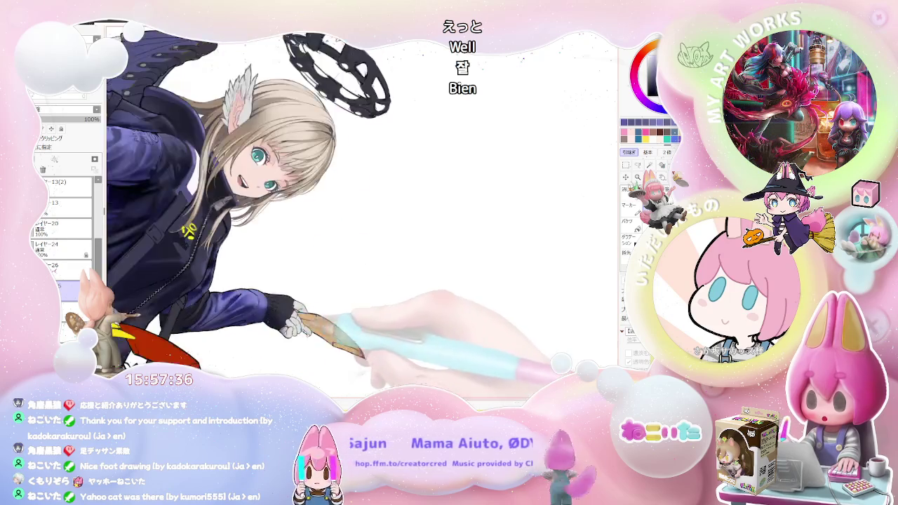
scroll(232, 232, up, 1)
scroll(231, 232, up, 1)
scroll(232, 232, up, 1)
scroll(232, 231, up, 2)
scroll(225, 213, up, 2)
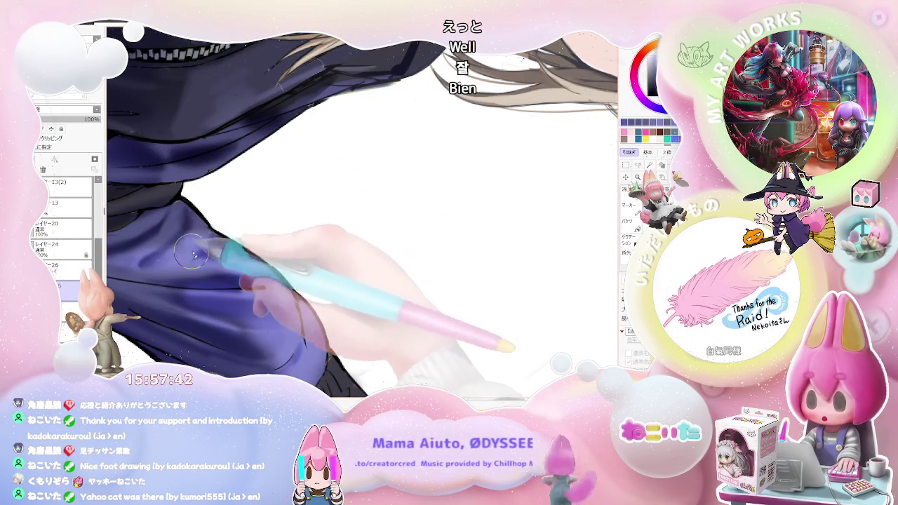
scroll(267, 243, down, 1)
scroll(332, 247, down, 1)
scroll(331, 246, down, 2)
scroll(379, 281, down, 1)
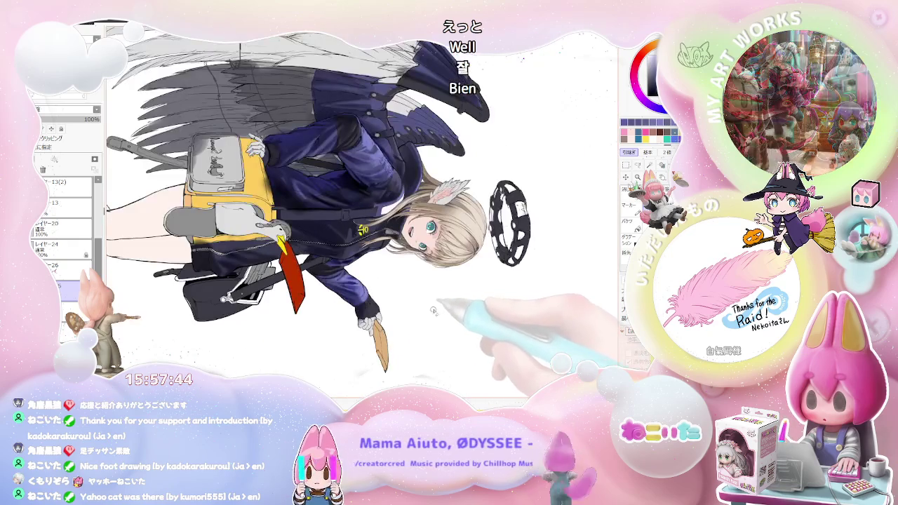
Brush lighter lavender highlights along the outstretched navy sleeve above the black cuff.
scroll(438, 316, up, 1)
scroll(393, 294, up, 1)
scroll(297, 230, up, 1)
scroll(261, 237, up, 1)
scroll(260, 237, up, 1)
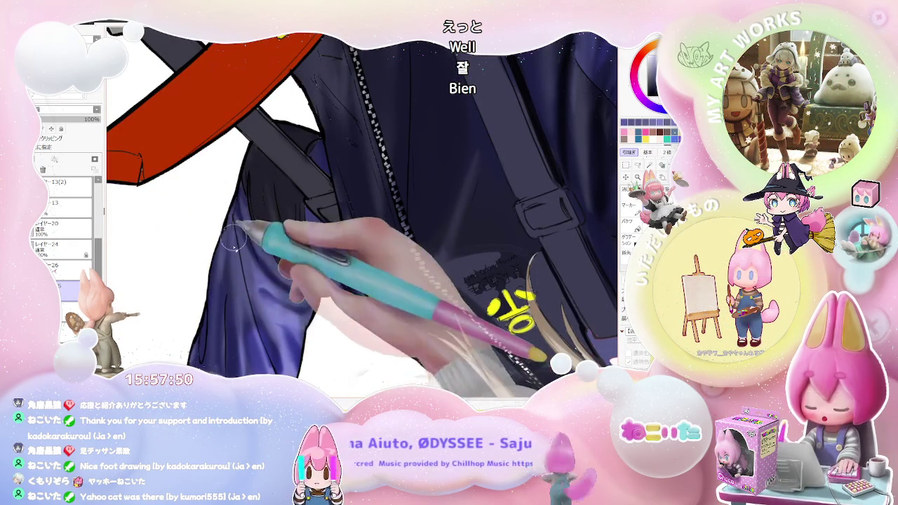
scroll(238, 319, down, 1)
scroll(237, 319, down, 1)
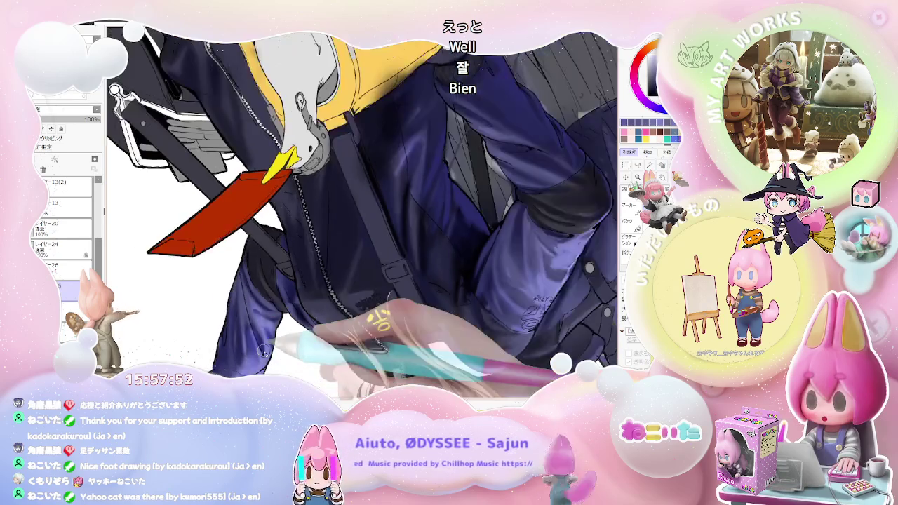
scroll(237, 319, down, 2)
scroll(209, 300, up, 1)
scroll(210, 301, up, 1)
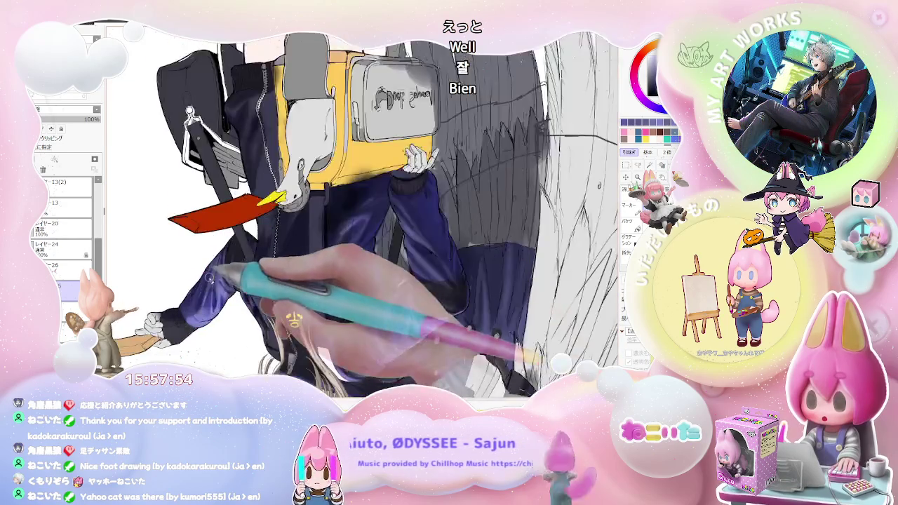
scroll(209, 301, up, 1)
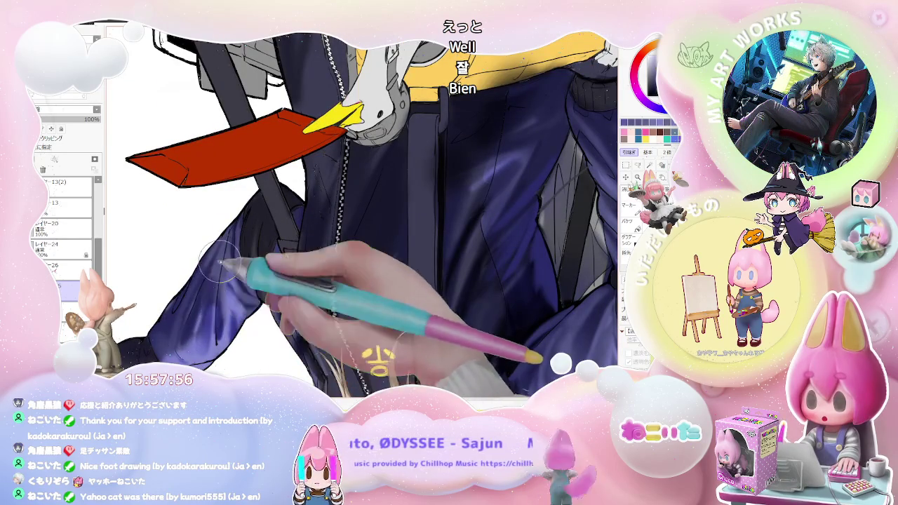
scroll(239, 214, down, 1)
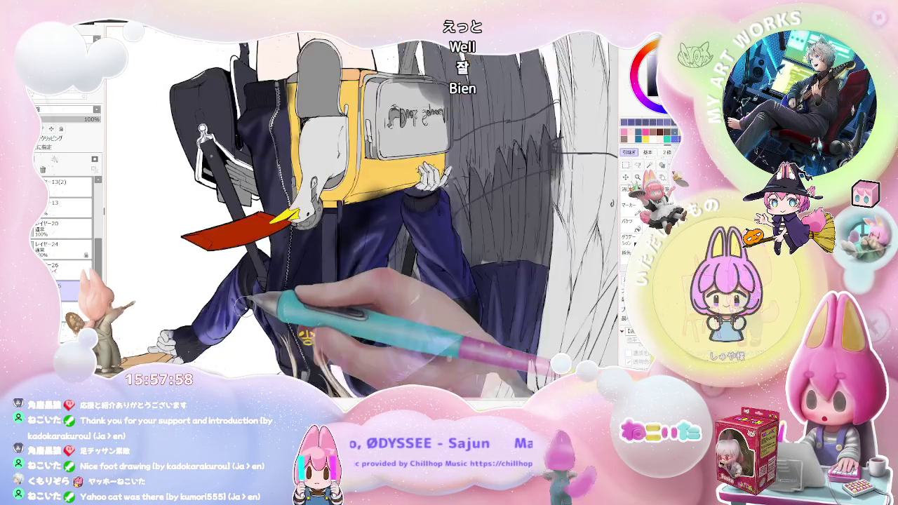
scroll(238, 214, down, 1)
scroll(239, 214, down, 1)
scroll(238, 214, up, 1)
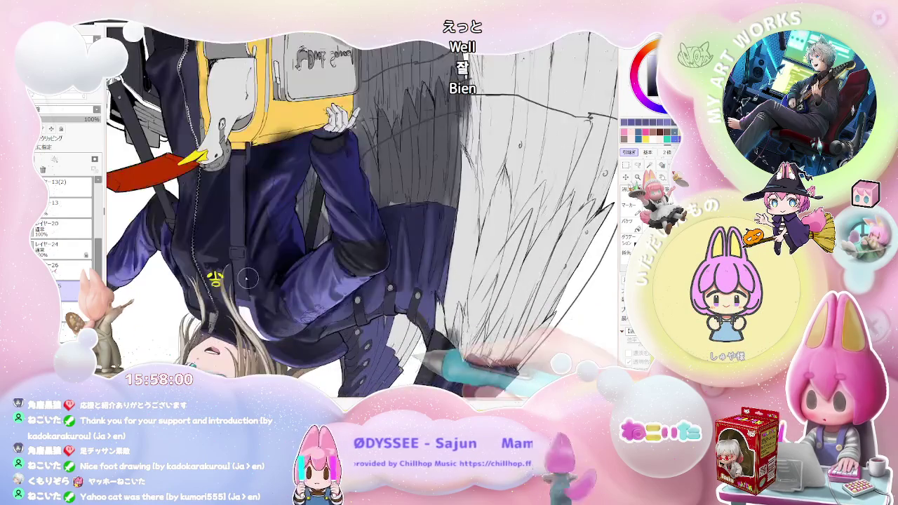
scroll(238, 214, up, 1)
scroll(184, 302, down, 1)
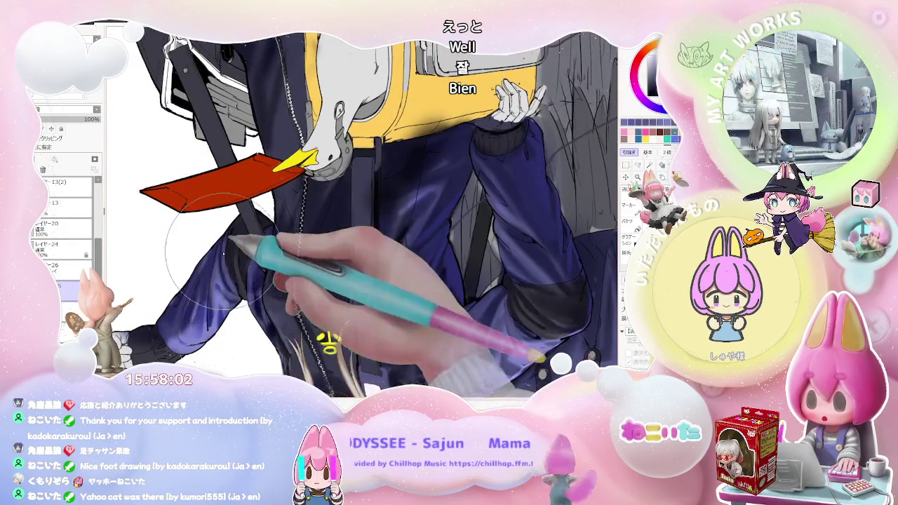
scroll(211, 266, up, 1)
scroll(273, 204, down, 2)
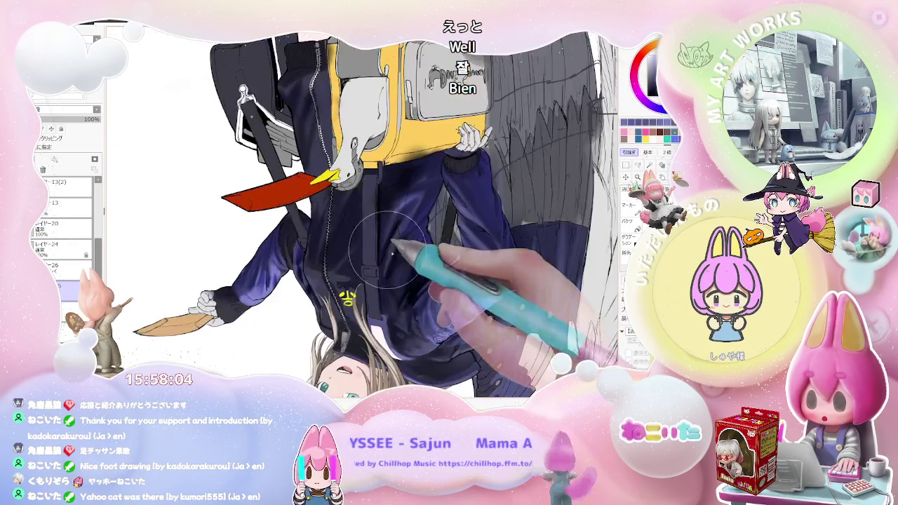
scroll(460, 310, down, 1)
scroll(421, 281, up, 2)
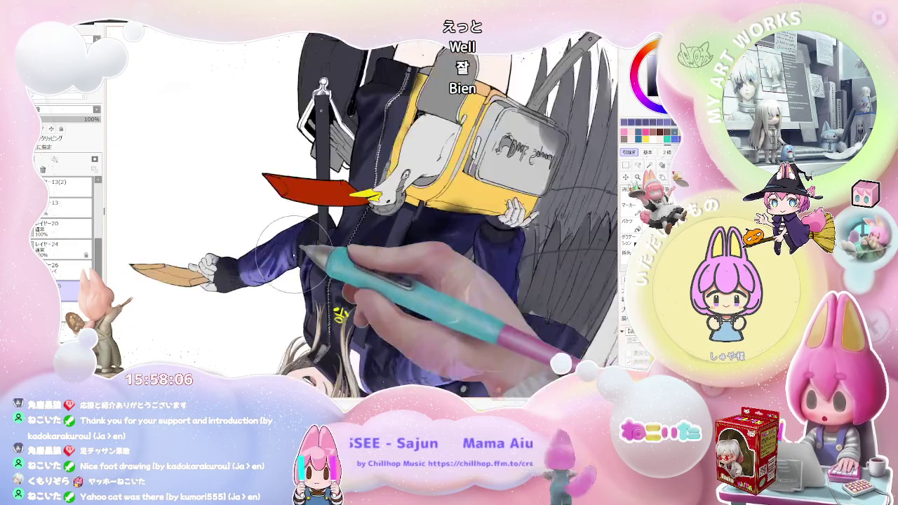
scroll(301, 259, up, 1)
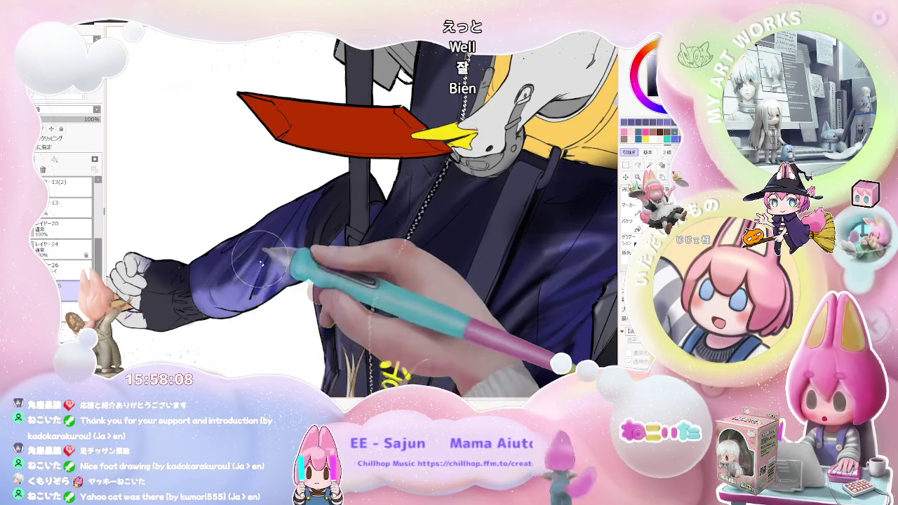
scroll(272, 245, down, 1)
scroll(393, 295, down, 1)
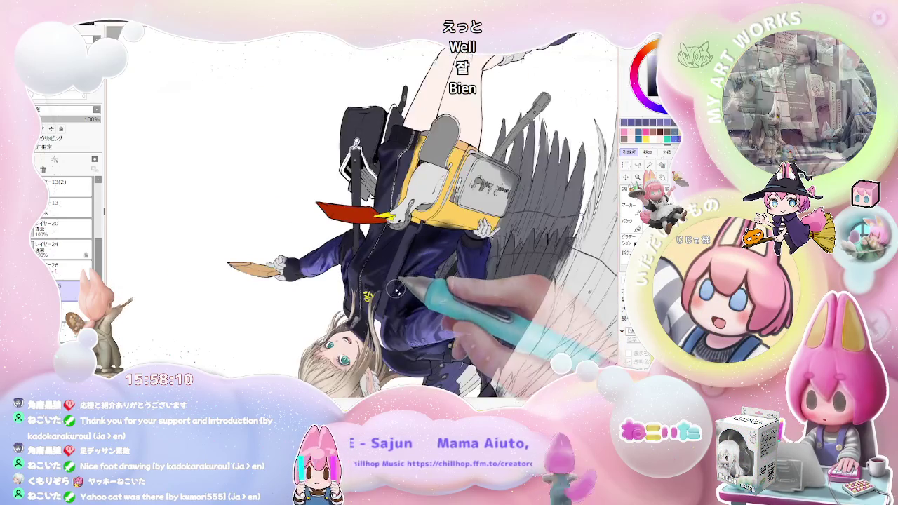
scroll(387, 308, up, 1)
scroll(279, 249, up, 1)
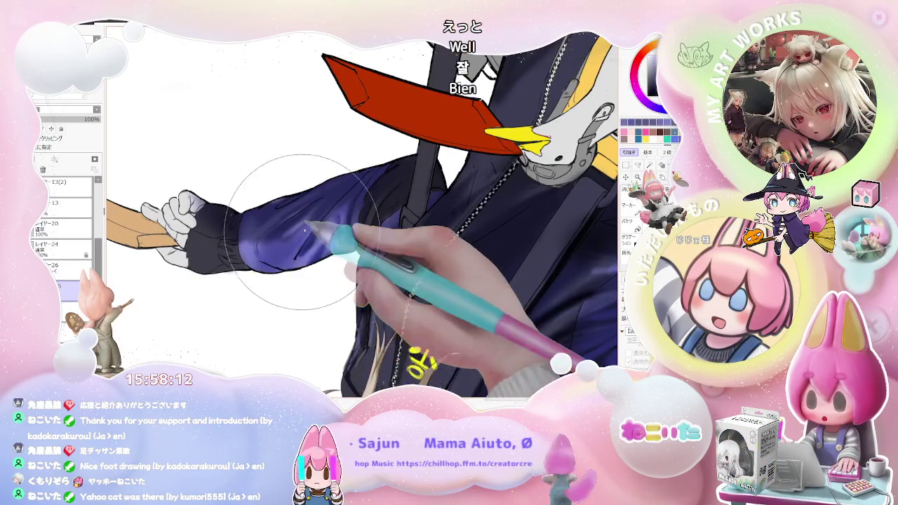
scroll(323, 217, down, 1)
scroll(501, 307, down, 1)
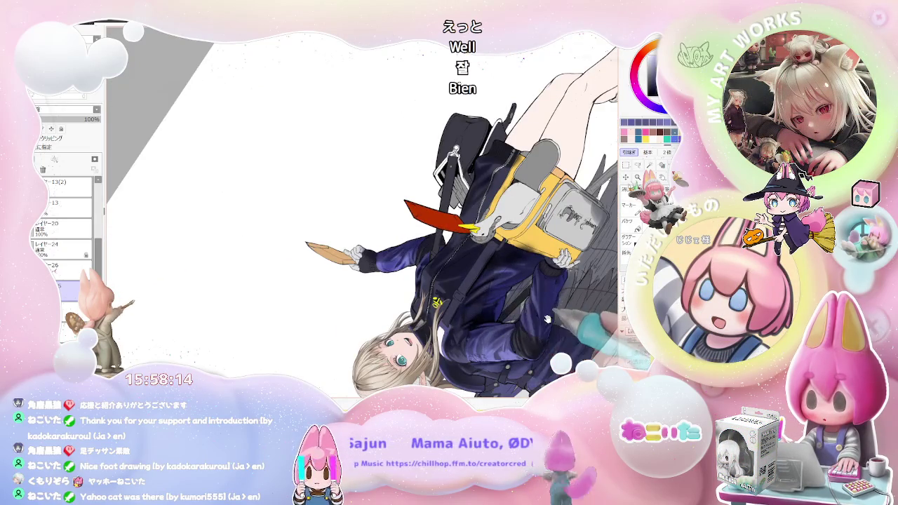
Rotate the canvas so the outstretched arm lies level, and zoom in on the jacket.
drag(550, 319, 465, 311)
scroll(421, 238, up, 2)
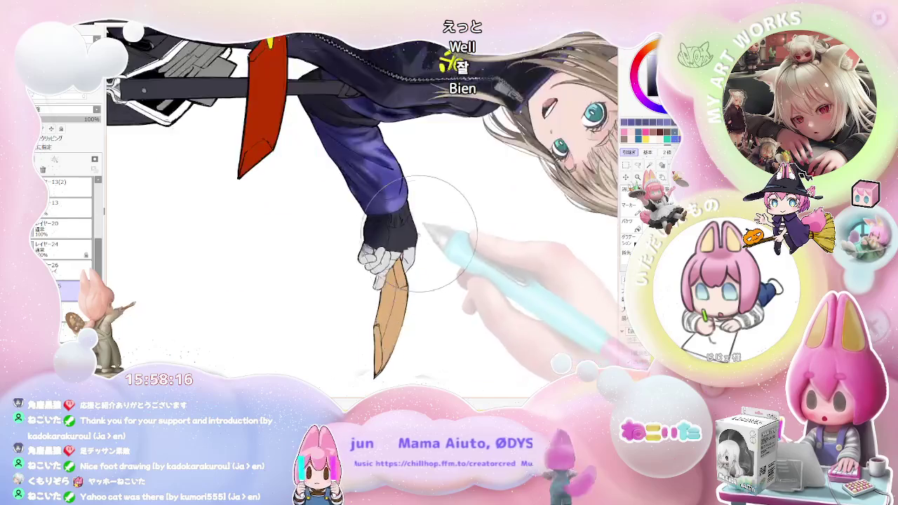
scroll(421, 239, up, 1)
scroll(336, 258, up, 1)
scroll(336, 258, down, 1)
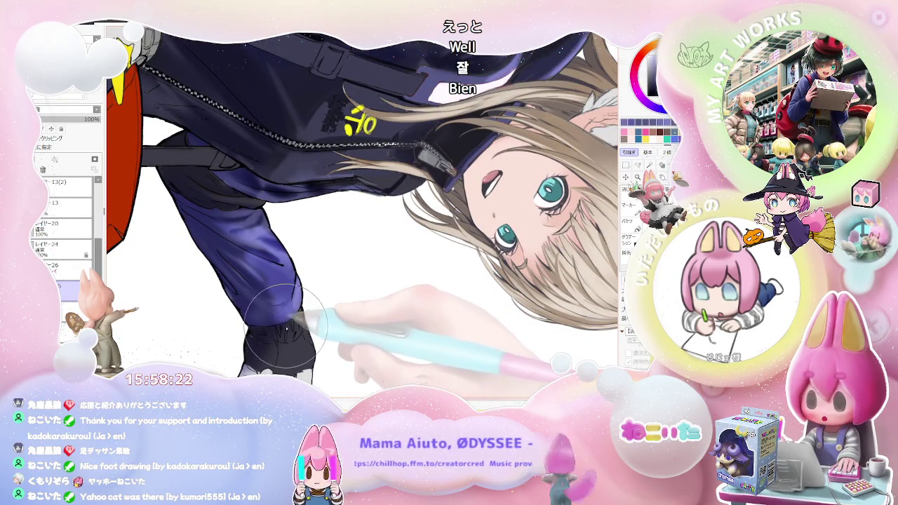
scroll(295, 340, down, 1)
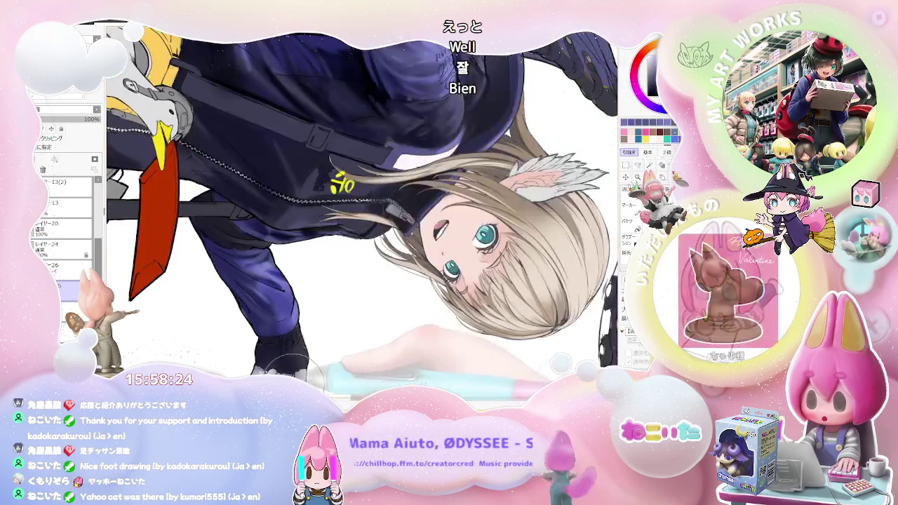
scroll(330, 351, down, 2)
scroll(361, 360, down, 1)
scroll(372, 355, up, 1)
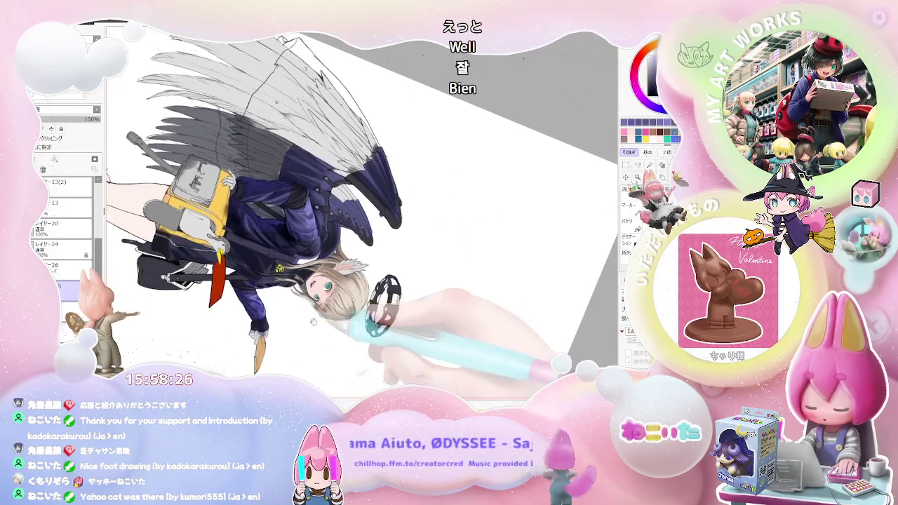
scroll(337, 344, up, 1)
scroll(295, 330, up, 2)
scroll(260, 316, up, 1)
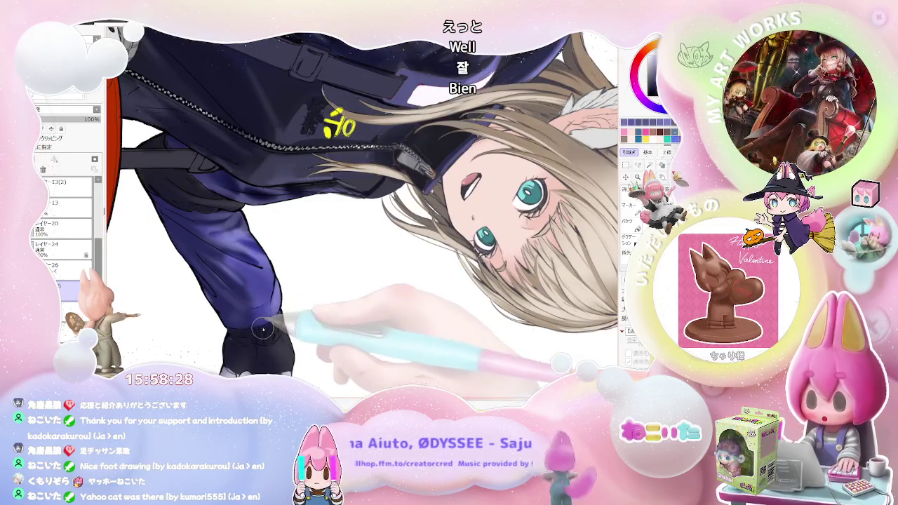
scroll(270, 330, down, 1)
scroll(302, 334, down, 2)
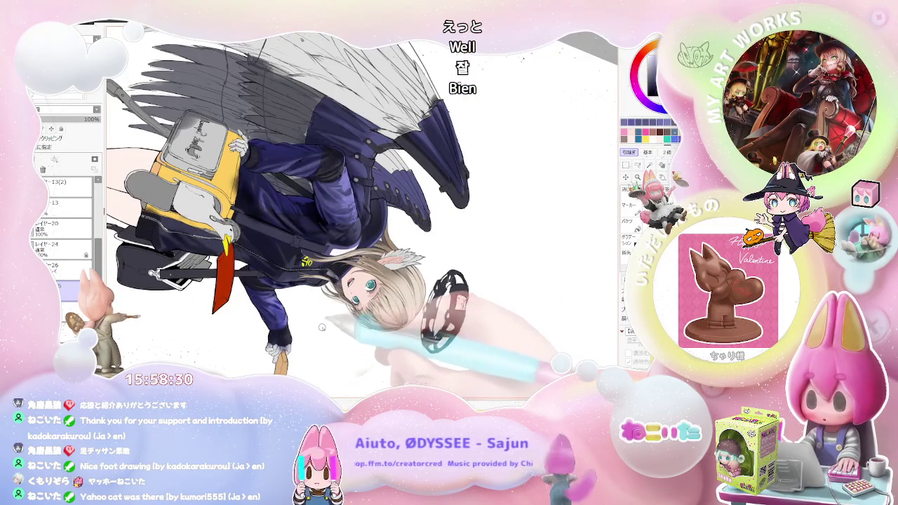
scroll(330, 332, up, 1)
scroll(351, 339, up, 2)
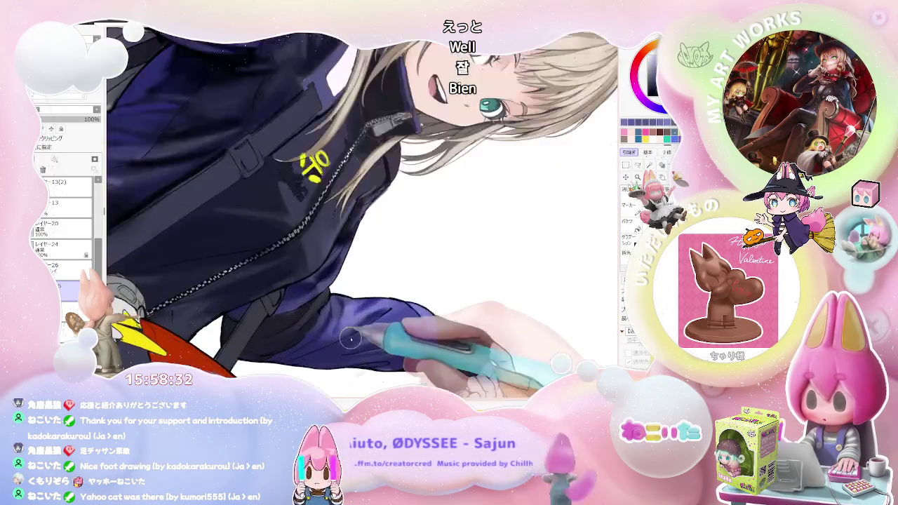
scroll(351, 339, up, 1)
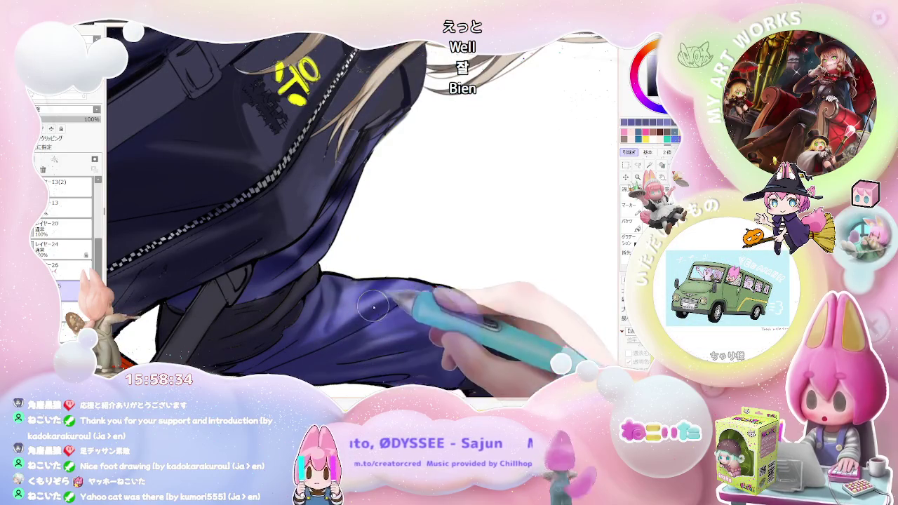
scroll(429, 290, down, 2)
scroll(414, 309, up, 1)
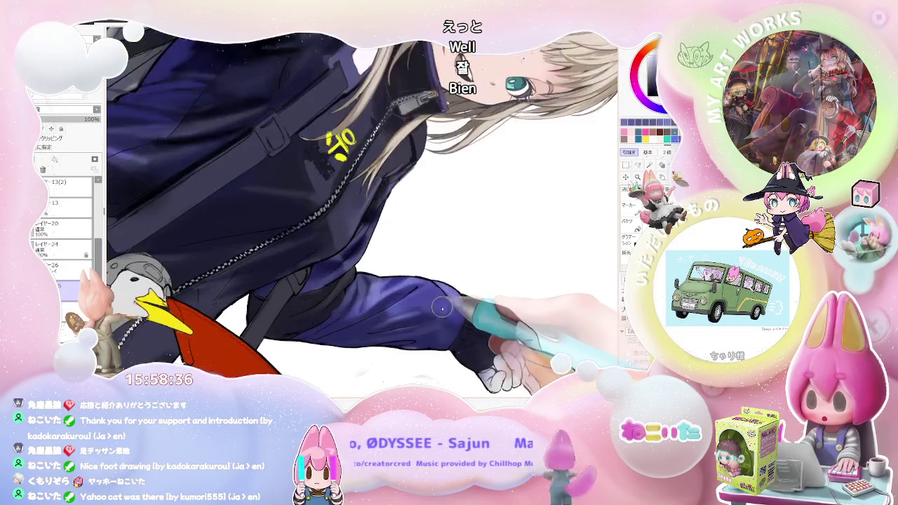
scroll(393, 316, up, 1)
scroll(421, 309, down, 1)
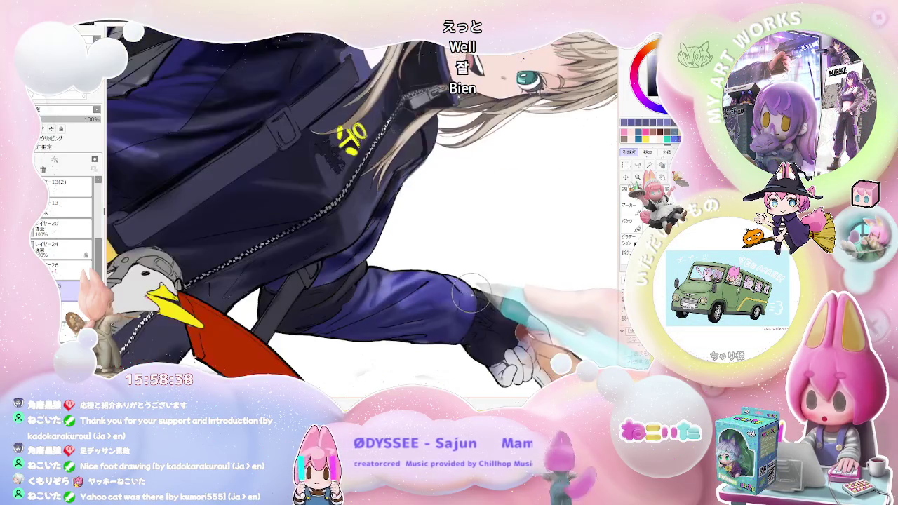
scroll(436, 315, down, 1)
scroll(449, 320, down, 1)
scroll(463, 323, down, 1)
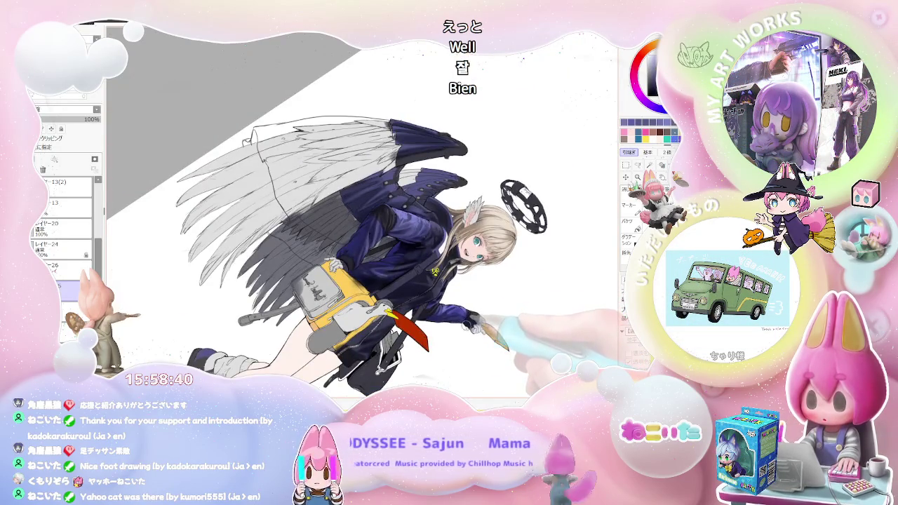
Rotate the view clockwise and zoom in on the collar and zipper below her face.
key(End)
key(End)
key(End)
scroll(435, 324, up, 1)
scroll(414, 324, up, 1)
scroll(393, 325, up, 1)
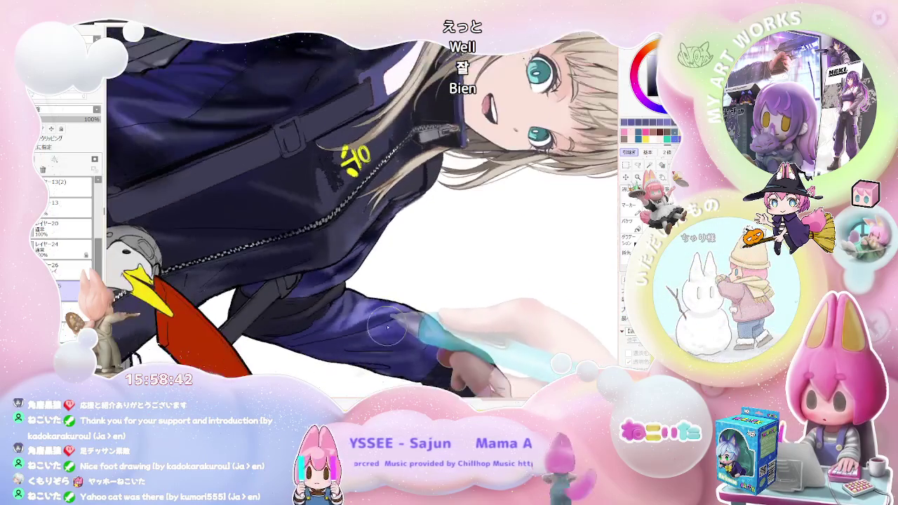
scroll(344, 341, up, 1)
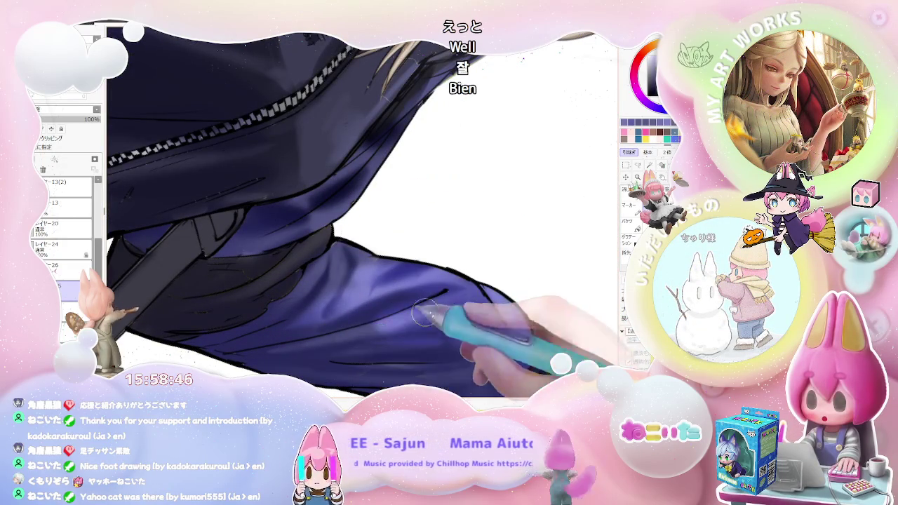
scroll(414, 317, down, 1)
scroll(480, 320, down, 2)
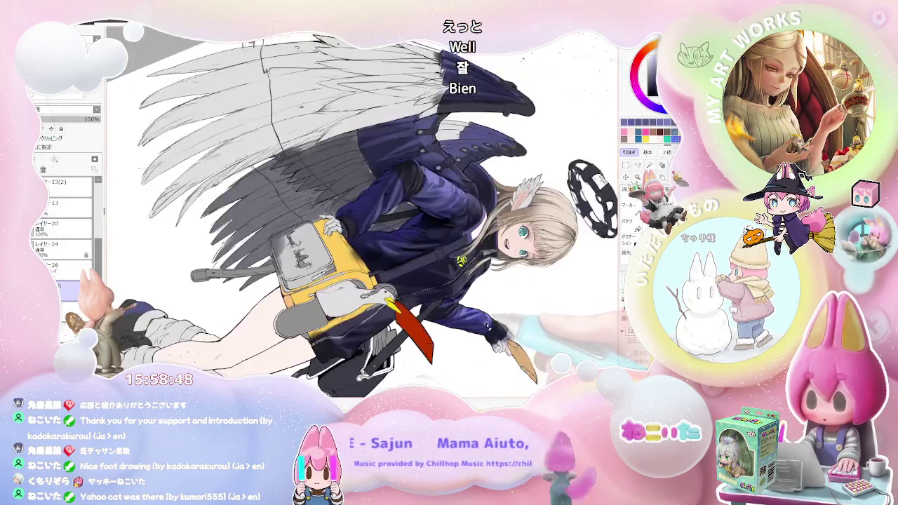
scroll(345, 316, up, 1)
scroll(345, 316, up, 1)
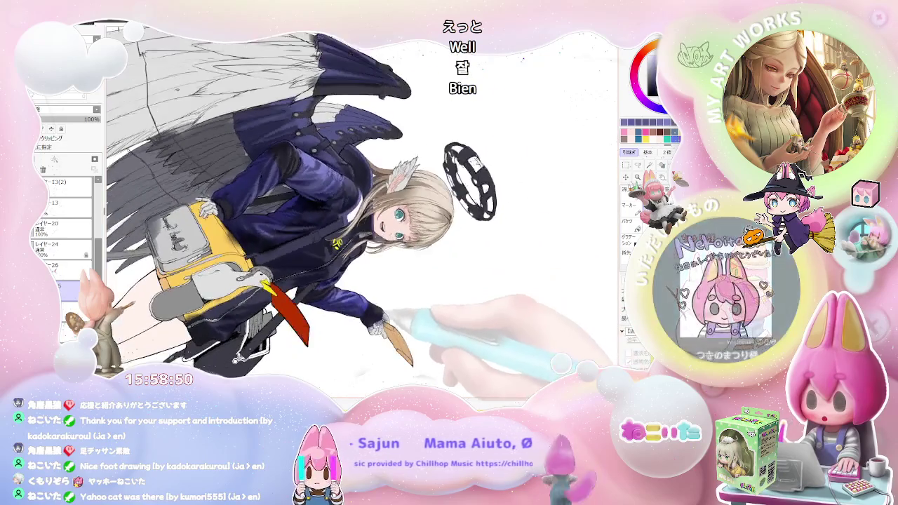
scroll(345, 316, up, 2)
scroll(345, 316, up, 2)
scroll(298, 275, up, 1)
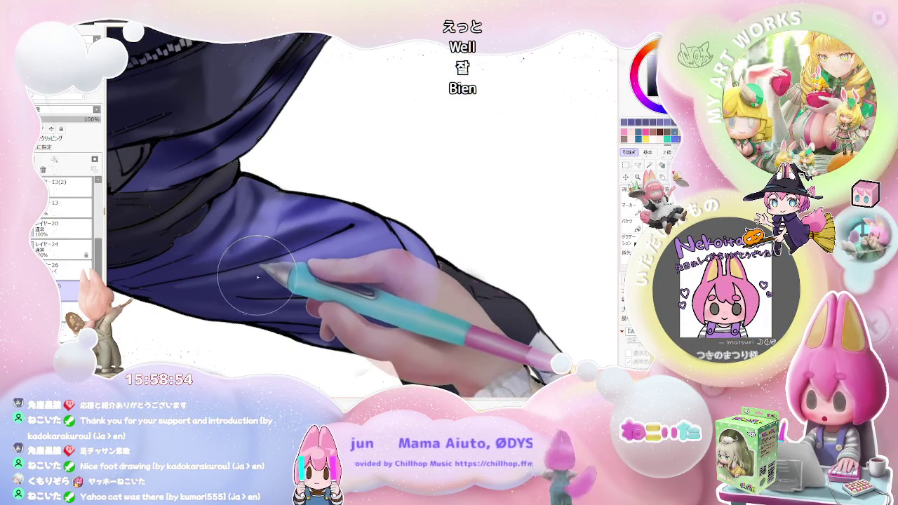
On the sleeve paint layer, use a larger brush to shade around the zipper and emblem in deeper purple.
ctrl+shift+click(342, 280)
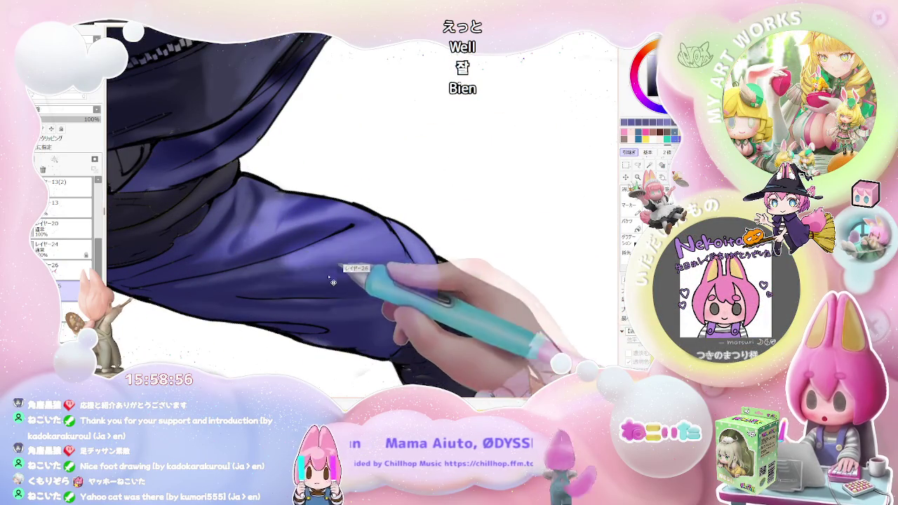
key(bracketright)
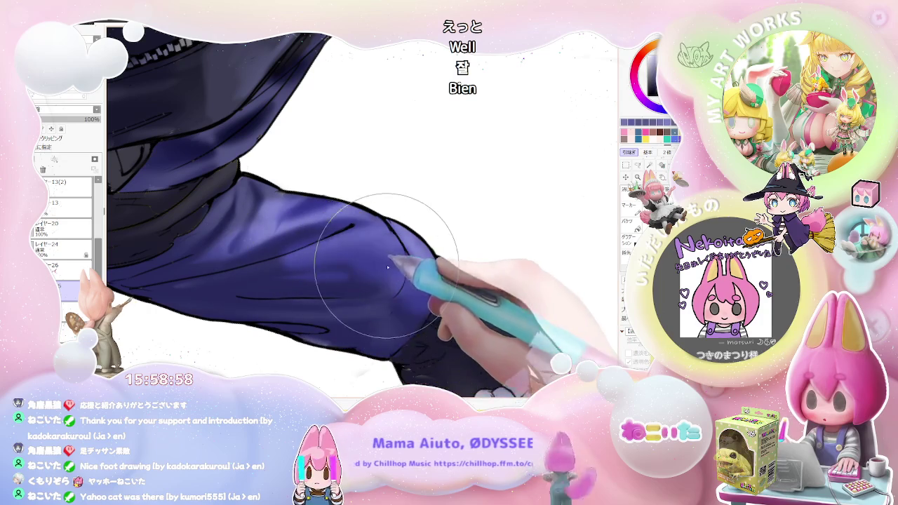
scroll(384, 267, down, 1)
scroll(422, 281, down, 2)
scroll(491, 309, down, 1)
scroll(505, 315, down, 1)
scroll(506, 315, up, 1)
scroll(456, 317, up, 1)
scroll(393, 320, up, 1)
scroll(324, 324, up, 1)
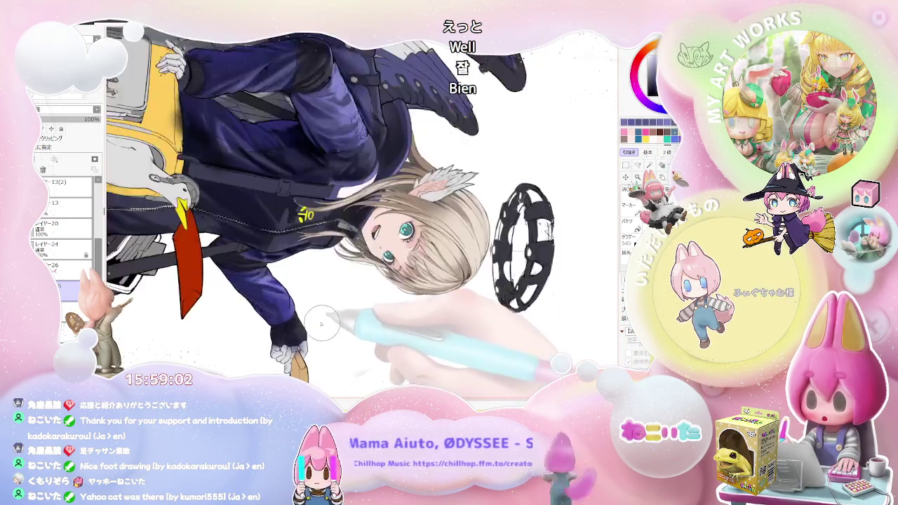
scroll(302, 308, up, 2)
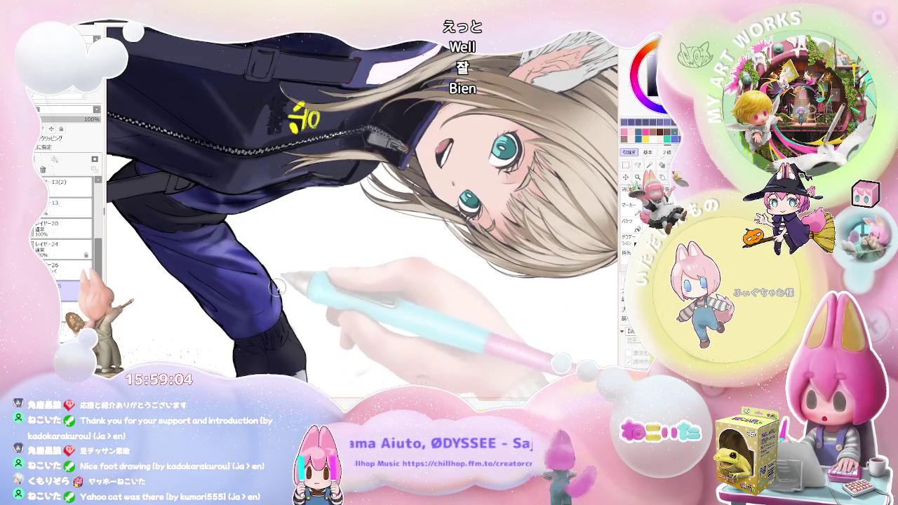
scroll(278, 328, down, 3)
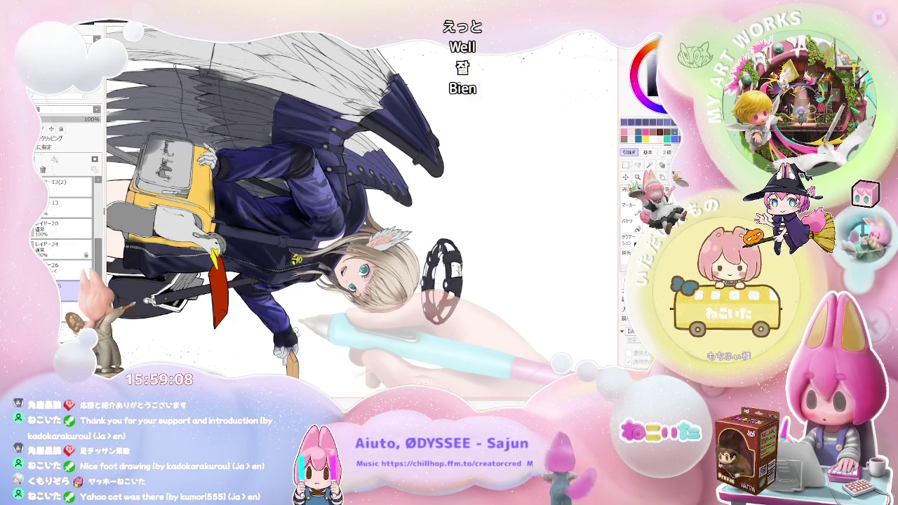
scroll(298, 323, up, 1)
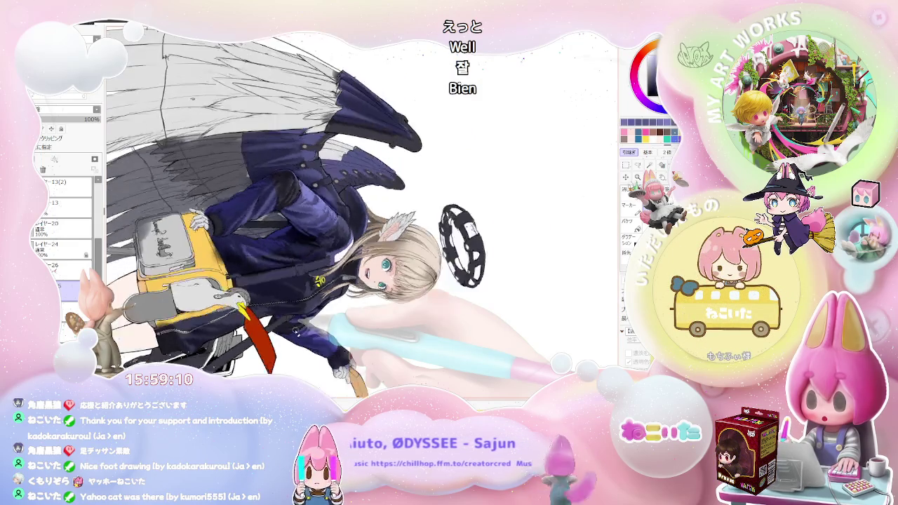
scroll(300, 330, up, 2)
scroll(302, 337, up, 2)
scroll(304, 346, up, 2)
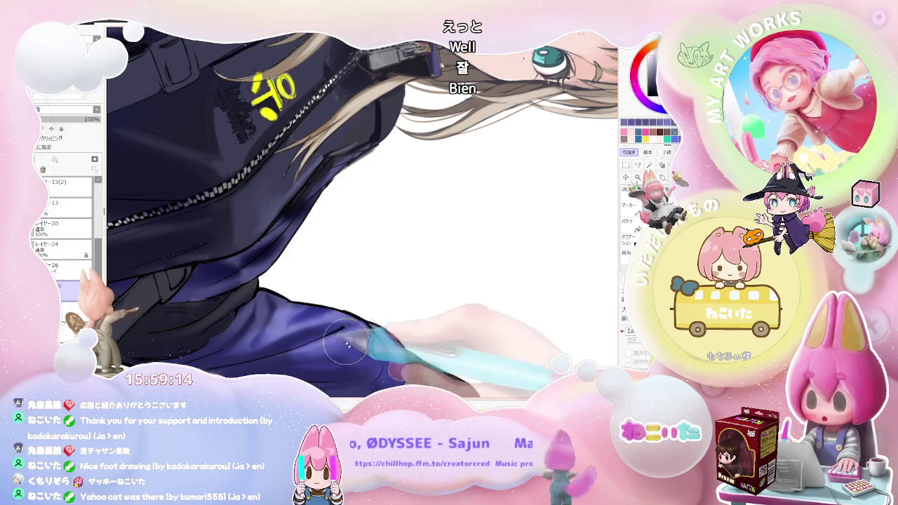
scroll(367, 339, down, 2)
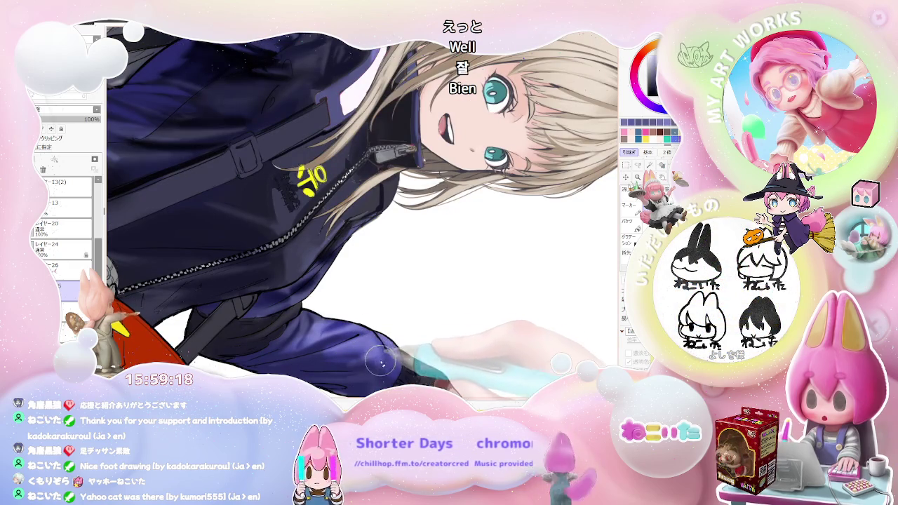
scroll(387, 370, down, 1)
scroll(414, 375, down, 2)
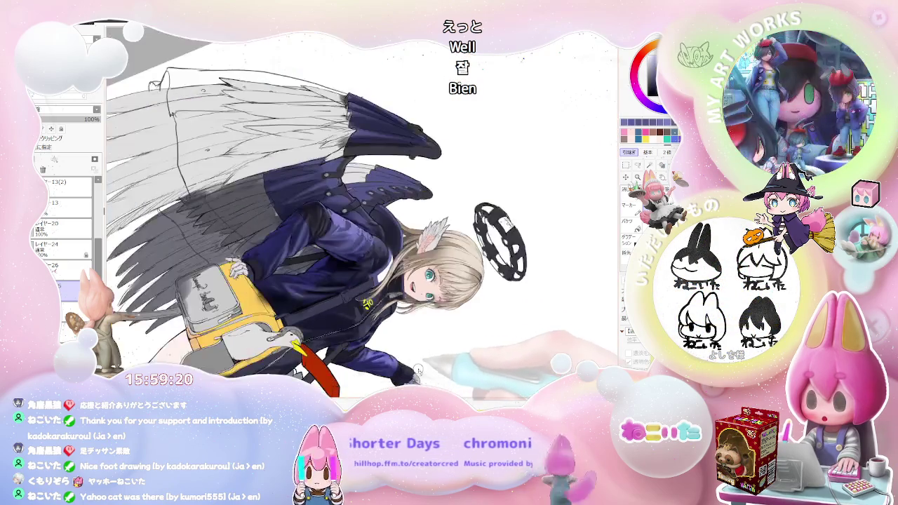
scroll(444, 380, down, 1)
scroll(431, 372, up, 1)
scroll(364, 347, up, 1)
scroll(288, 312, up, 2)
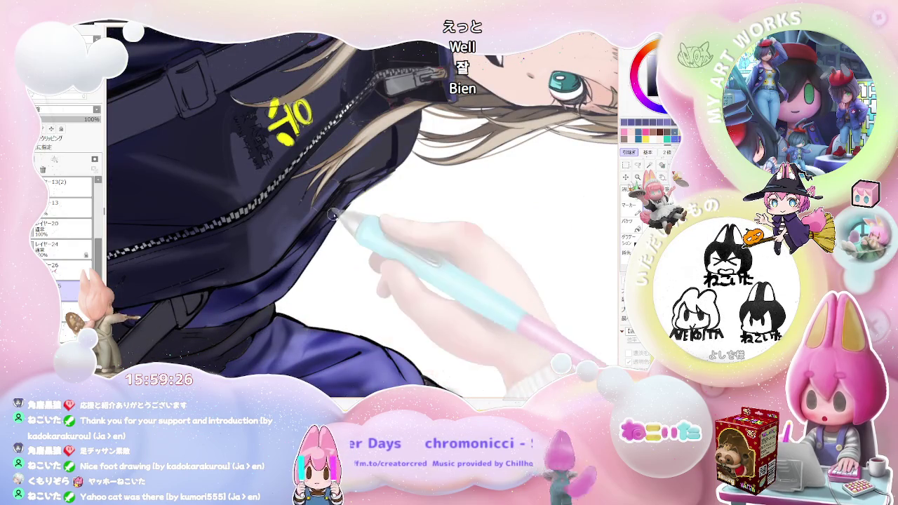
scroll(333, 225, down, 2)
scroll(351, 231, down, 1)
scroll(365, 236, down, 1)
scroll(383, 240, down, 1)
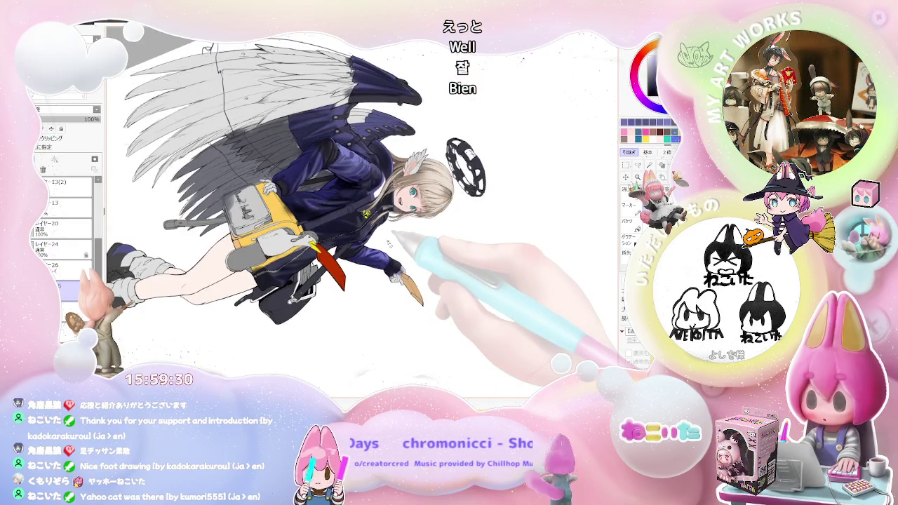
scroll(389, 241, up, 1)
scroll(397, 241, up, 1)
scroll(404, 241, up, 1)
scroll(414, 242, up, 2)
scroll(358, 256, up, 2)
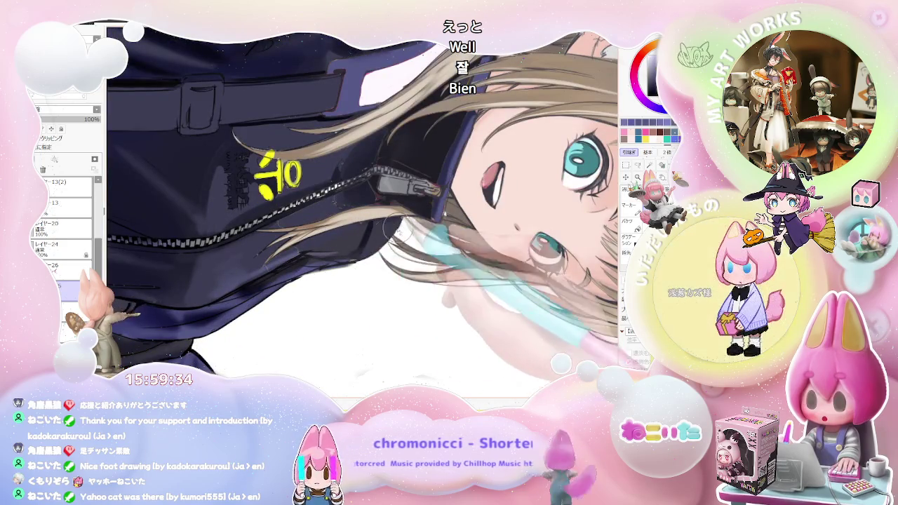
scroll(313, 273, down, 2)
scroll(368, 259, up, 2)
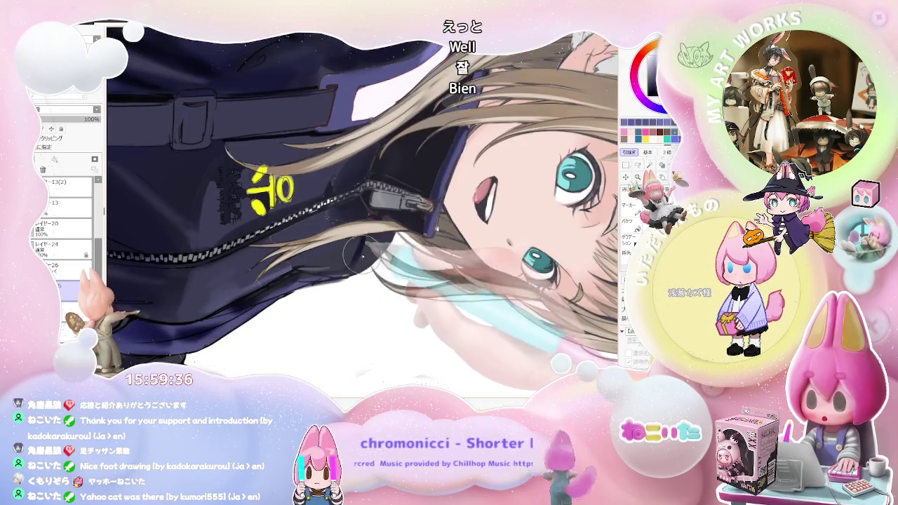
key(Home)
Pan to the girl's face, then zoom out to show the whole winged figure and halo.
drag(463, 359, 397, 338)
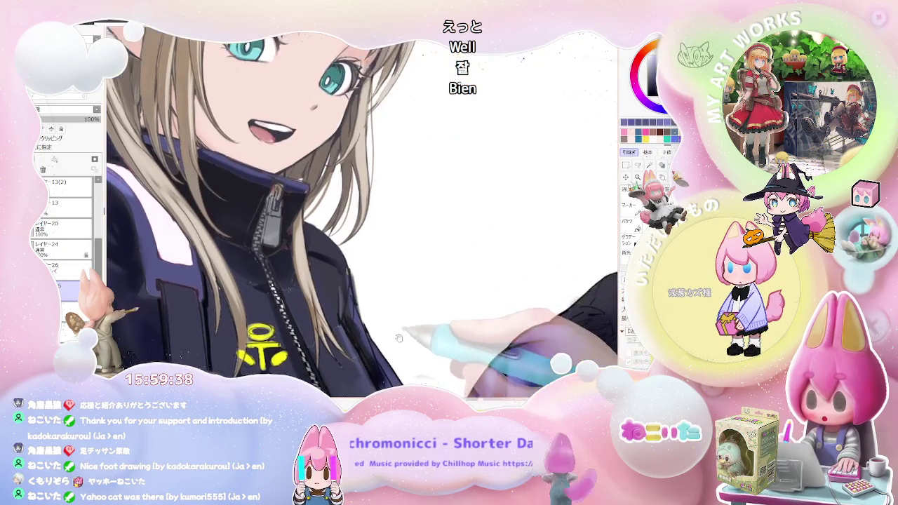
scroll(397, 338, down, 1)
scroll(403, 316, down, 1)
scroll(414, 281, down, 1)
scroll(423, 256, down, 1)
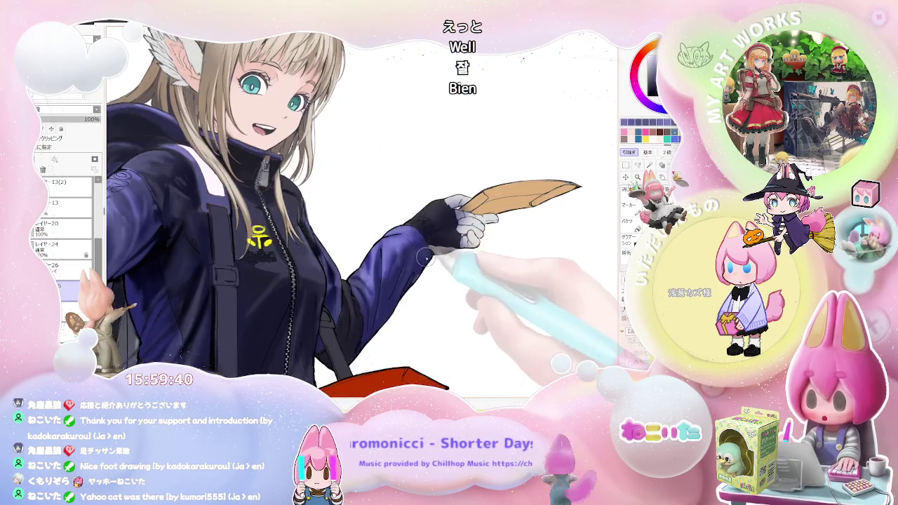
scroll(418, 254, up, 1)
scroll(379, 247, up, 2)
scroll(337, 241, up, 1)
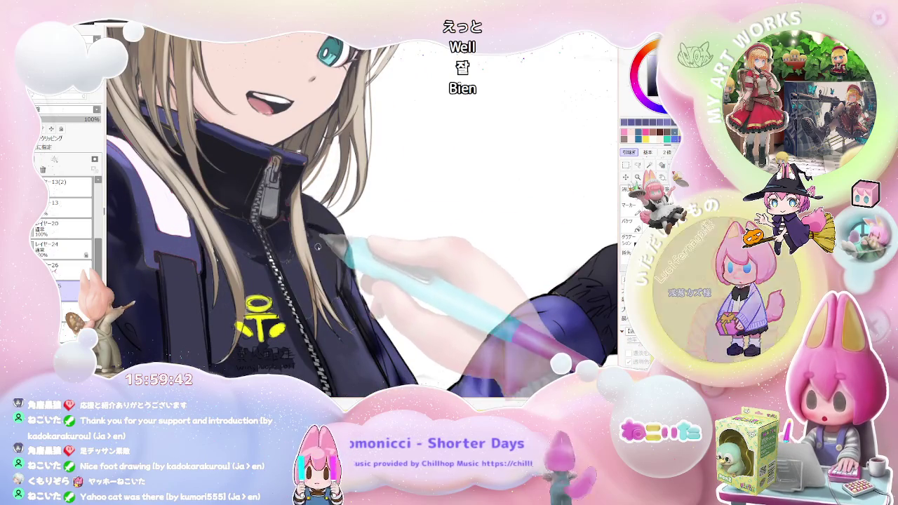
scroll(337, 241, down, 3)
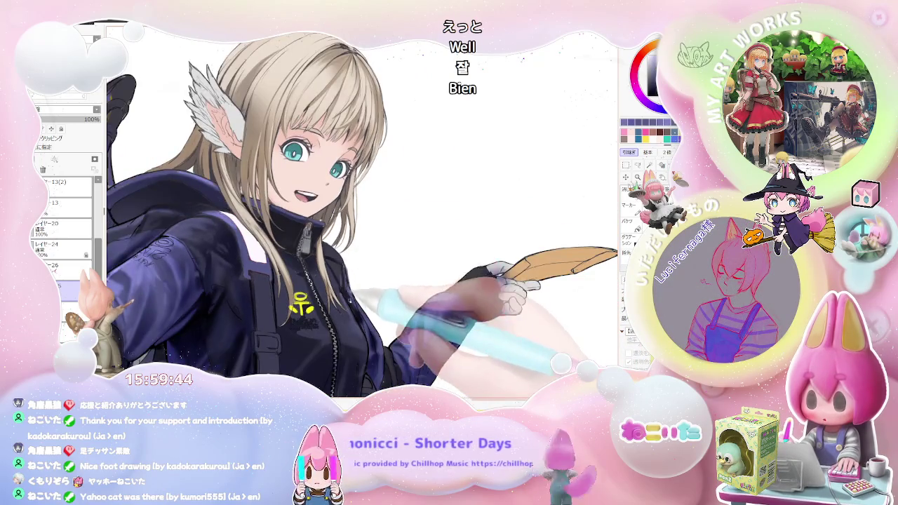
scroll(355, 302, down, 2)
scroll(330, 273, down, 1)
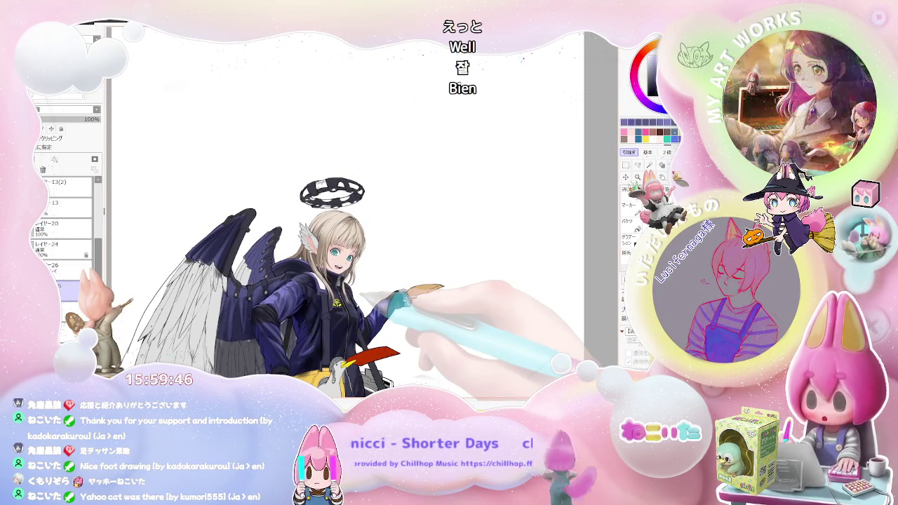
scroll(357, 308, down, 1)
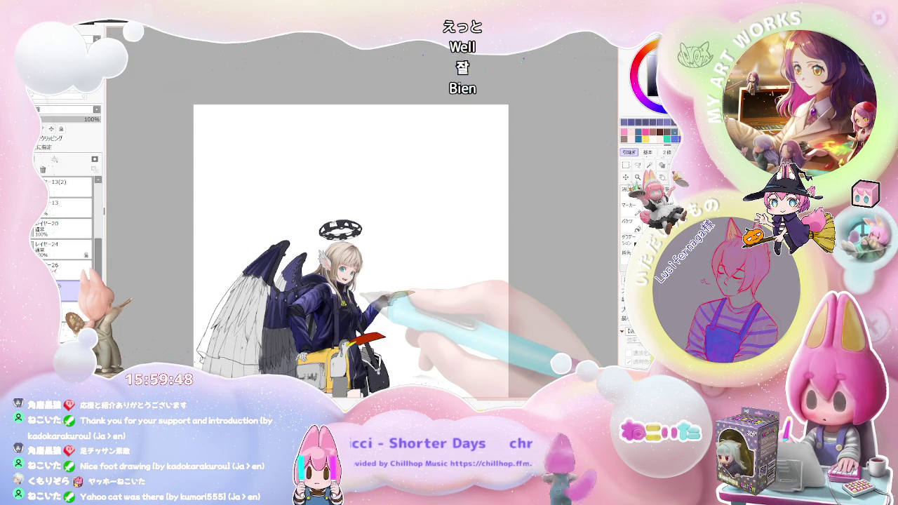
scroll(356, 305, up, 1)
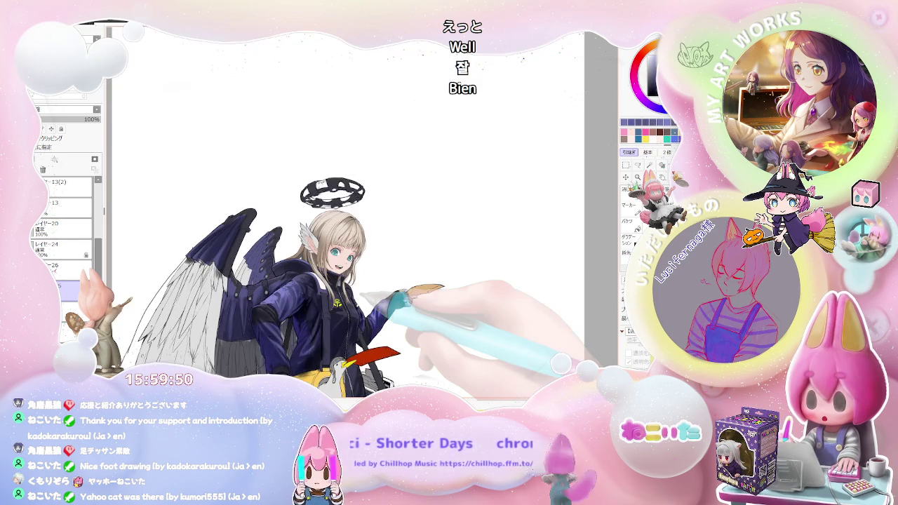
scroll(358, 297, up, 1)
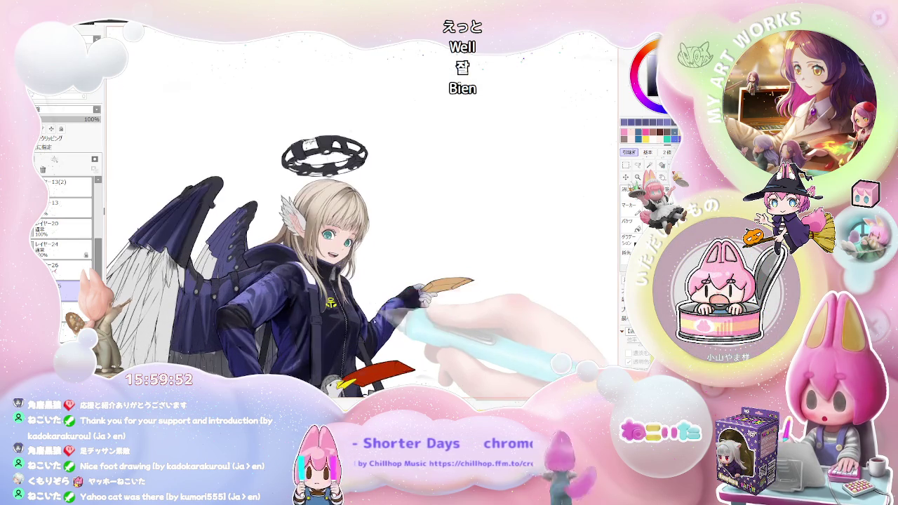
scroll(360, 288, up, 1)
scroll(359, 288, up, 2)
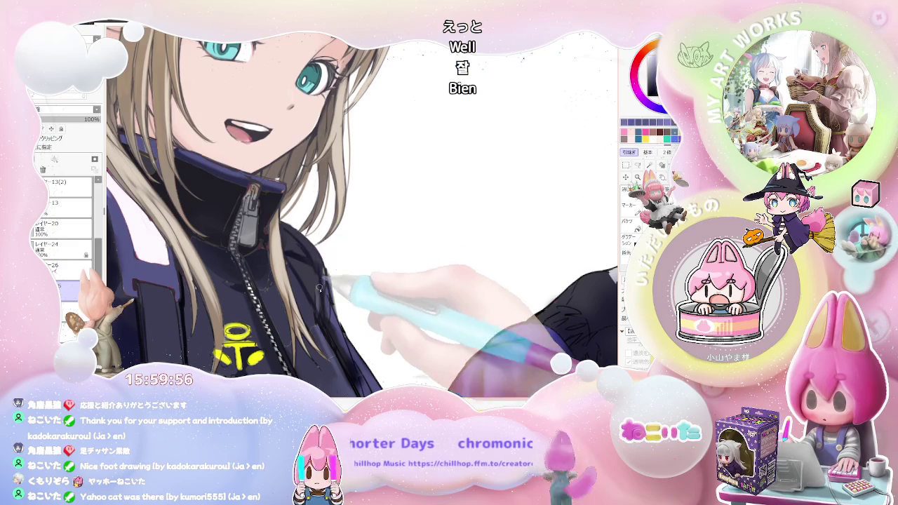
scroll(318, 283, down, 1)
scroll(365, 309, down, 1)
scroll(421, 340, down, 2)
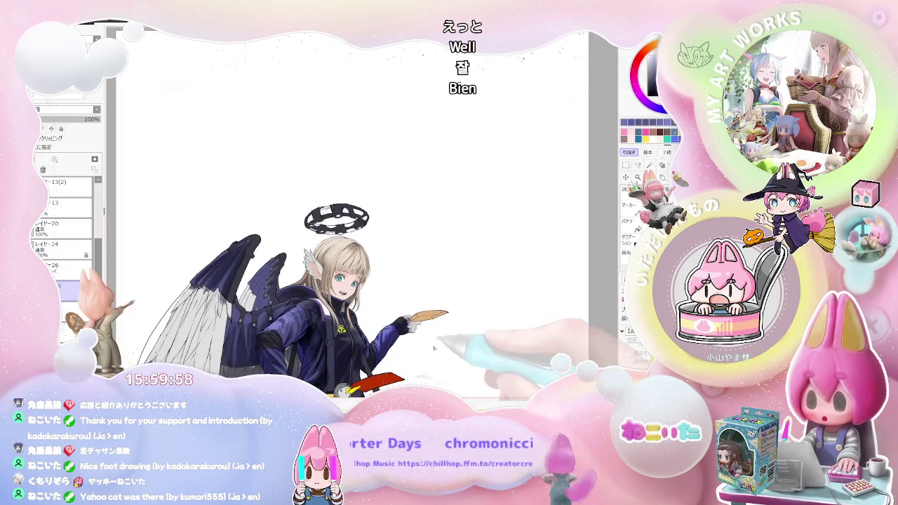
Flip the view horizontally and zoom out to review the mirrored figure.
key(h)
scroll(421, 329, up, 1)
scroll(407, 323, up, 1)
scroll(393, 314, down, 1)
scroll(396, 328, down, 1)
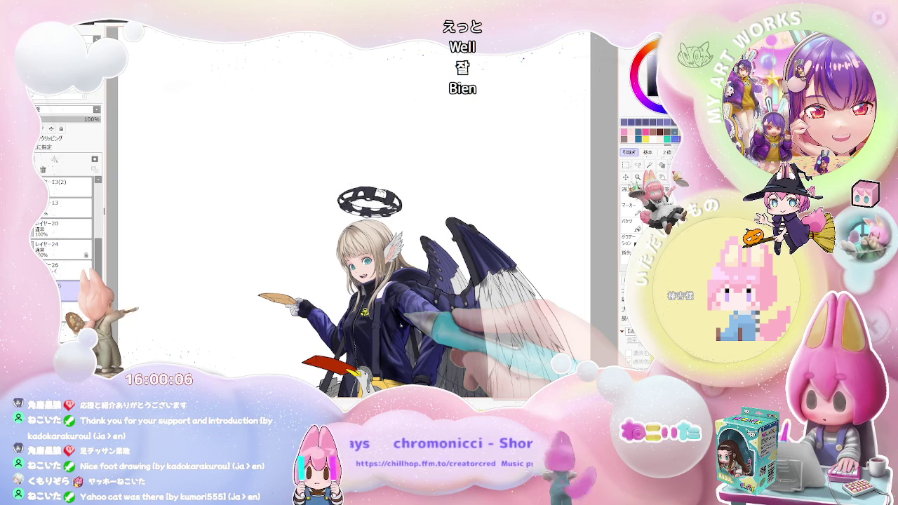
scroll(379, 294, down, 1)
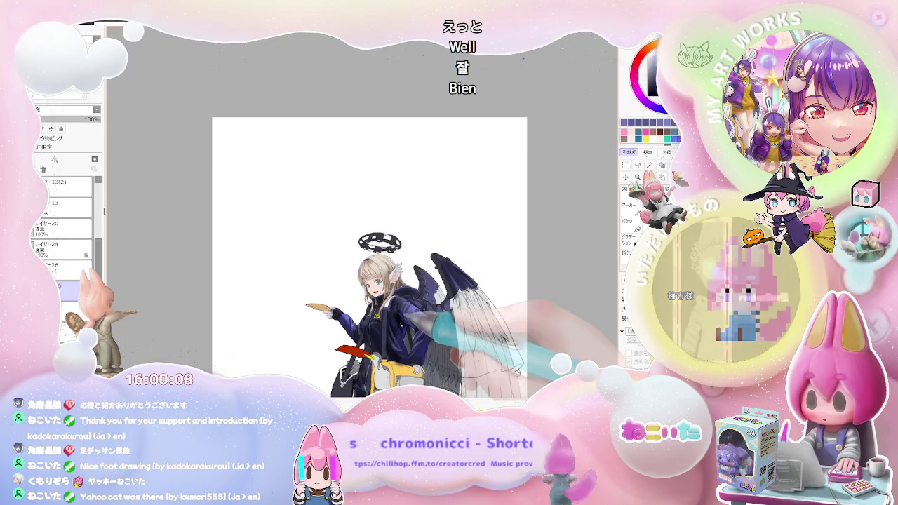
scroll(379, 294, down, 1)
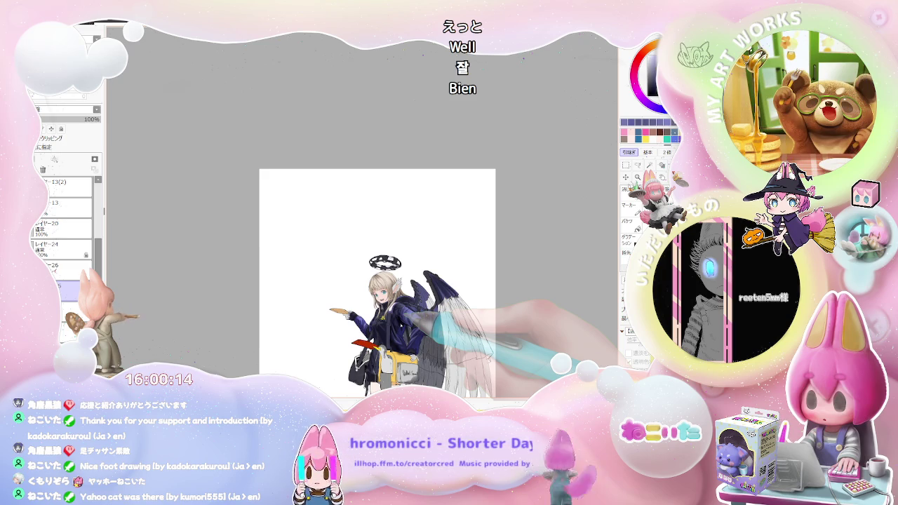
Zoom in on her mouth and the collar zipper, then select Overlay layer 26.
scroll(399, 324, up, 1)
scroll(399, 325, up, 1)
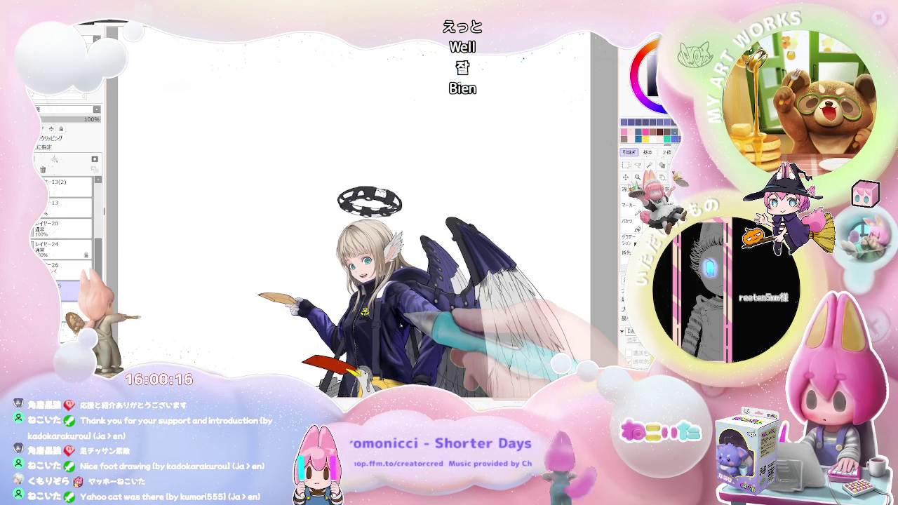
scroll(351, 282, up, 1)
scroll(351, 282, up, 2)
scroll(351, 282, up, 1)
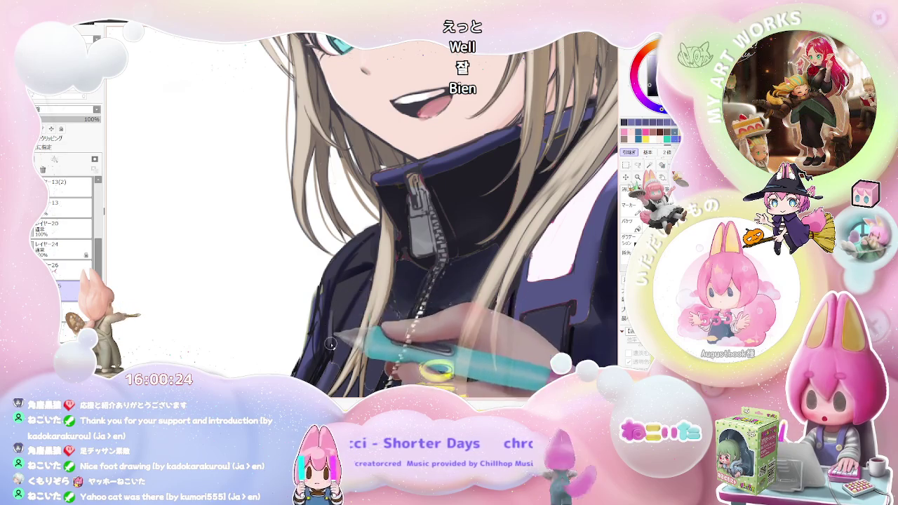
key(Page_Up)
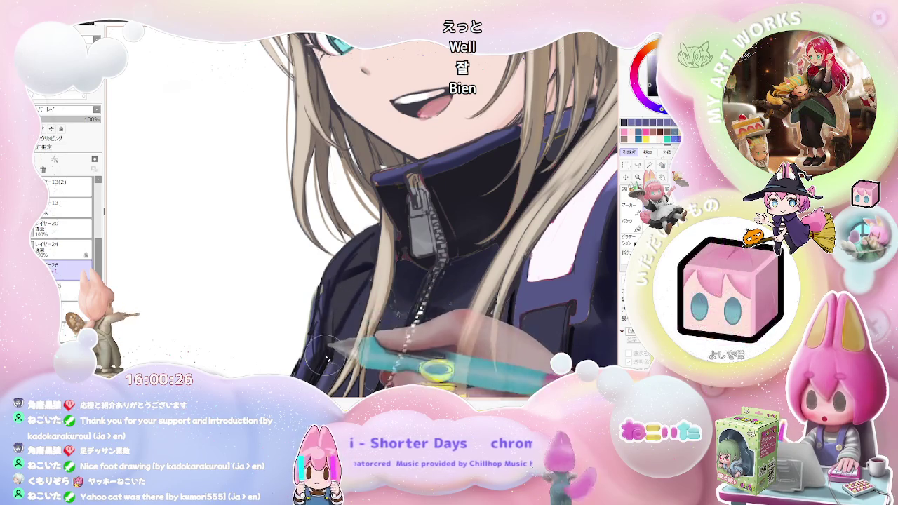
Unmirror the canvas and zoom in on the jacket's zipper and yellow chest logo.
scroll(354, 298, down, 2)
scroll(354, 298, down, 1)
scroll(355, 298, down, 2)
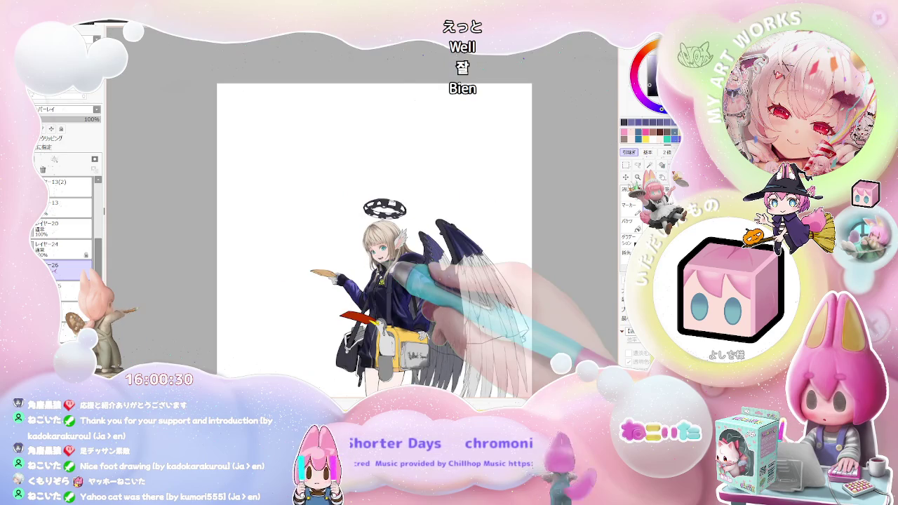
key(h)
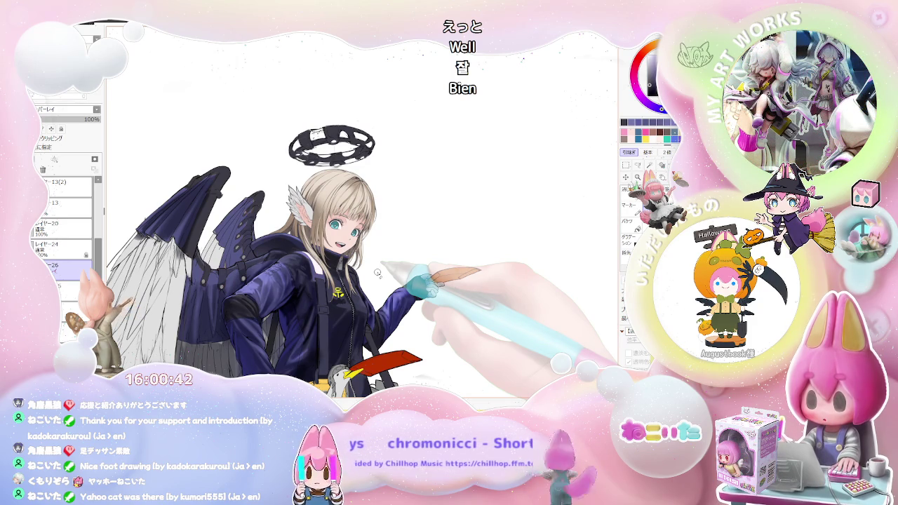
scroll(377, 273, up, 2)
scroll(358, 263, up, 2)
scroll(337, 251, up, 2)
scroll(298, 230, up, 2)
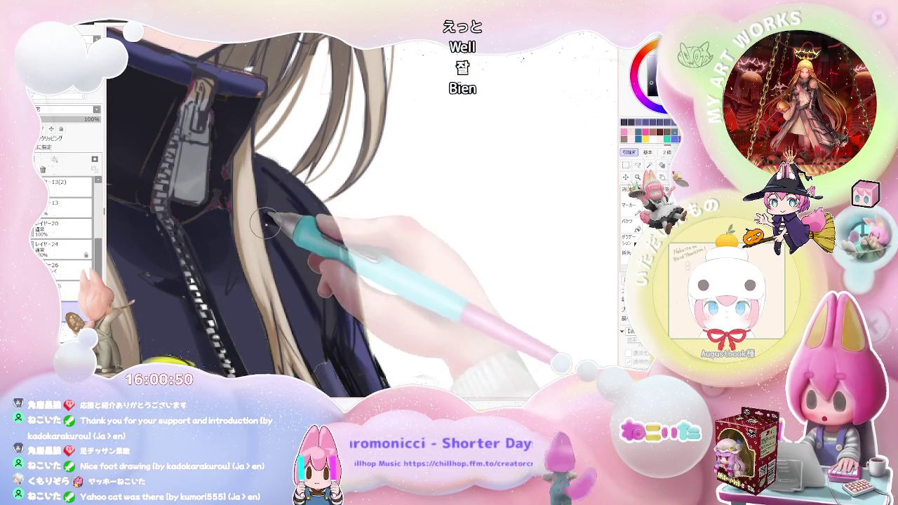
drag(268, 242, 267, 324)
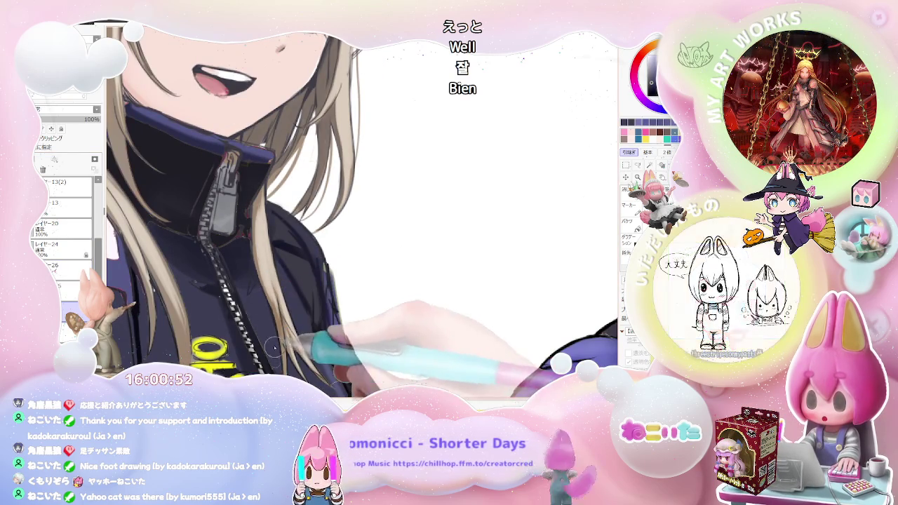
mouse_move(327, 369)
mouse_down()
mouse_move(303, 293)
mouse_move(336, 318)
mouse_up()
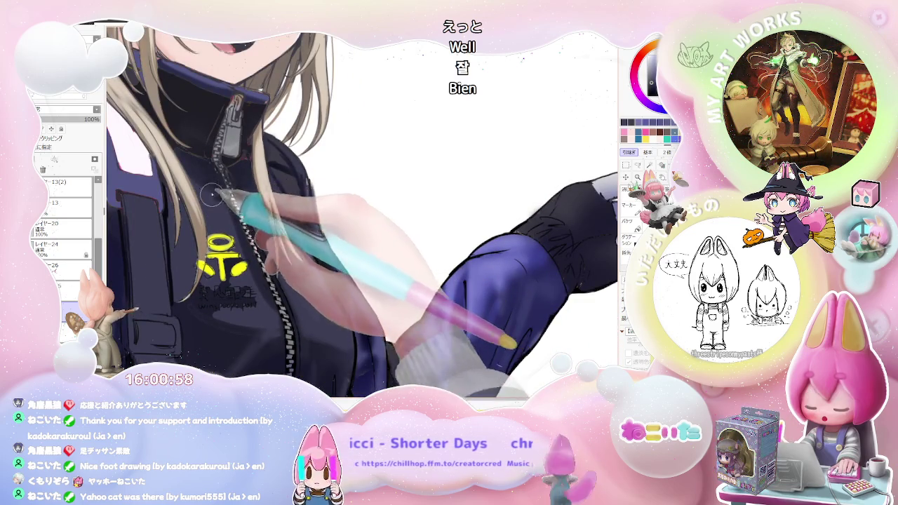
scroll(228, 207, up, 2)
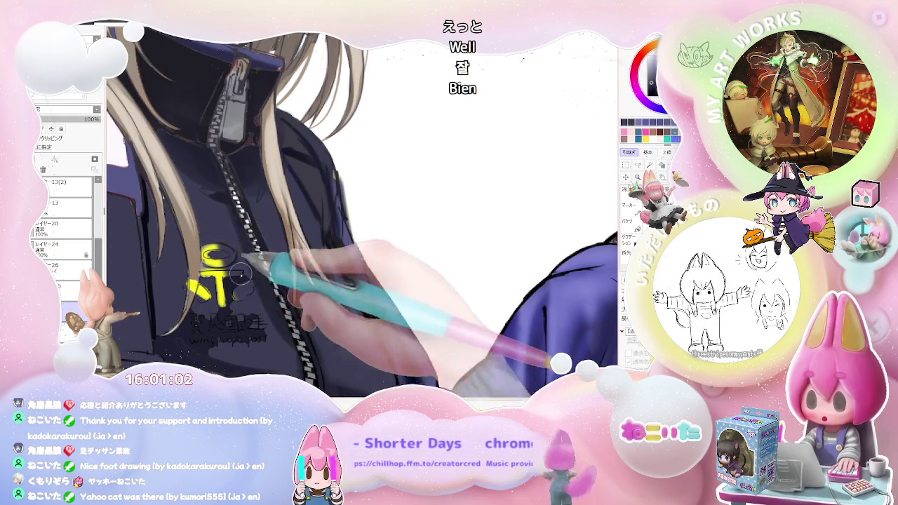
Paint dark navy over the yellow chest logo, then straighten the view and zoom out to check.
drag(232, 288, 186, 274)
mouse_move(238, 243)
mouse_down()
mouse_move(193, 281)
mouse_move(200, 260)
mouse_up()
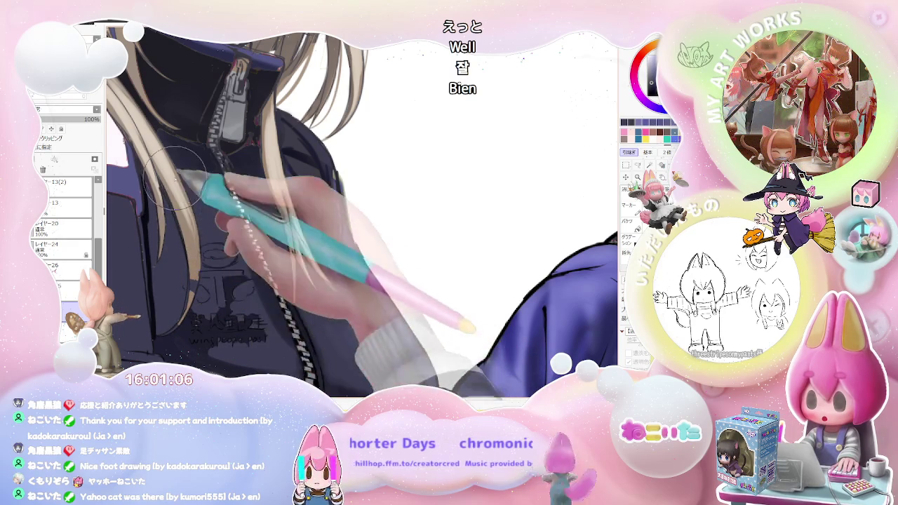
key(Home)
key(ctrl+minus)
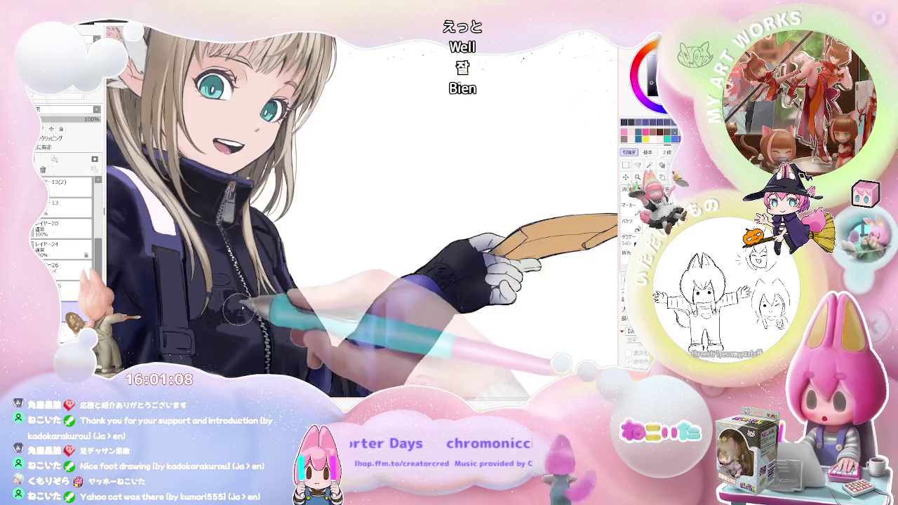
key(ctrl+minus)
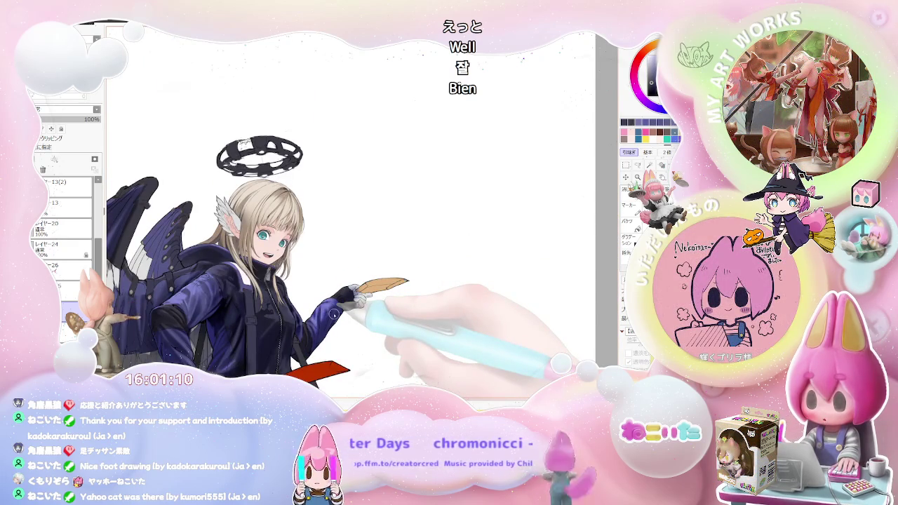
key(ctrl+plus)
key(ctrl+plus)
key(ctrl+plus)
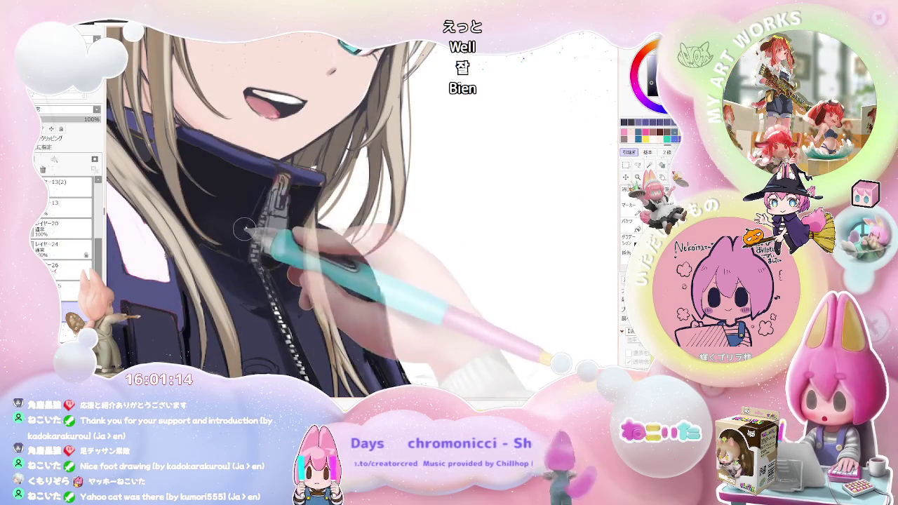
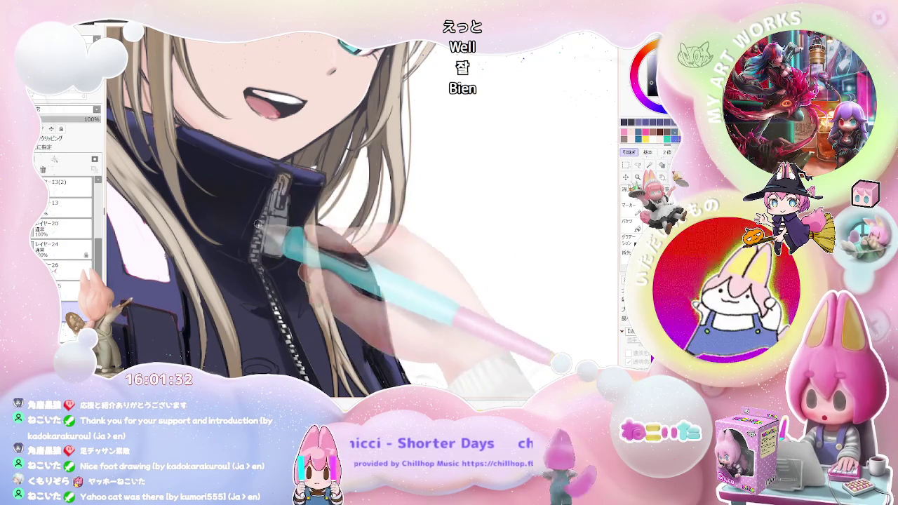
Rotate the canvas counter-clockwise and pan to show the hair and jacket below the face.
scroll(258, 275, down, 3)
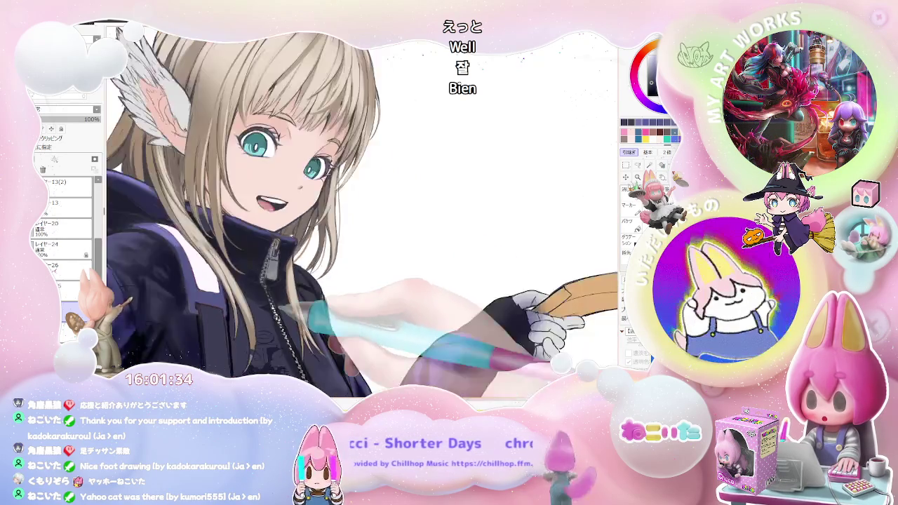
scroll(257, 276, down, 2)
scroll(258, 275, down, 1)
scroll(257, 275, down, 1)
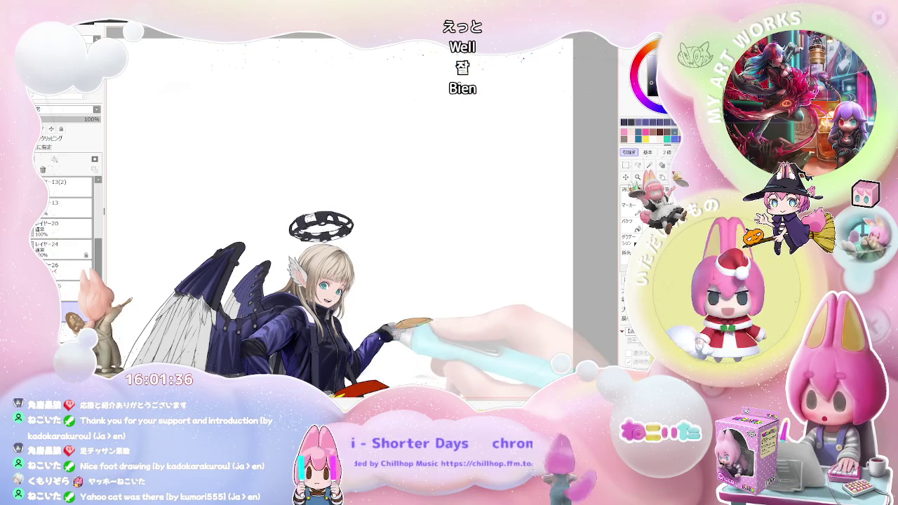
scroll(374, 334, down, 1)
scroll(397, 368, up, 3)
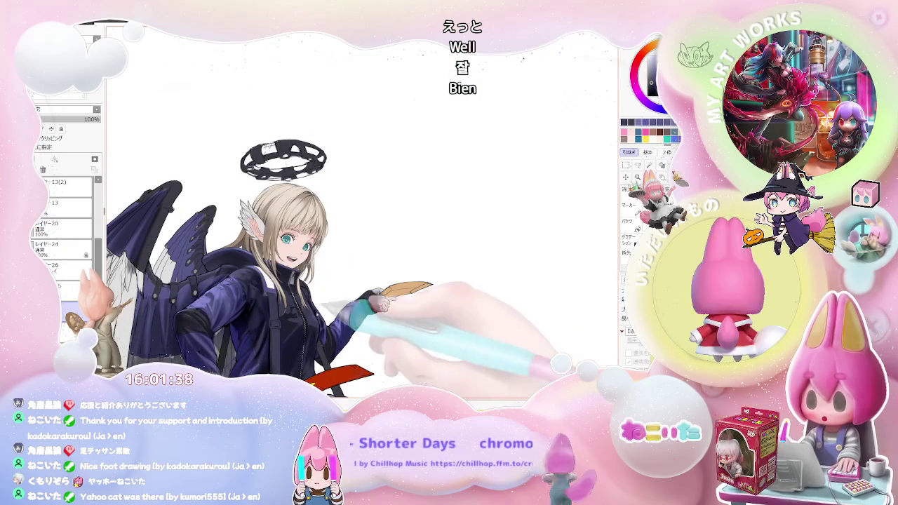
scroll(397, 368, up, 1)
scroll(398, 368, up, 2)
key(Delete)
key(Delete)
key(Delete)
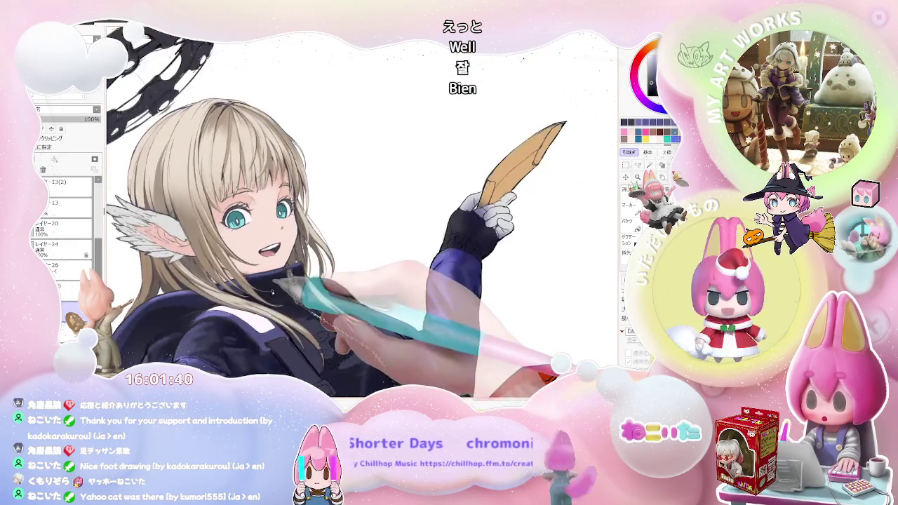
scroll(362, 213, up, 1)
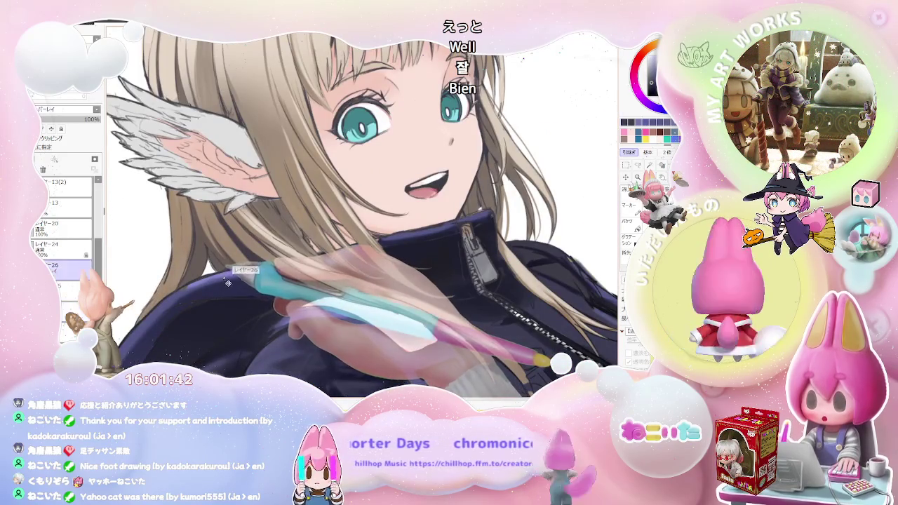
scroll(186, 294, up, 1)
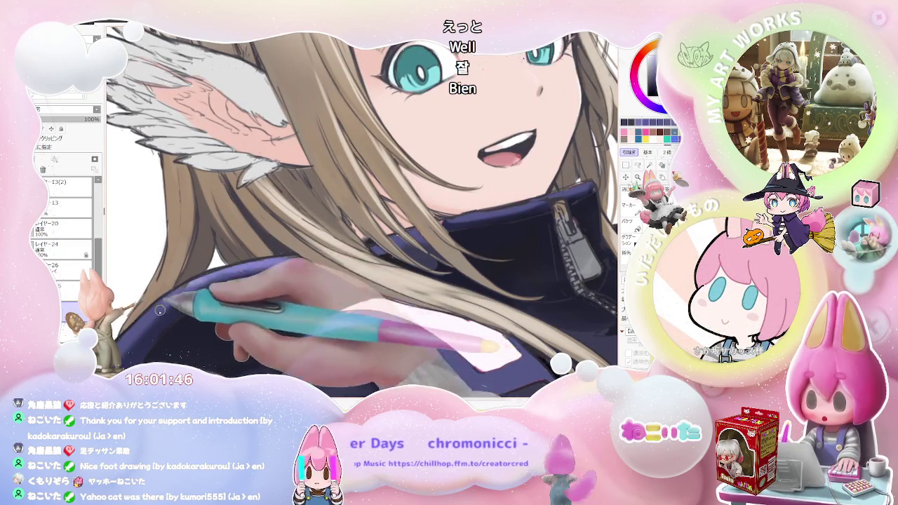
mouse_move(187, 307)
mouse_down()
mouse_move(151, 354)
mouse_move(165, 328)
mouse_up()
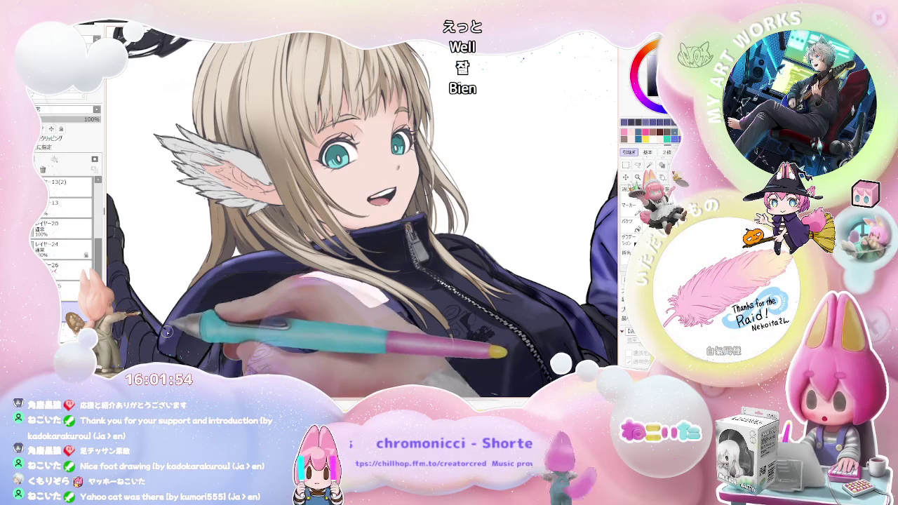
mouse_move(245, 263)
mouse_down()
mouse_move(129, 288)
mouse_move(196, 266)
mouse_up()
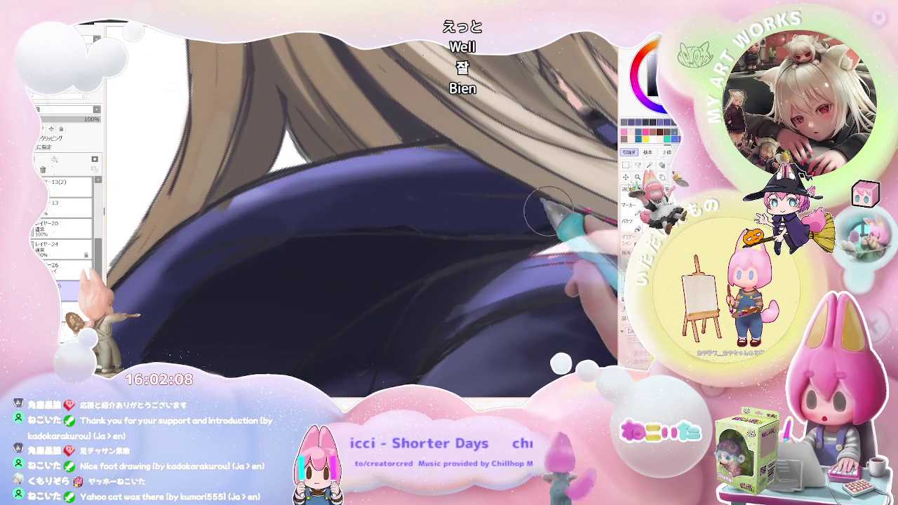
Zoom and rotate the canvas until the navy coat and dark wing fill the view.
key(minus)
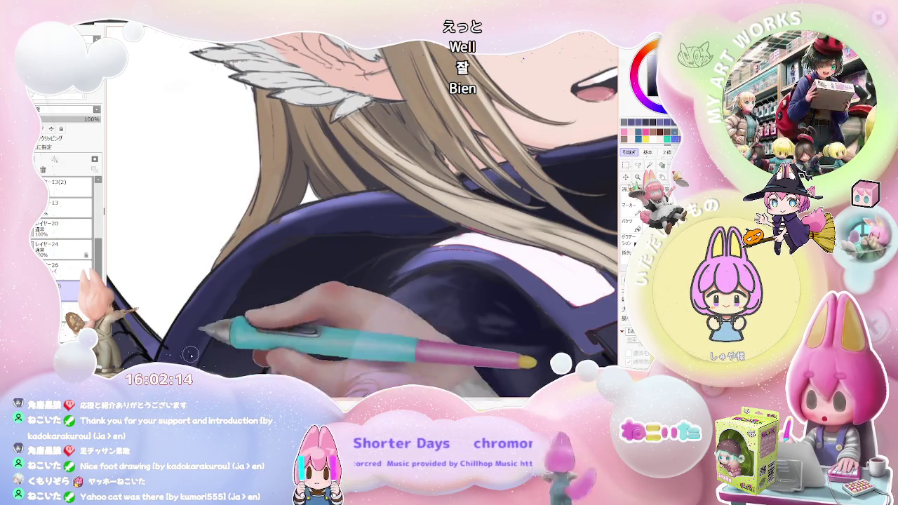
key(minus)
key(minus)
key(minus)
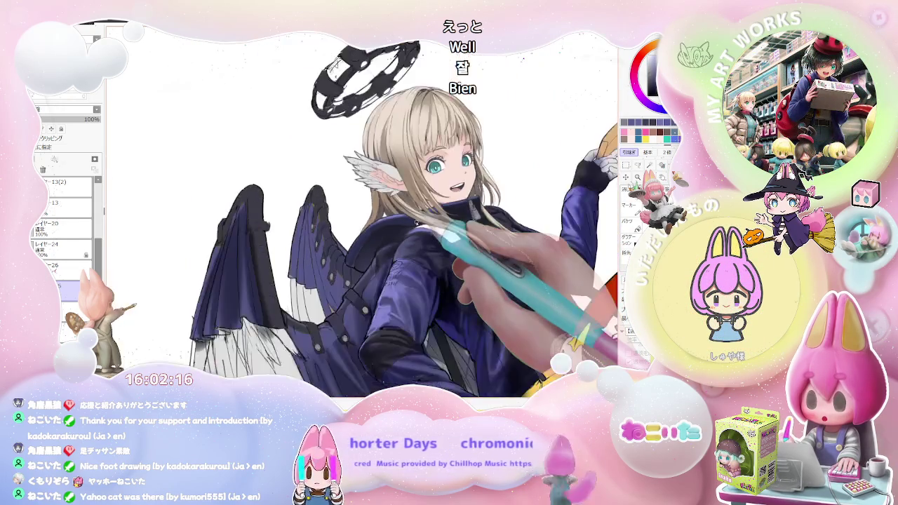
key(Delete)
key(Delete)
key(Delete)
key(Delete)
key(Delete)
key(Delete)
key(Delete)
key(Delete)
key(Delete)
key(Delete)
key(plus)
key(plus)
key(Delete)
key(Delete)
key(plus)
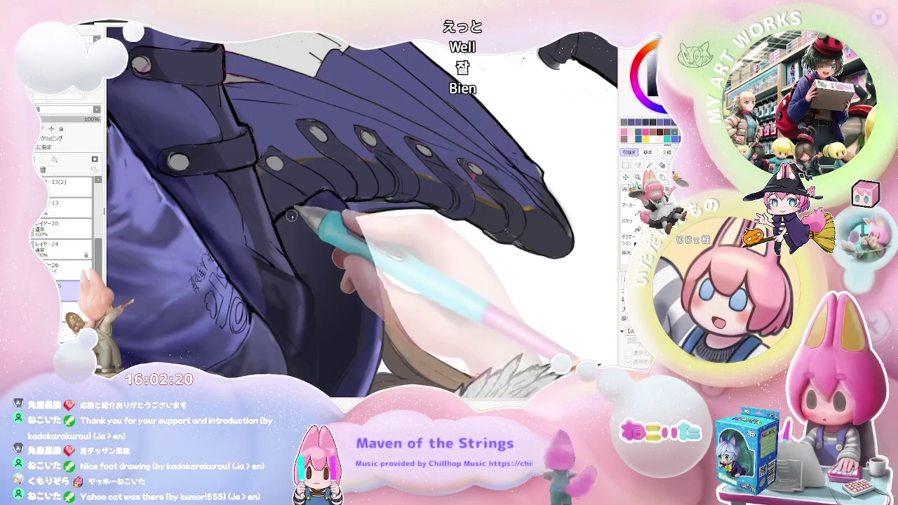
key(minus)
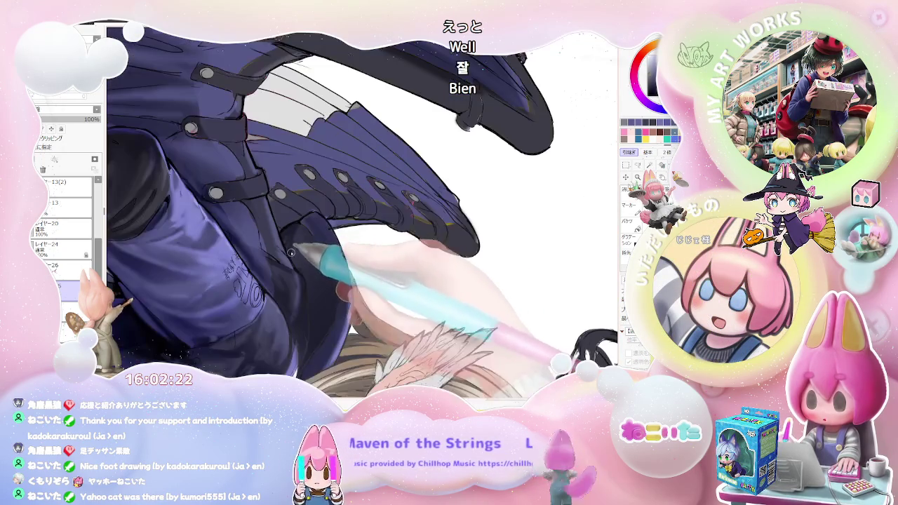
key(minus)
key(minus)
key(Delete)
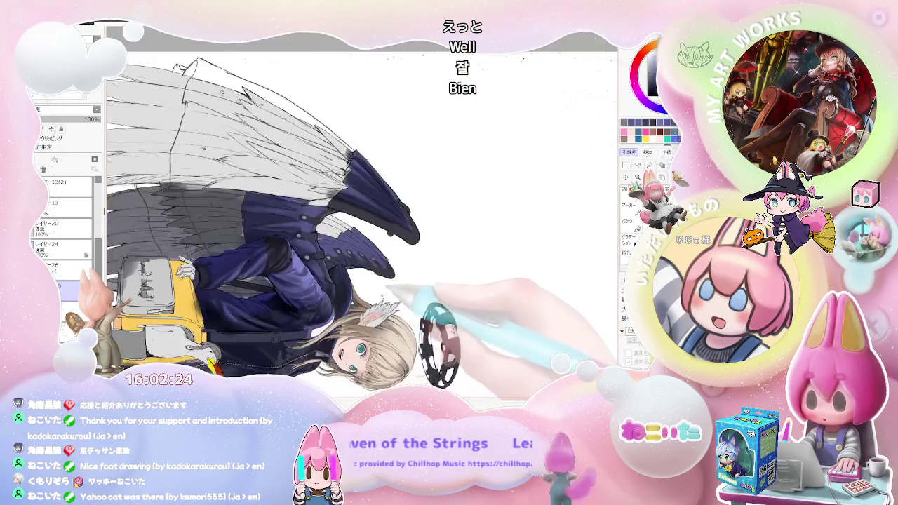
key(Delete)
key(Delete)
key(Delete)
key(plus)
key(plus)
key(plus)
key(Delete)
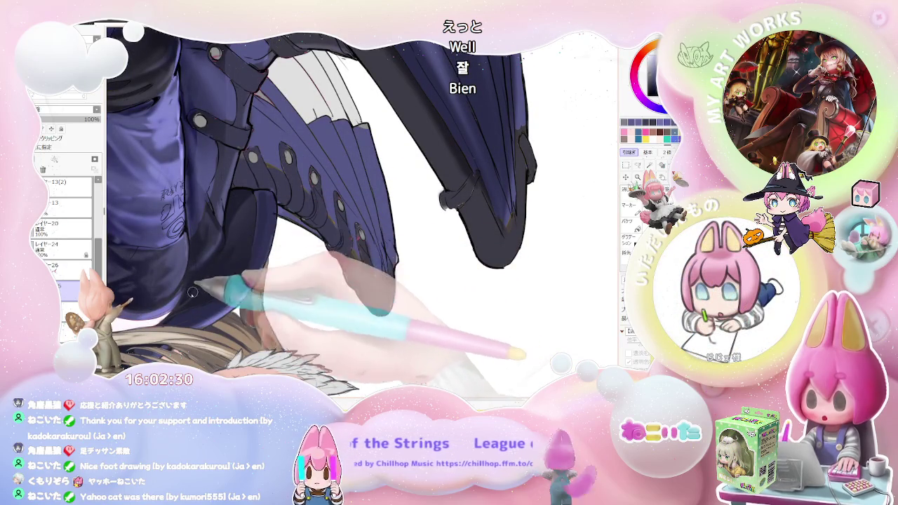
key(minus)
key(minus)
key(Delete)
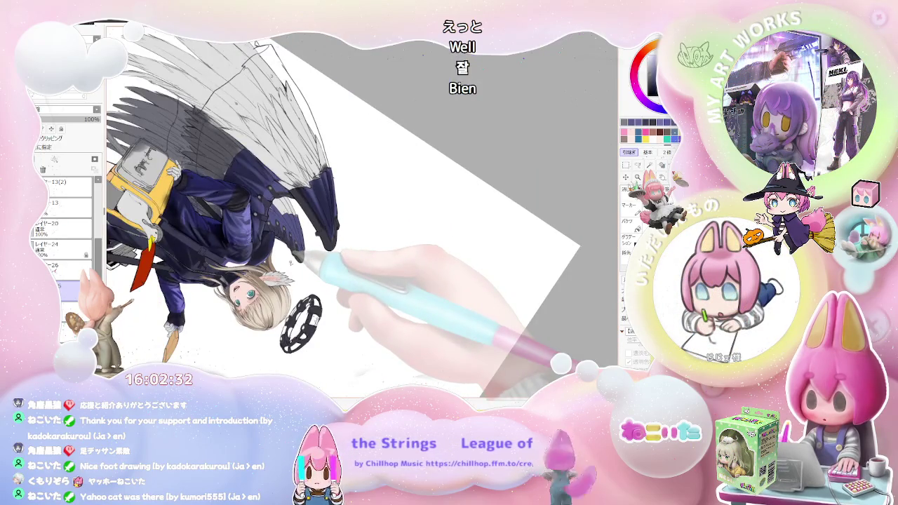
key(plus)
key(plus)
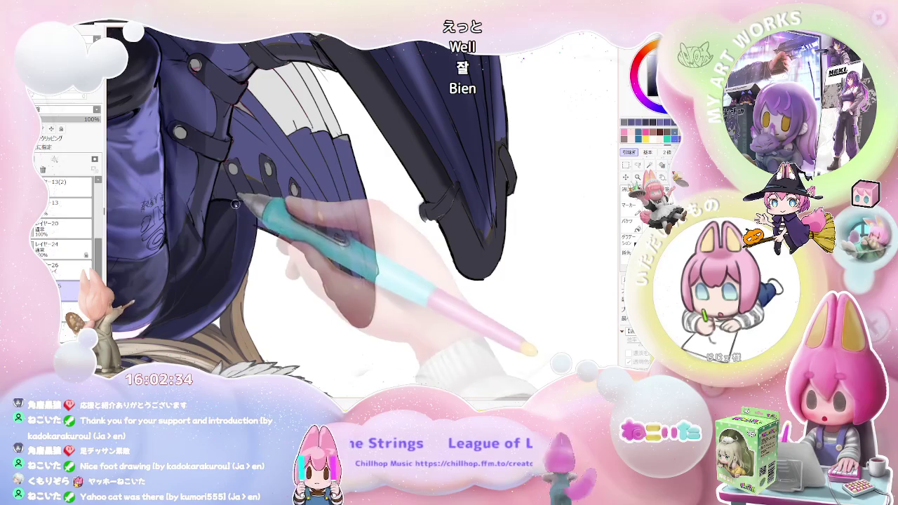
Brush darker navy shading along the coat edge beside the wing.
drag(236, 204, 224, 281)
key(Delete)
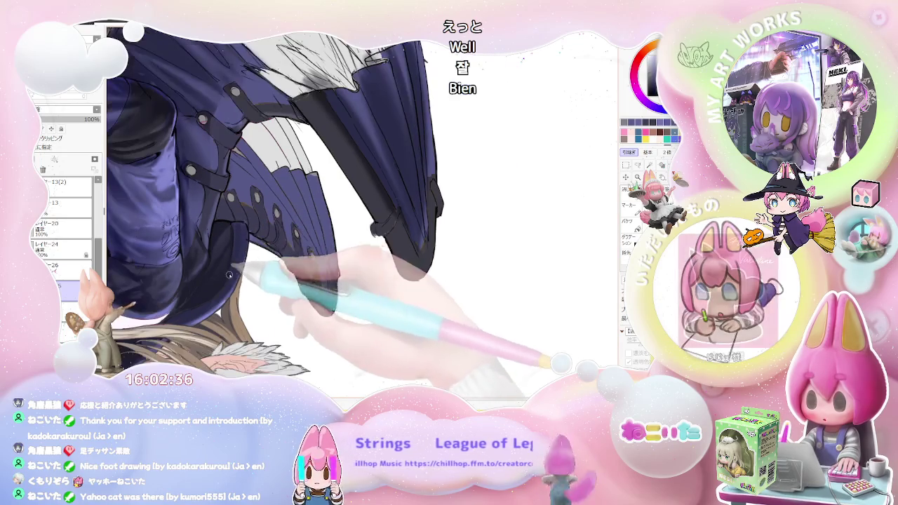
key(minus)
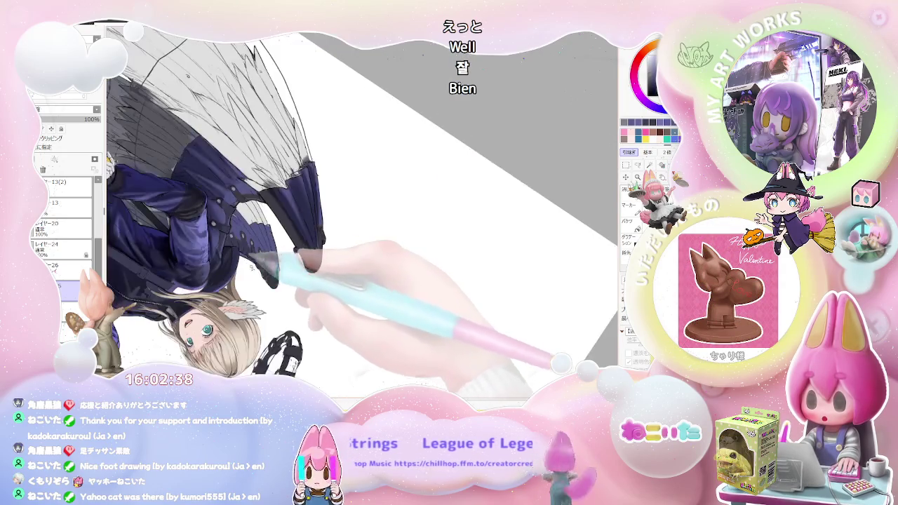
key(Delete)
key(plus)
key(plus)
key(plus)
key(plus)
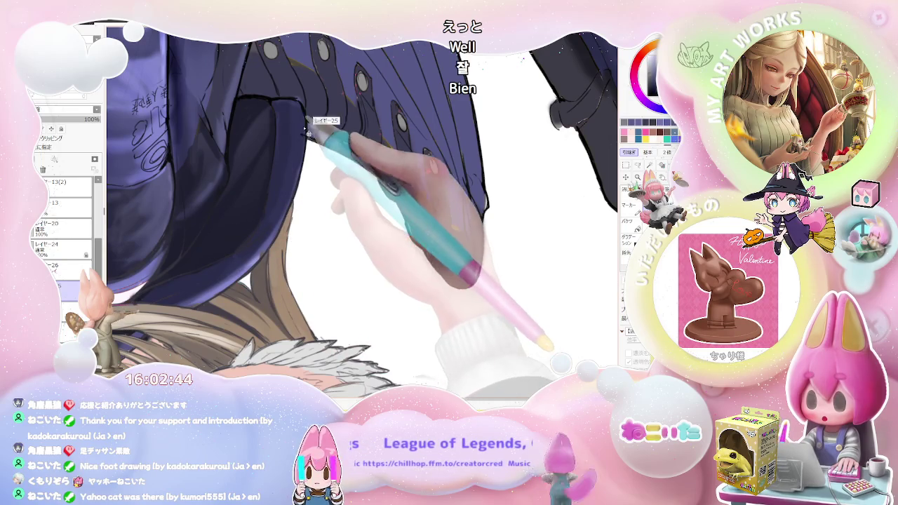
Zoom in on the coat buttons and switch painting to layer 13(2).
key(minus)
key(minus)
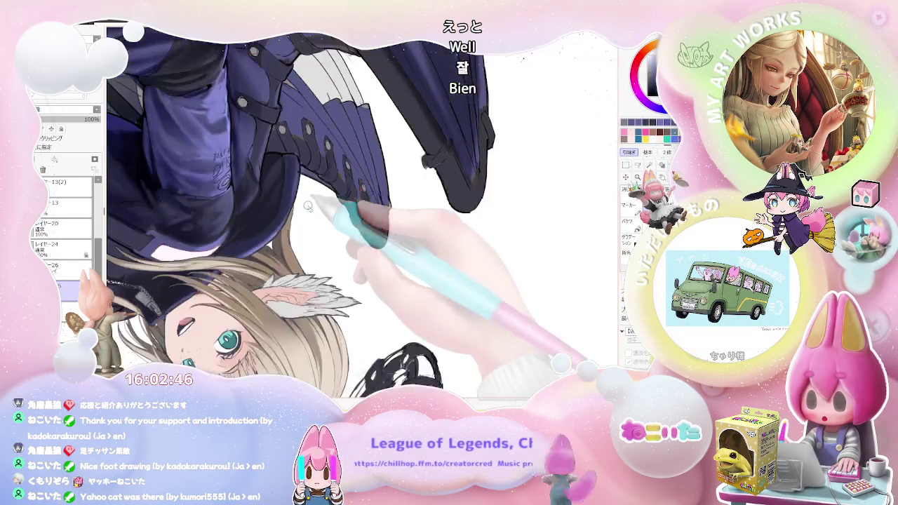
key(minus)
key(minus)
key(plus)
key(plus)
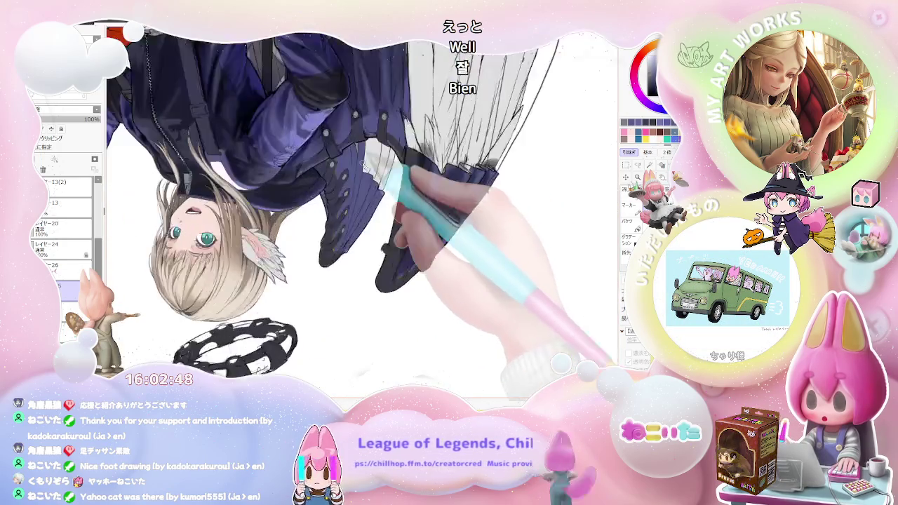
key(plus)
key(plus)
key(plus)
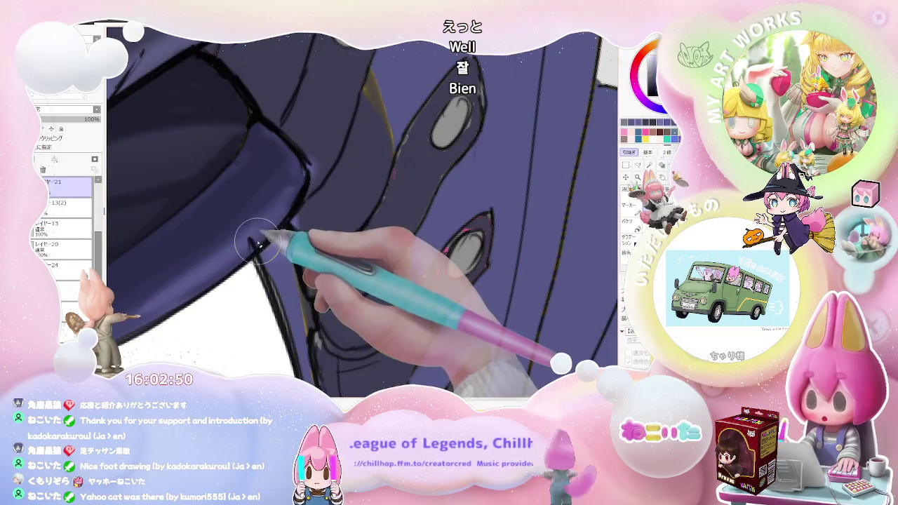
ctrl+click(242, 232)
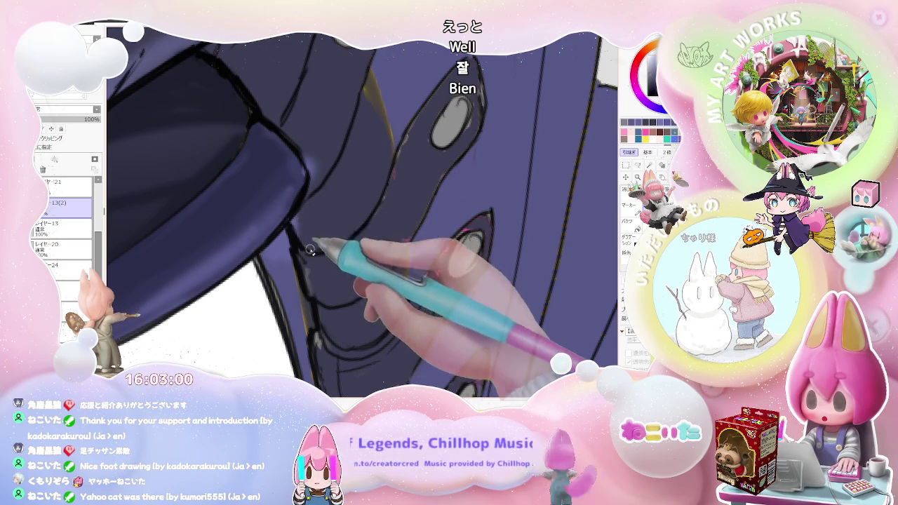
Move the view between the coat grommets, the buttons and the whole upside-down angel.
scroll(310, 250, down, 5)
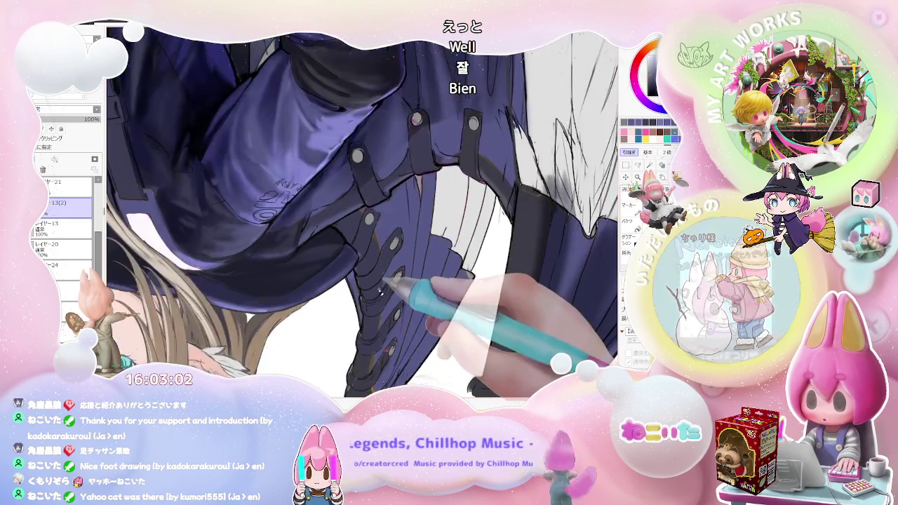
scroll(361, 210, down, 2)
scroll(362, 210, down, 2)
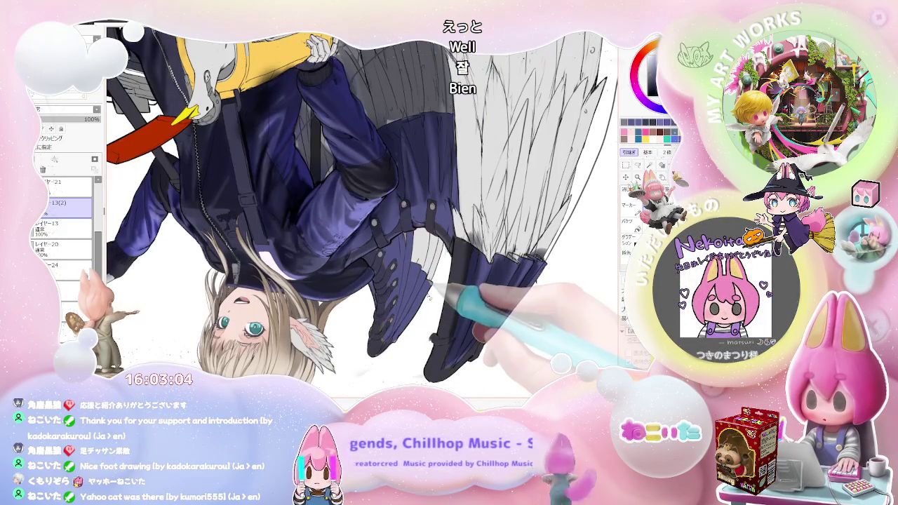
scroll(442, 281, up, 3)
scroll(421, 274, up, 2)
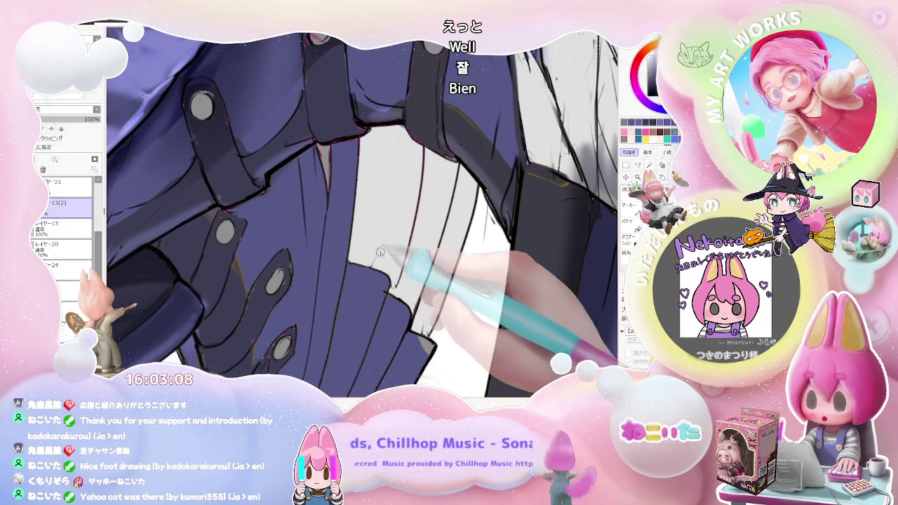
scroll(370, 261, down, 1)
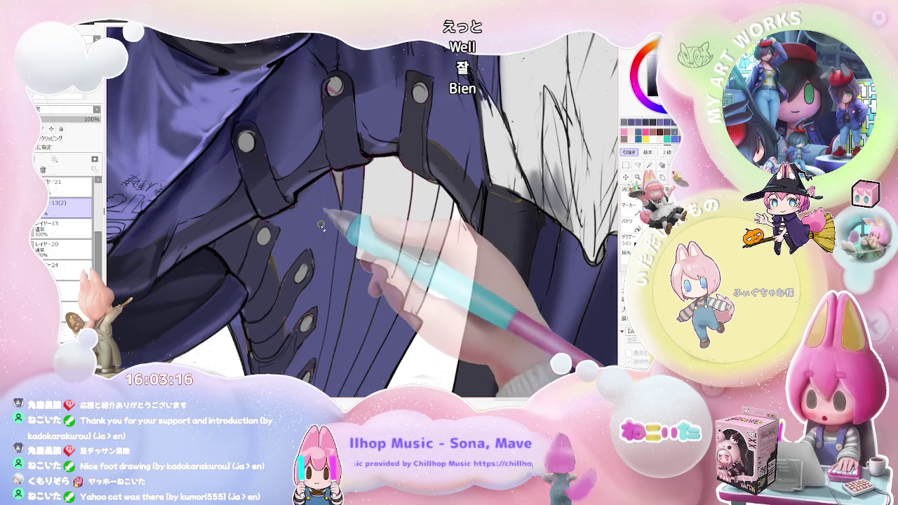
mouse_move(306, 184)
mouse_down()
mouse_move(226, 235)
mouse_move(264, 224)
mouse_up()
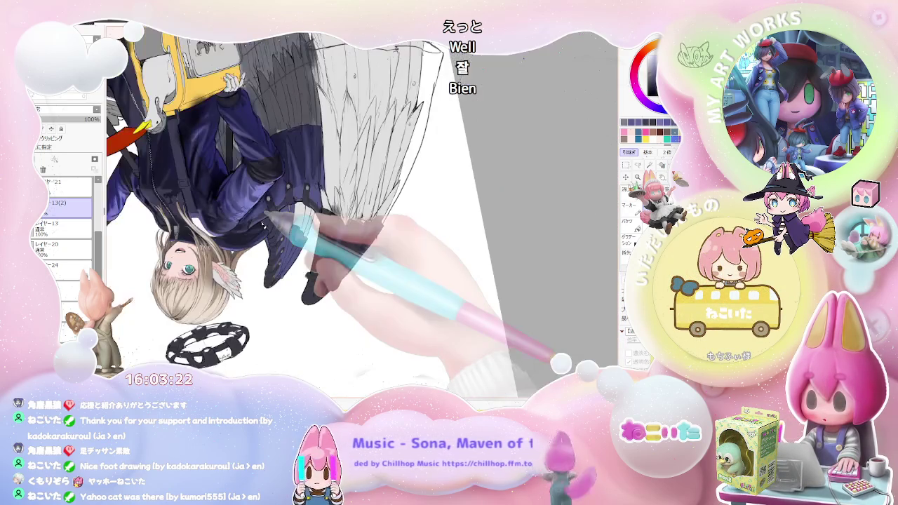
mouse_move(264, 214)
mouse_down()
mouse_move(267, 224)
mouse_move(269, 212)
mouse_move(218, 191)
mouse_move(226, 156)
mouse_move(190, 172)
mouse_move(212, 124)
mouse_move(250, 131)
mouse_move(247, 169)
mouse_up()
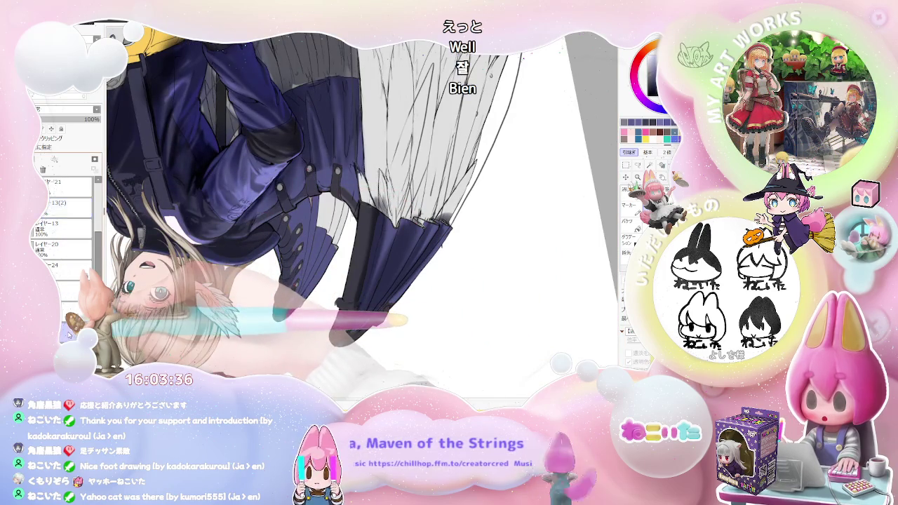
mouse_move(191, 193)
mouse_down()
mouse_move(210, 151)
mouse_move(196, 200)
mouse_up()
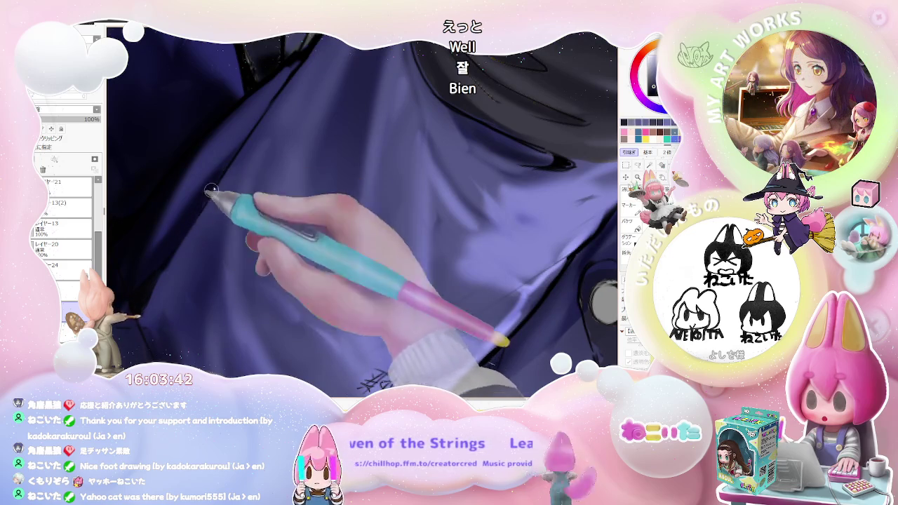
mouse_move(206, 193)
mouse_down()
mouse_move(365, 144)
mouse_move(355, 198)
mouse_move(413, 279)
mouse_move(221, 283)
mouse_move(239, 257)
mouse_move(239, 232)
mouse_up()
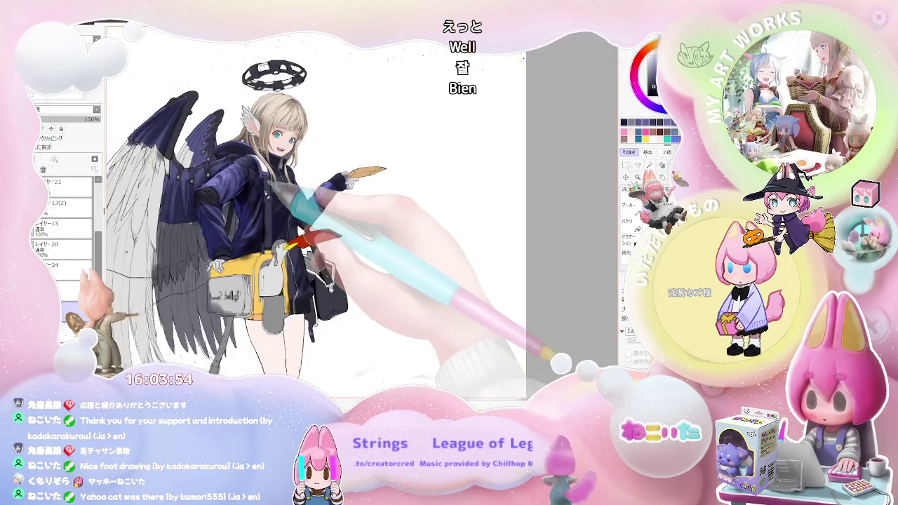
Zoom in close on the jacket chest and enlarge the brush for broader shading.
drag(295, 193, 265, 193)
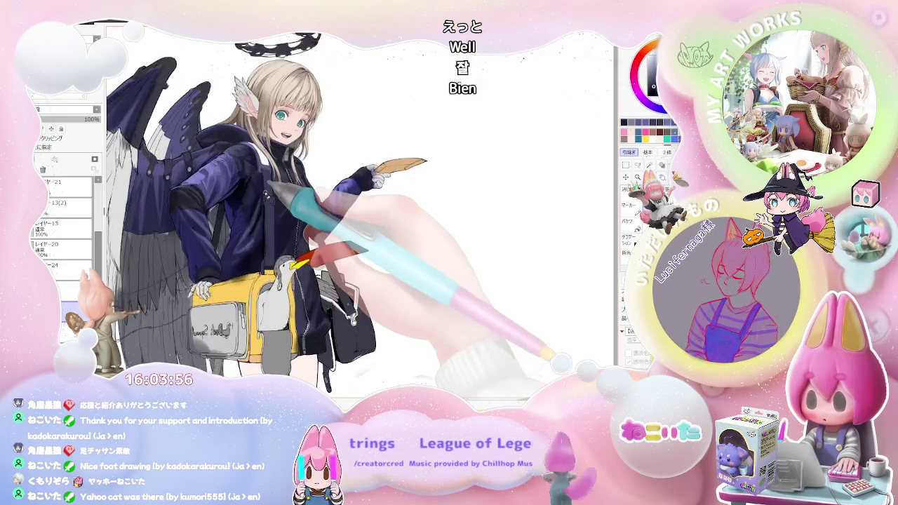
drag(219, 220, 225, 219)
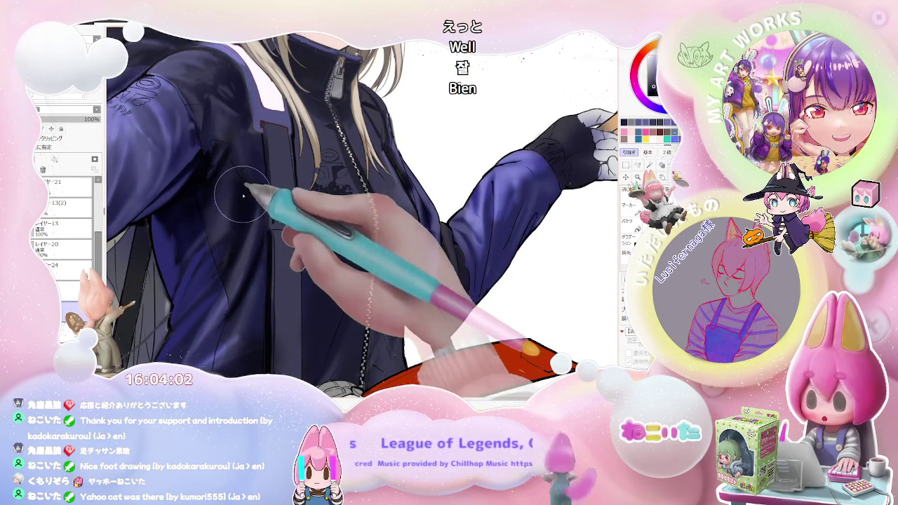
drag(244, 193, 245, 234)
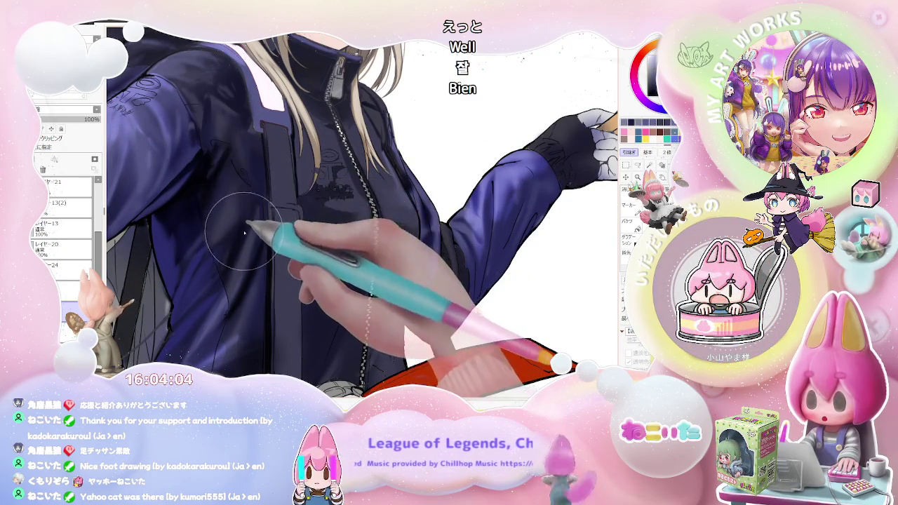
scroll(242, 205, down, 2)
scroll(253, 260, down, 2)
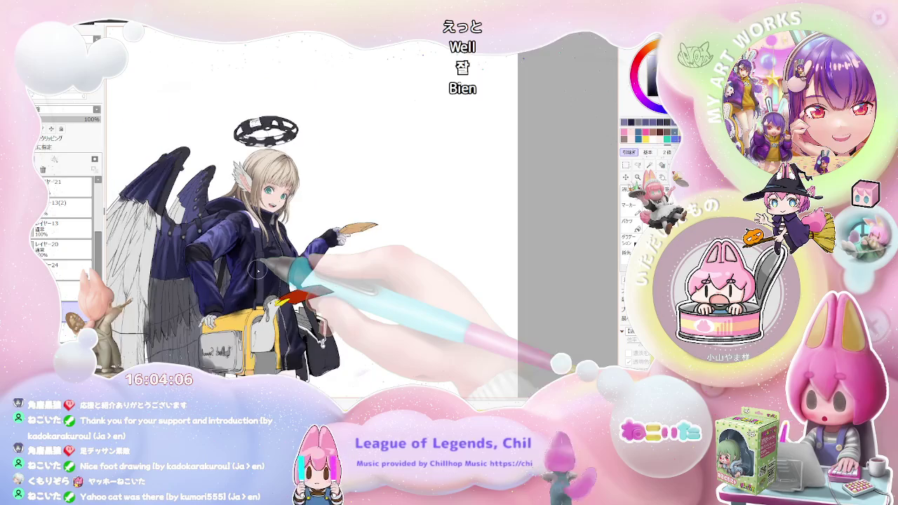
scroll(258, 270, down, 1)
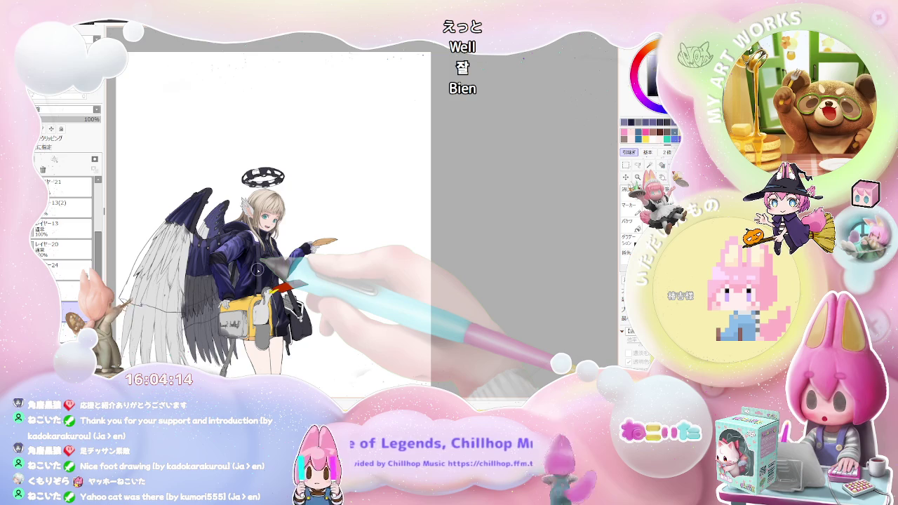
scroll(258, 270, up, 1)
scroll(254, 265, up, 2)
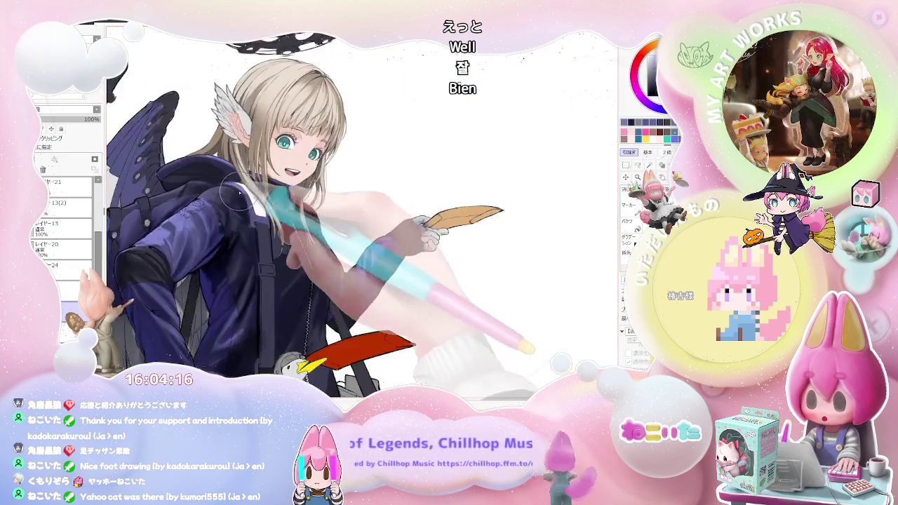
scroll(249, 261, up, 1)
scroll(246, 257, up, 1)
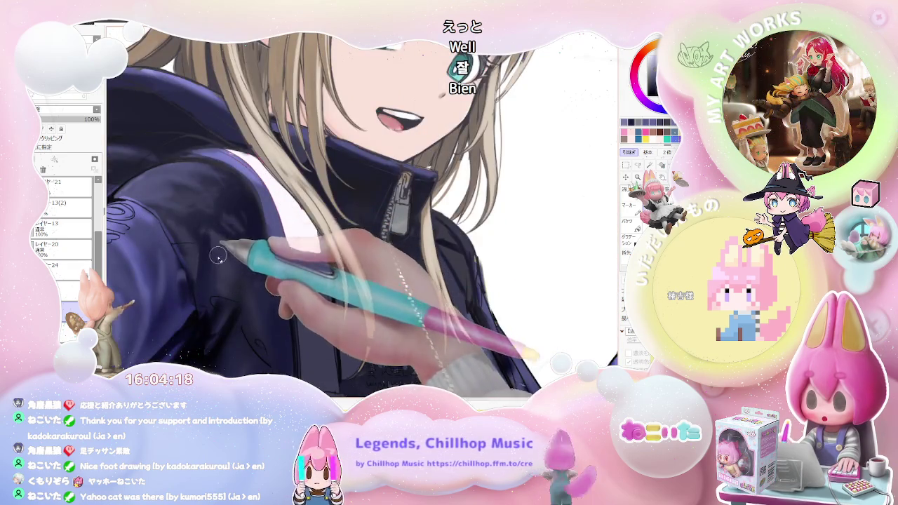
scroll(203, 259, down, 1)
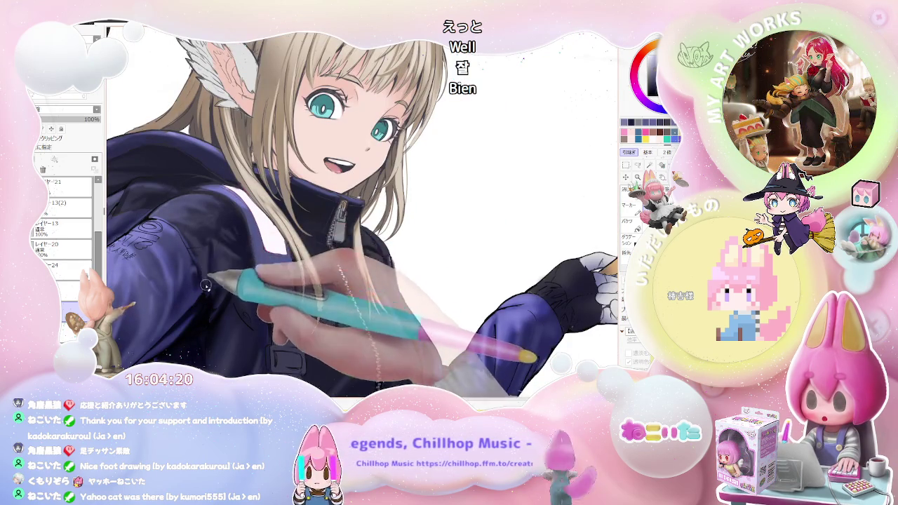
scroll(209, 295, down, 1)
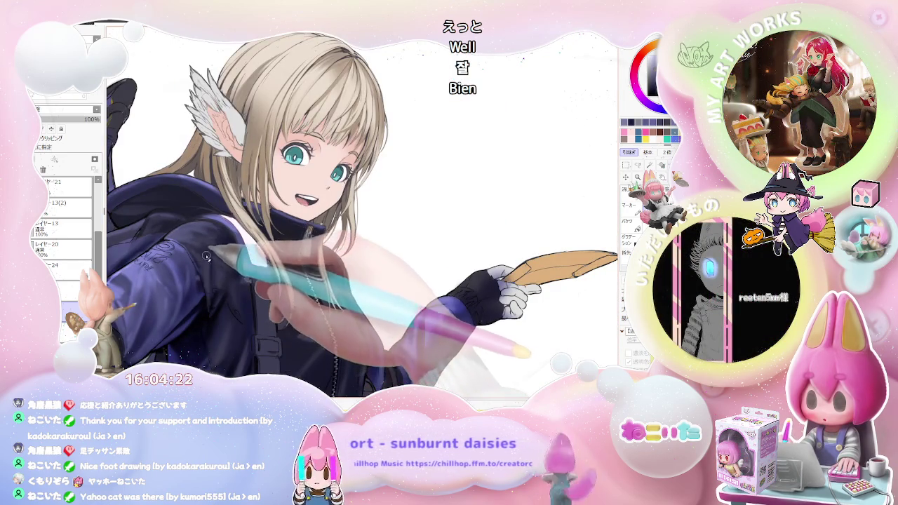
scroll(207, 258, down, 1)
scroll(207, 259, down, 1)
scroll(207, 258, down, 1)
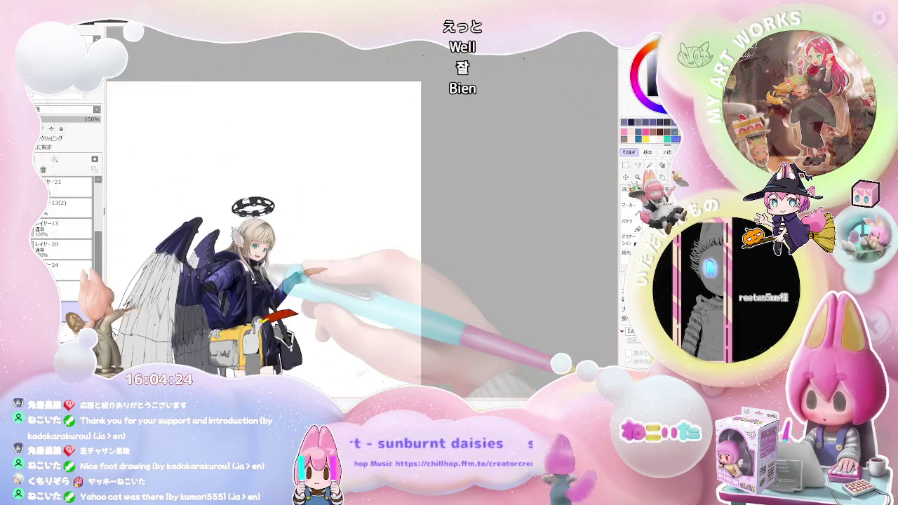
Scroll over the jacket chest and strap, resizing the brush for the shadows.
scroll(197, 266, up, 2)
scroll(196, 267, up, 1)
scroll(195, 267, up, 1)
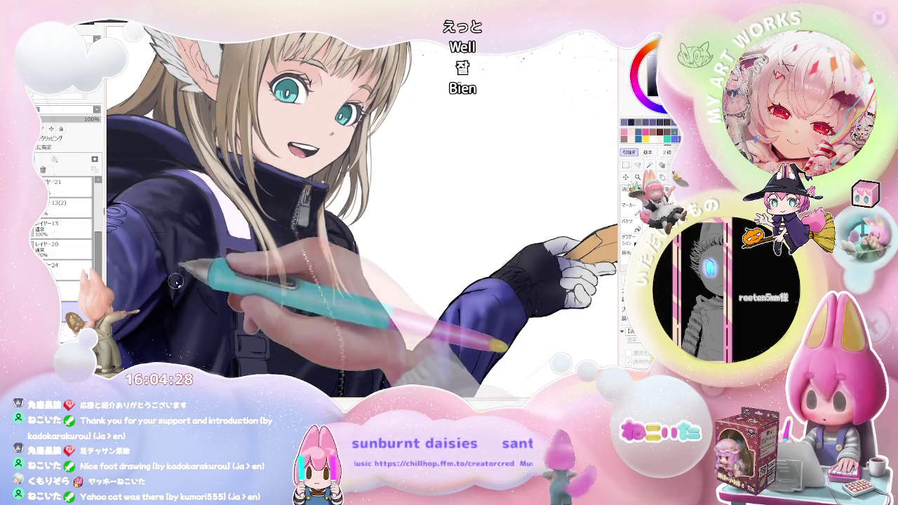
scroll(178, 269, down, 1)
scroll(189, 287, down, 1)
scroll(207, 313, down, 1)
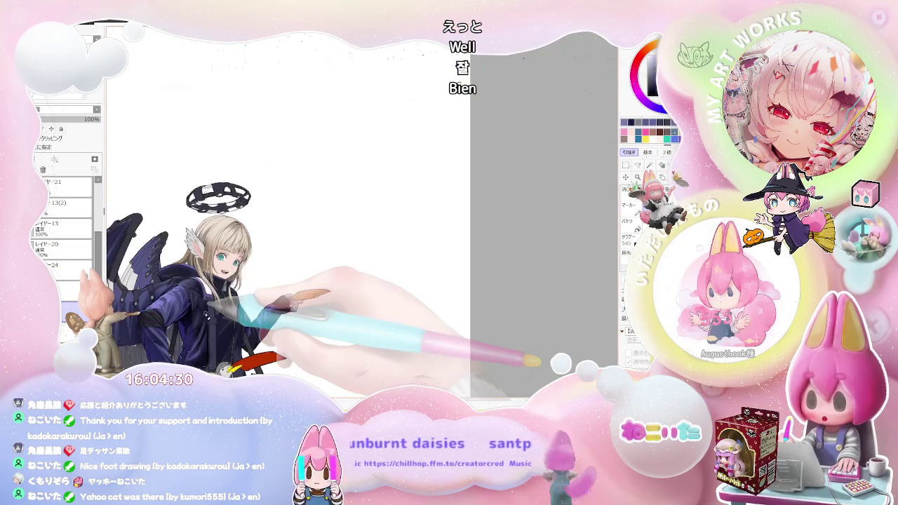
scroll(205, 312, down, 1)
scroll(203, 313, up, 2)
scroll(189, 316, up, 2)
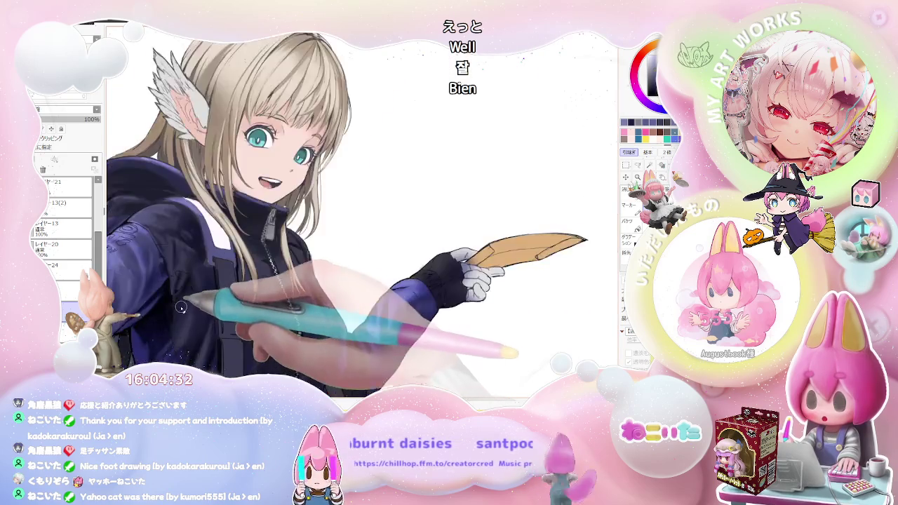
scroll(172, 323, up, 1)
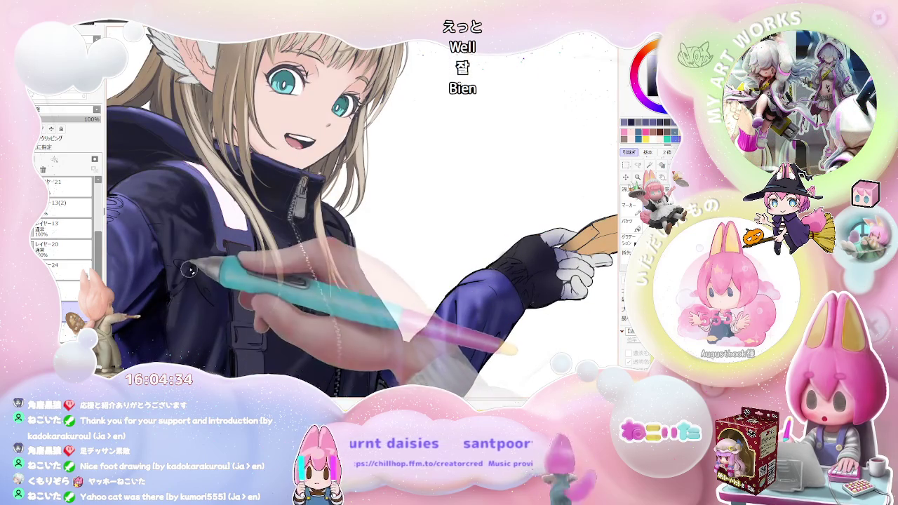
scroll(172, 335, down, 1)
scroll(189, 323, down, 2)
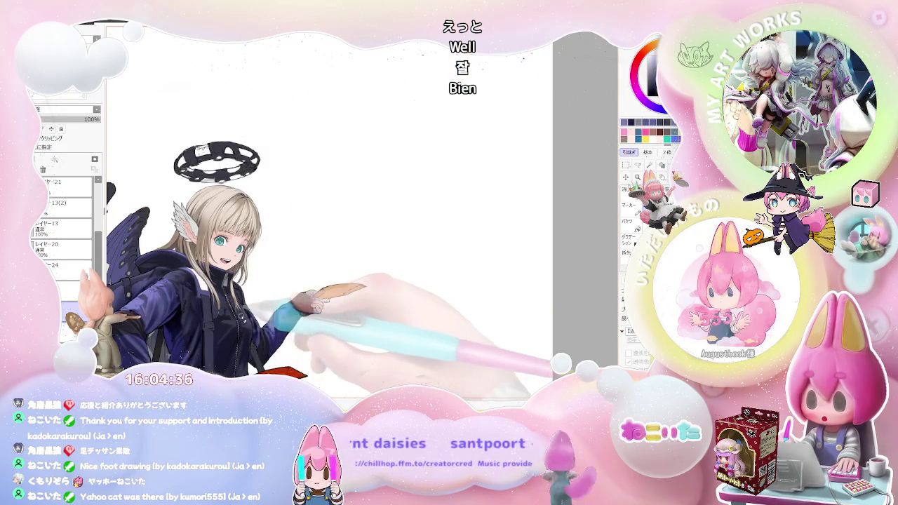
scroll(302, 298, up, 1)
scroll(280, 288, up, 1)
scroll(232, 277, up, 1)
scroll(212, 265, up, 1)
right_click(212, 266)
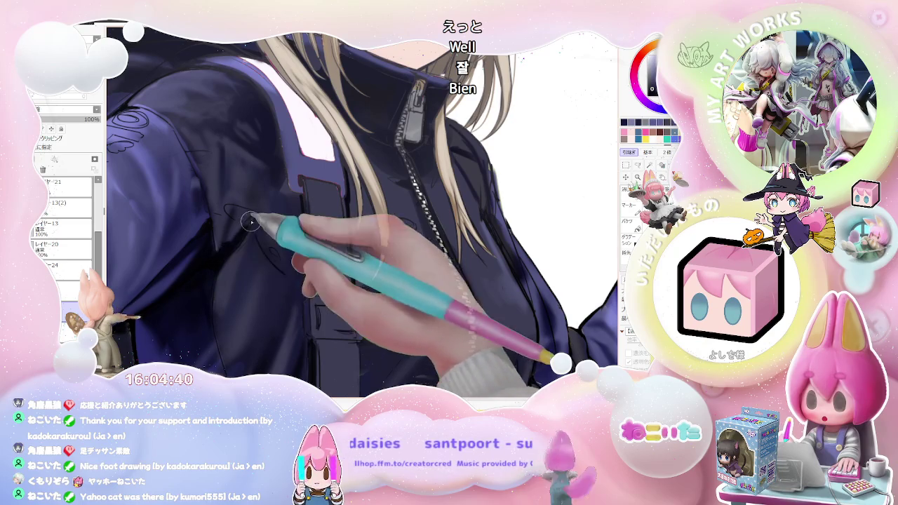
scroll(237, 254, down, 2)
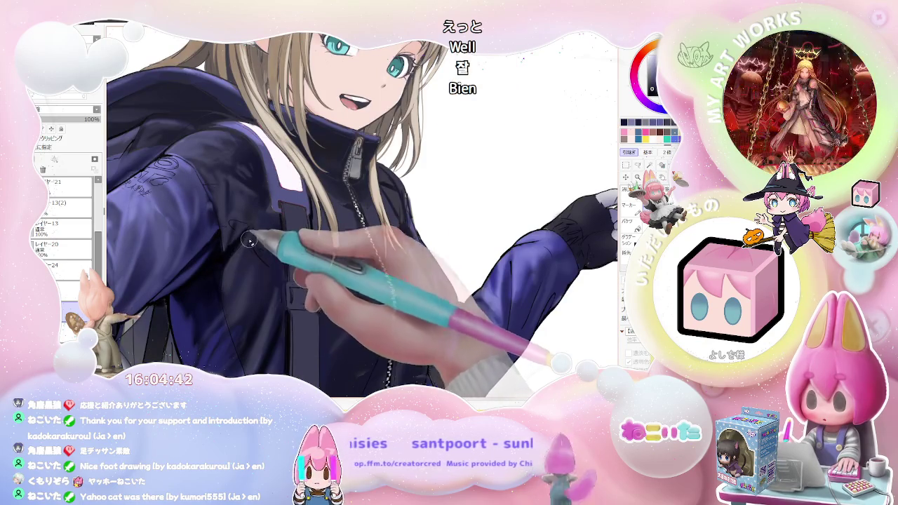
scroll(237, 278, up, 1)
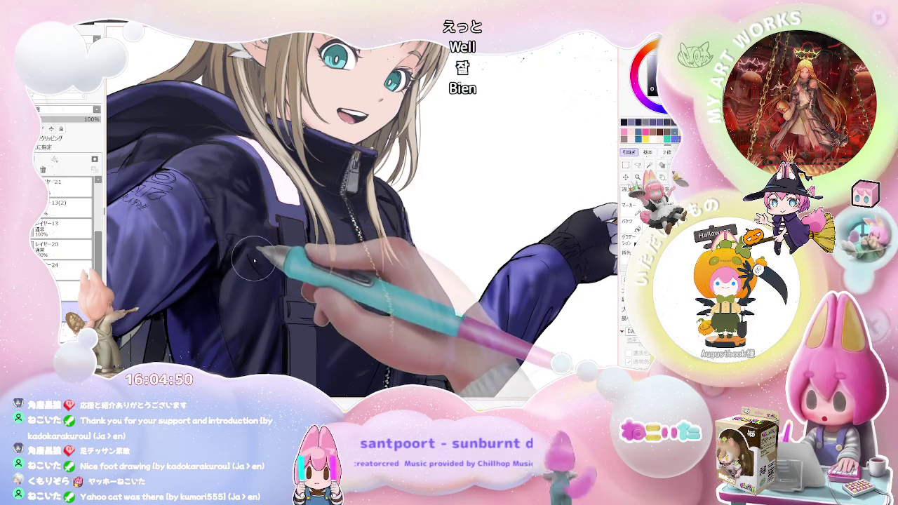
scroll(254, 257, down, 2)
scroll(281, 266, down, 1)
scroll(314, 280, down, 1)
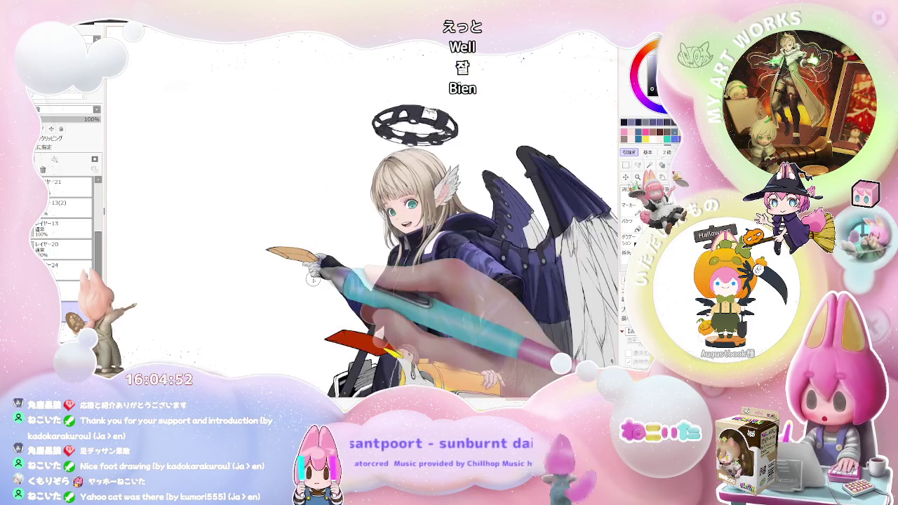
Rotate the view clockwise and back upright while scrolling over the jacket.
key(End)
key(End)
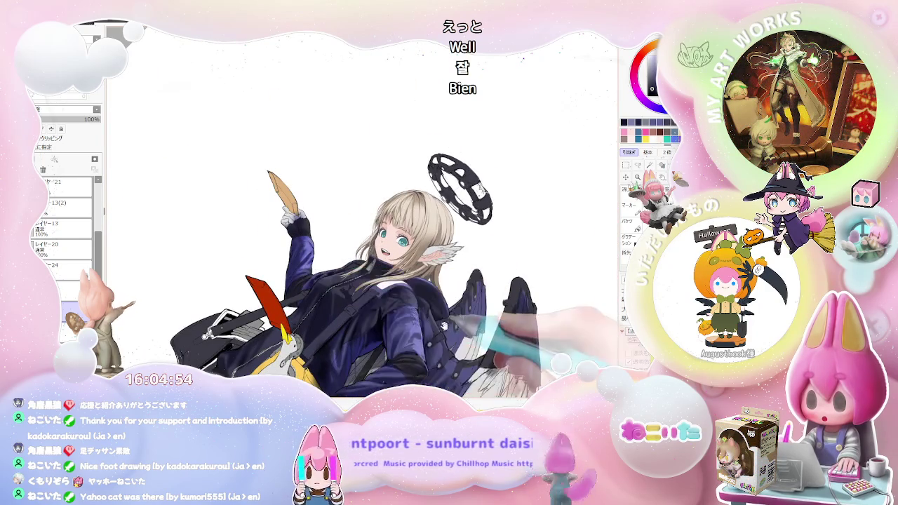
scroll(445, 327, up, 1)
scroll(414, 308, up, 1)
scroll(281, 251, up, 2)
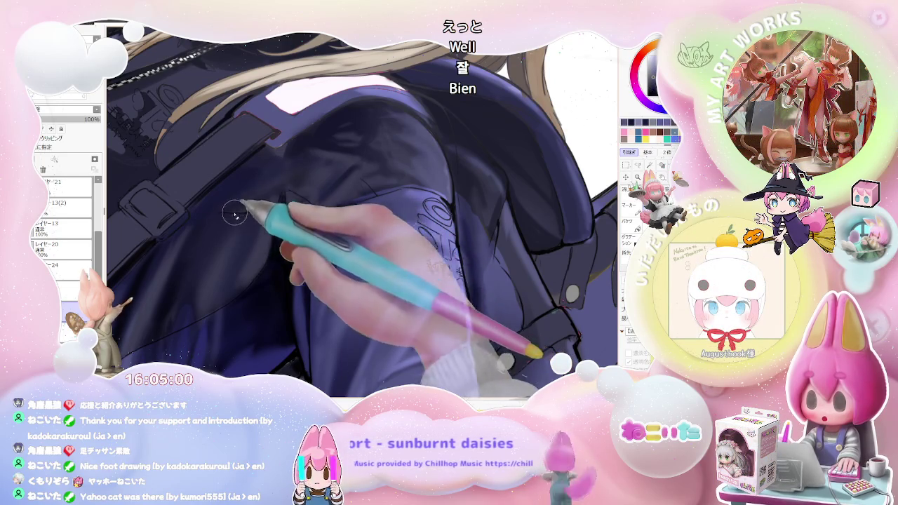
scroll(259, 210, down, 2)
scroll(330, 223, down, 1)
key(Home)
scroll(351, 252, down, 1)
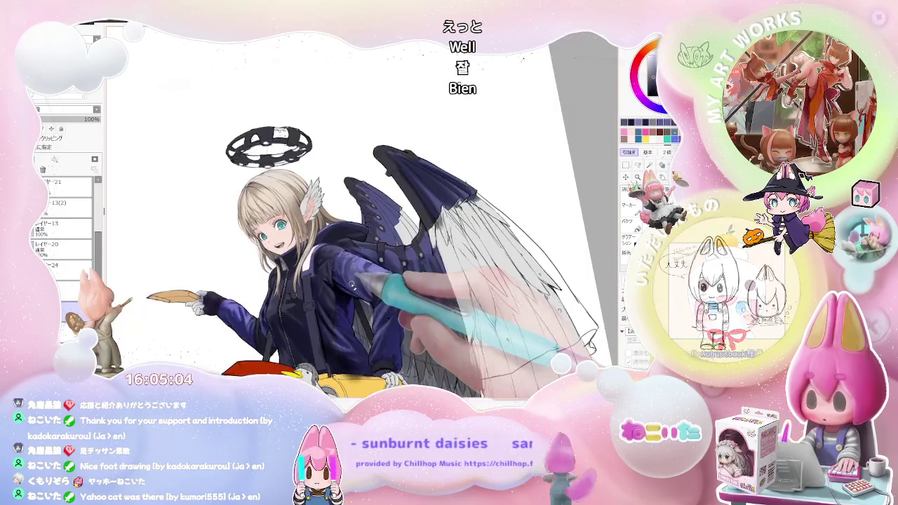
scroll(358, 284, up, 2)
scroll(337, 295, up, 2)
scroll(295, 302, up, 1)
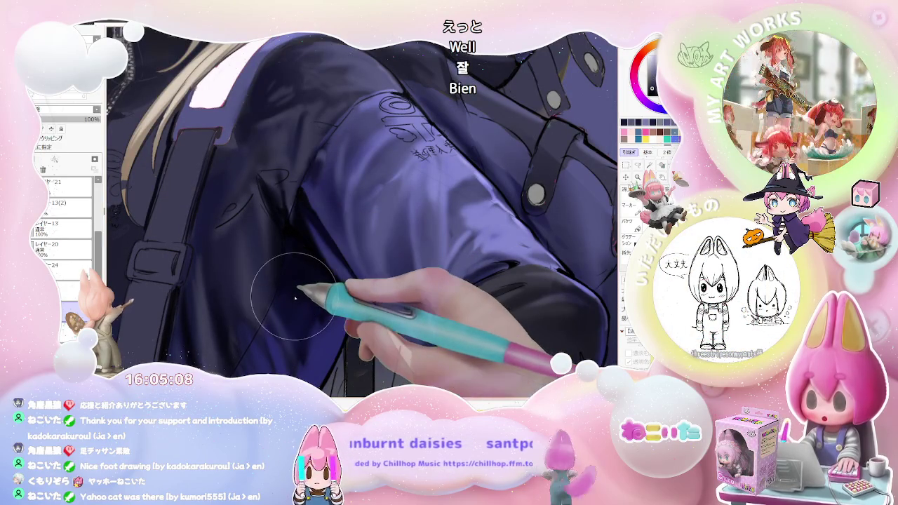
Rotate and horizontally mirror the view, then restore it upright and unmirrored.
key(Delete)
key(Delete)
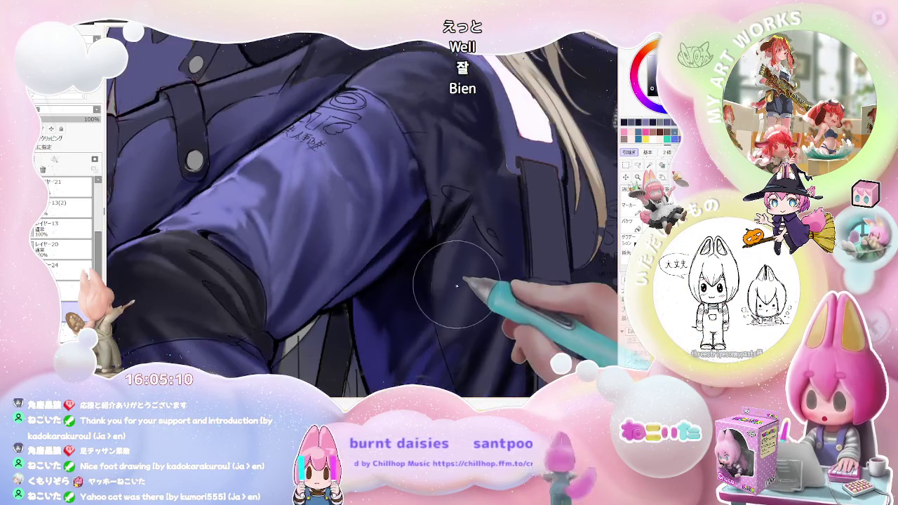
key(h)
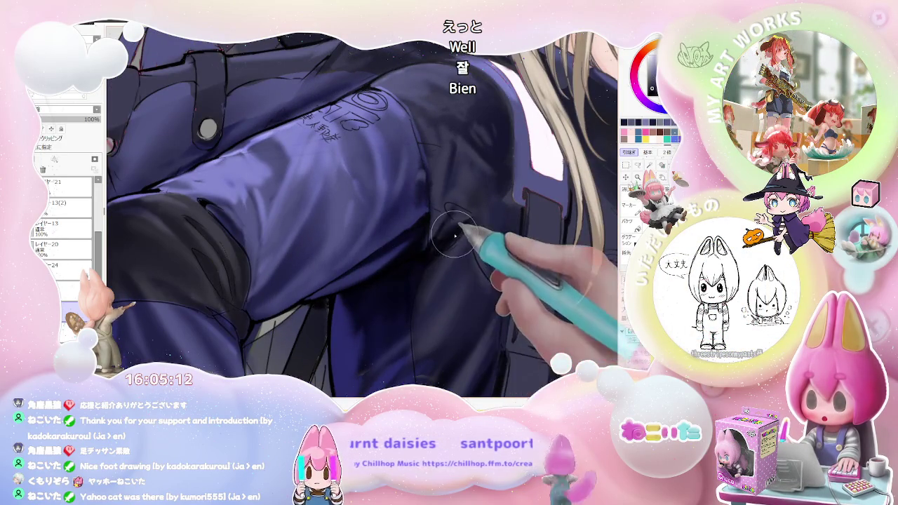
scroll(421, 351, down, 2)
scroll(461, 319, down, 1)
key(Delete)
key(End)
Scroll along the jacket and shoulder strap to review the deepened shading.
scroll(343, 251, up, 2)
scroll(342, 250, up, 1)
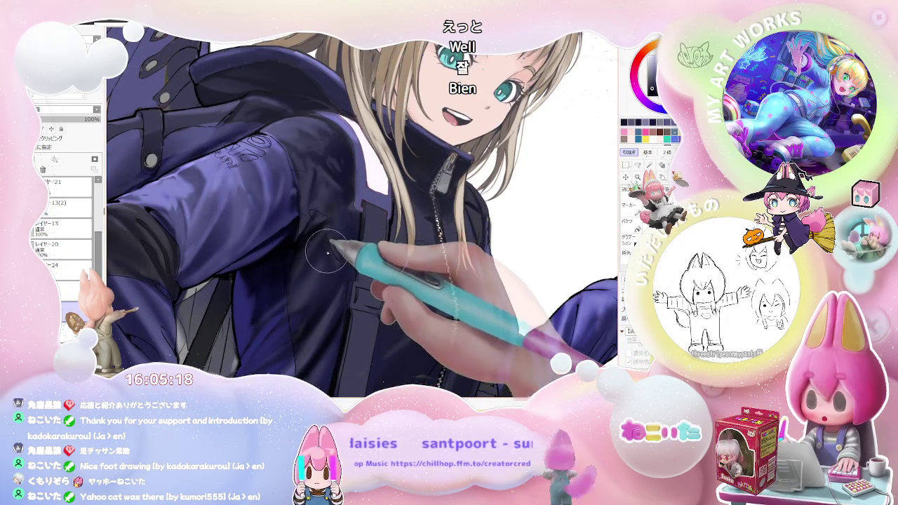
scroll(314, 281, down, 1)
scroll(327, 299, down, 2)
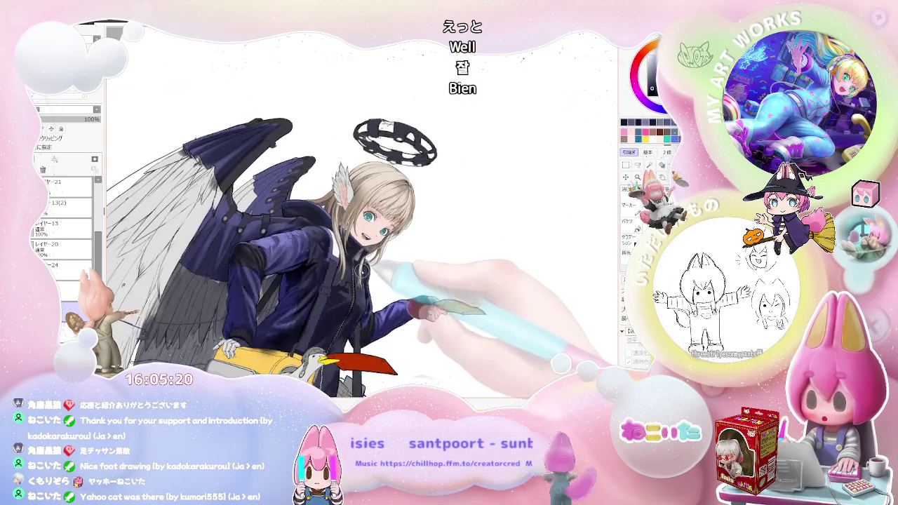
scroll(337, 275, up, 2)
scroll(302, 285, up, 1)
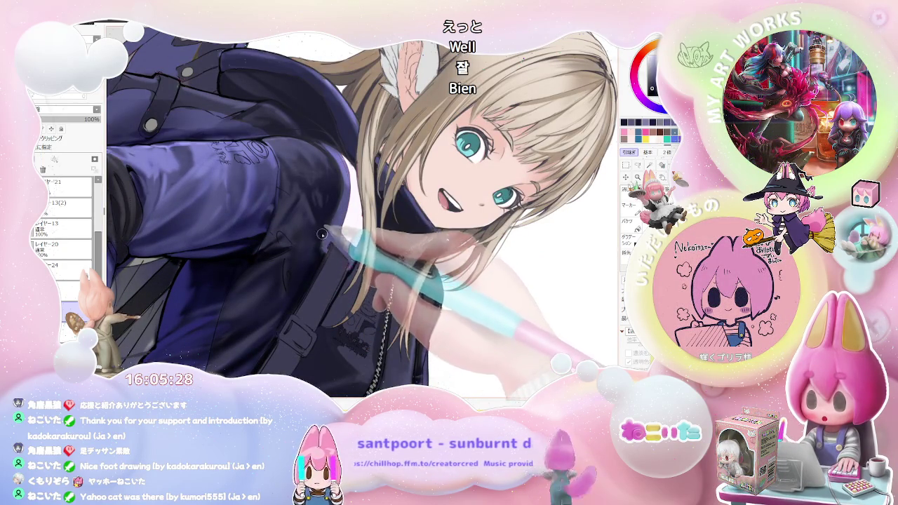
scroll(320, 237, down, 5)
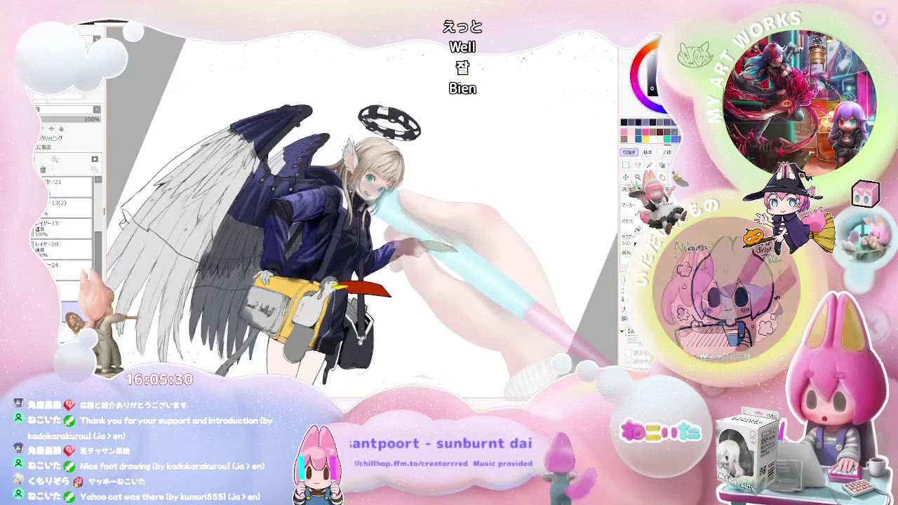
scroll(363, 211, down, 2)
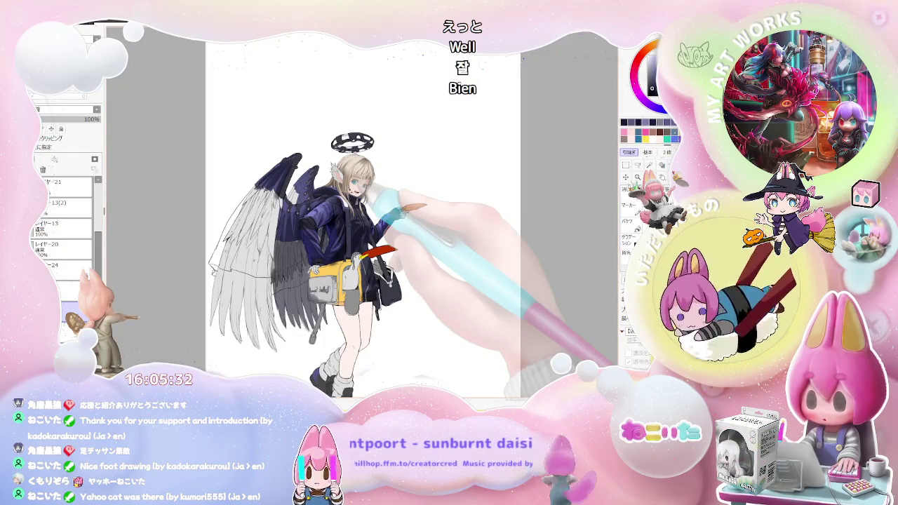
scroll(351, 182, up, 2)
scroll(351, 183, up, 2)
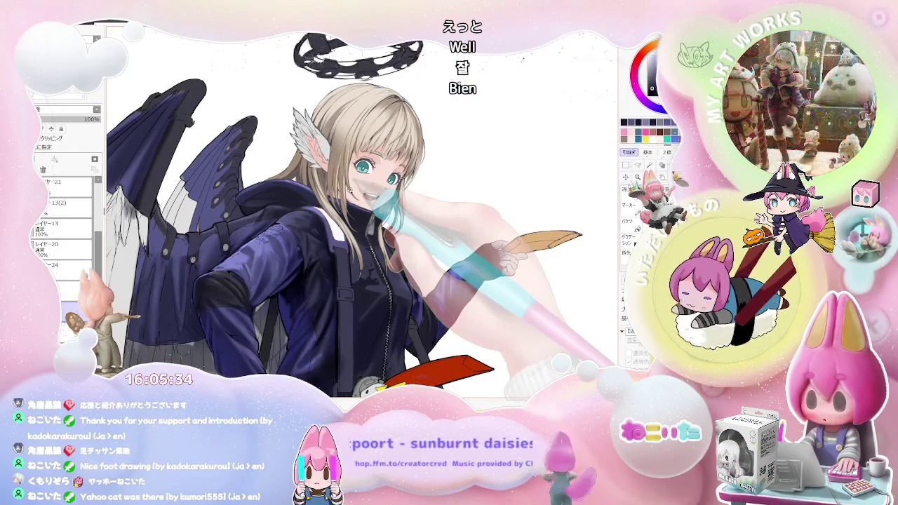
scroll(303, 219, up, 1)
scroll(303, 219, up, 2)
scroll(303, 219, up, 2)
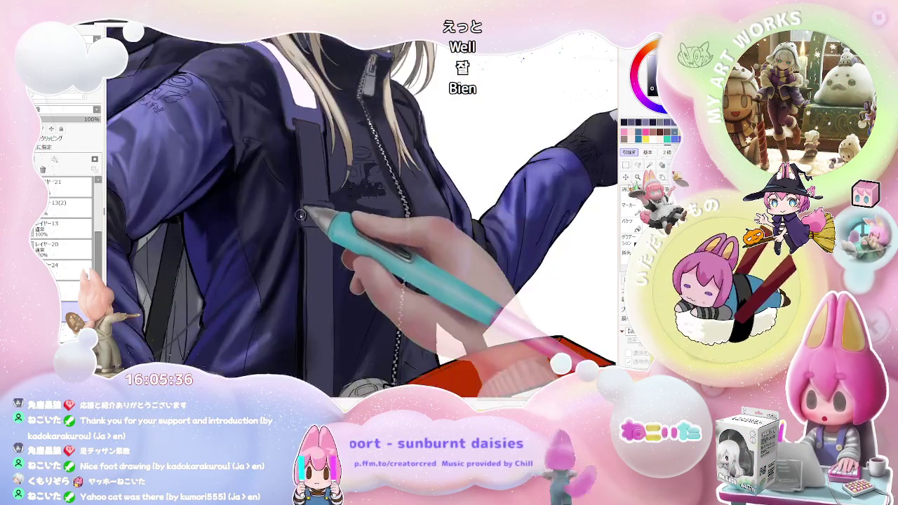
scroll(292, 208, down, 1)
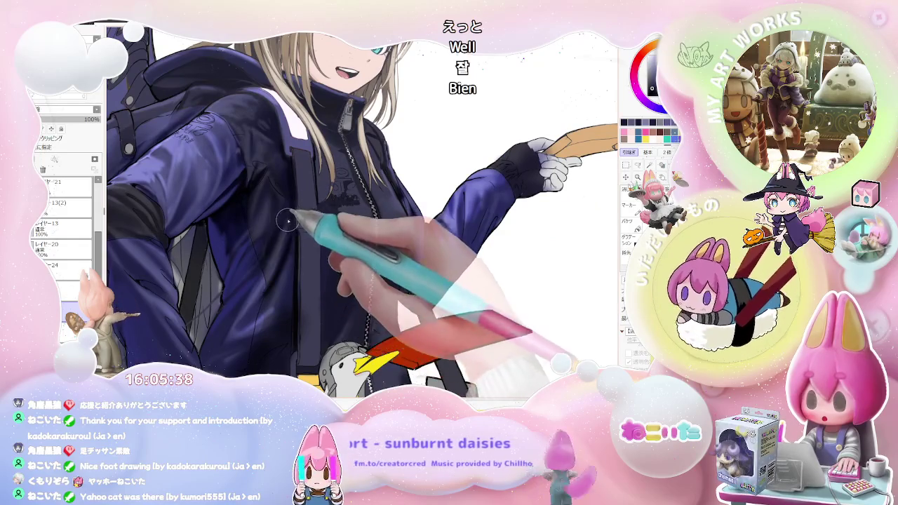
scroll(286, 267, down, 2)
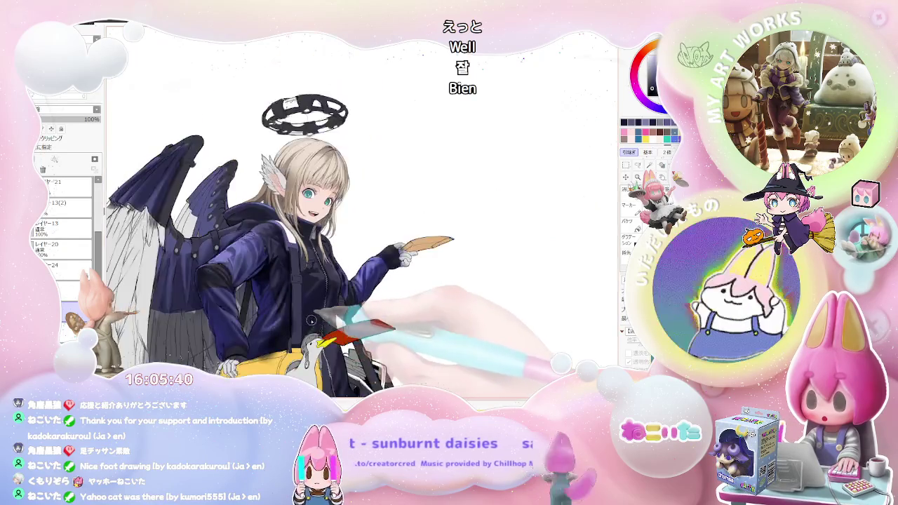
scroll(325, 325, down, 1)
Mirror the view to check the figure's balance, then tilt the canvas clockwise.
key(h)
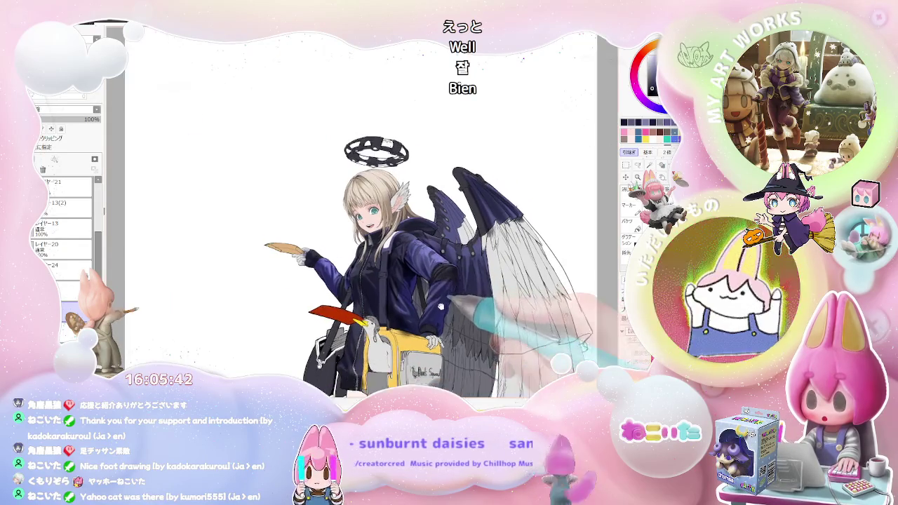
scroll(257, 255, up, 2)
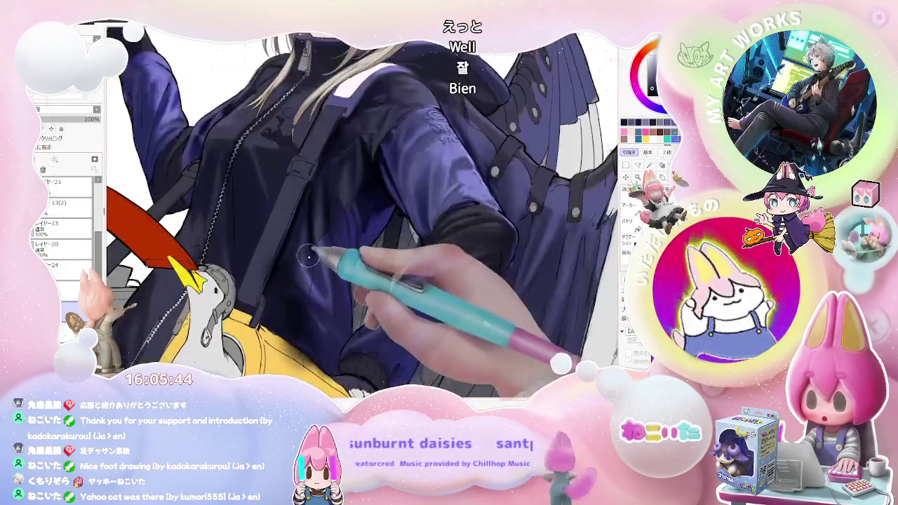
scroll(306, 237, up, 1)
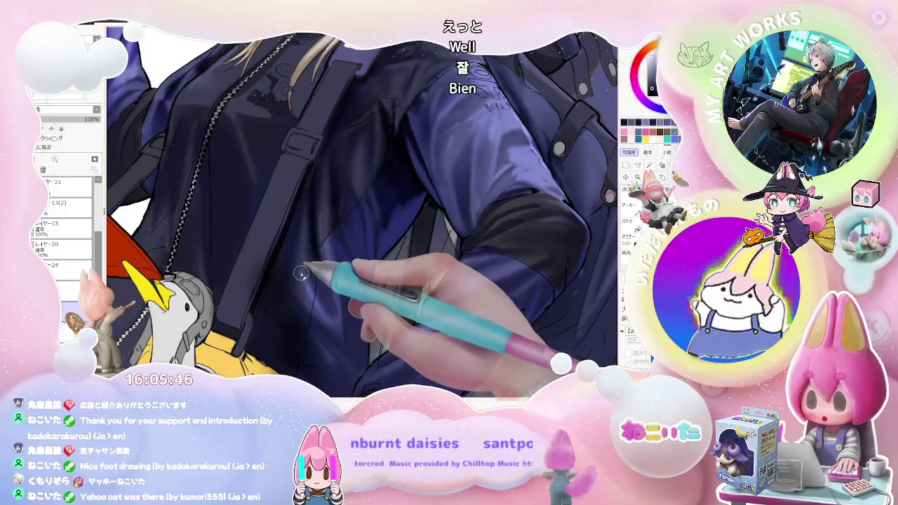
scroll(301, 274, down, 1)
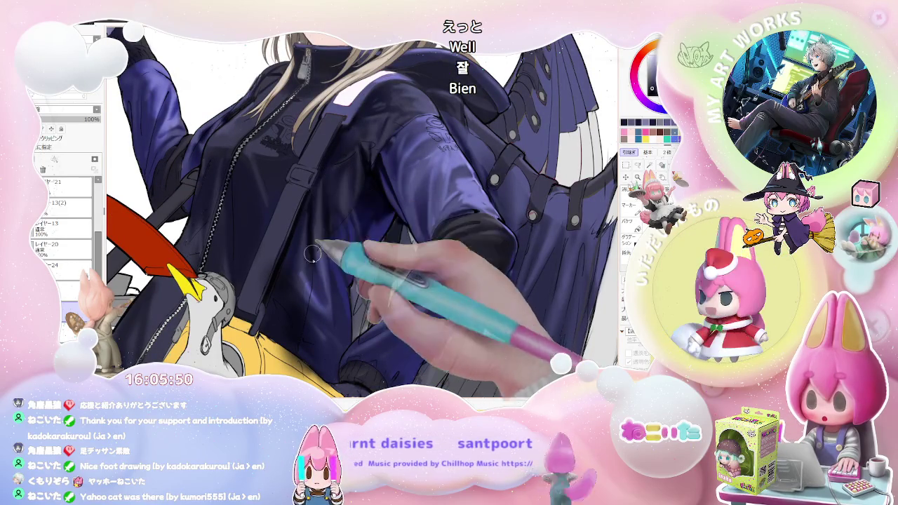
scroll(315, 214, down, 2)
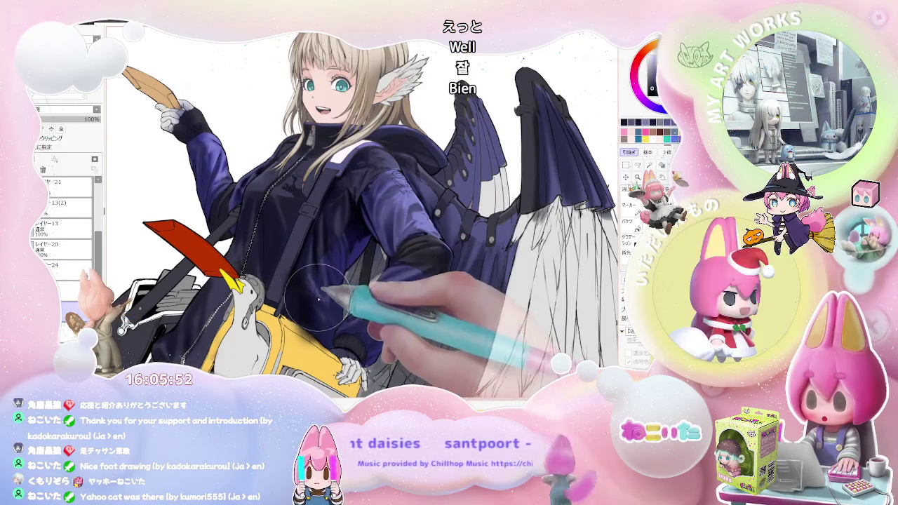
scroll(326, 278, down, 2)
key(End)
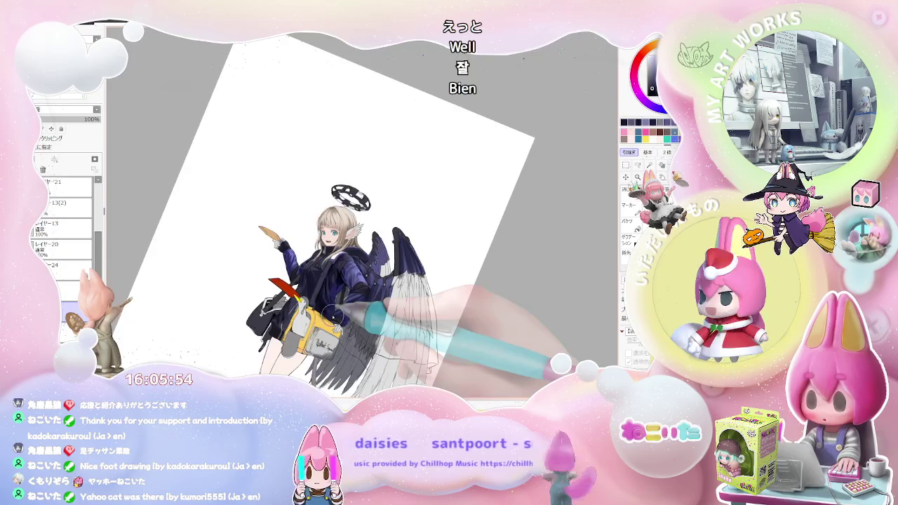
Rotate the canvas view so the angel lies sideways and zoom in on the jacket.
key(End)
key(End)
key(End)
key(End)
key(End)
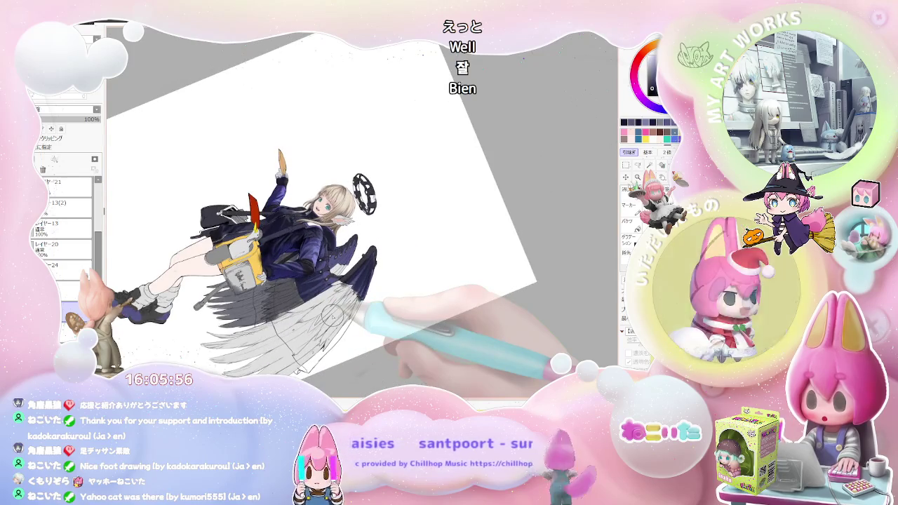
scroll(330, 316, up, 2)
scroll(308, 309, up, 1)
scroll(261, 192, up, 2)
scroll(220, 235, up, 2)
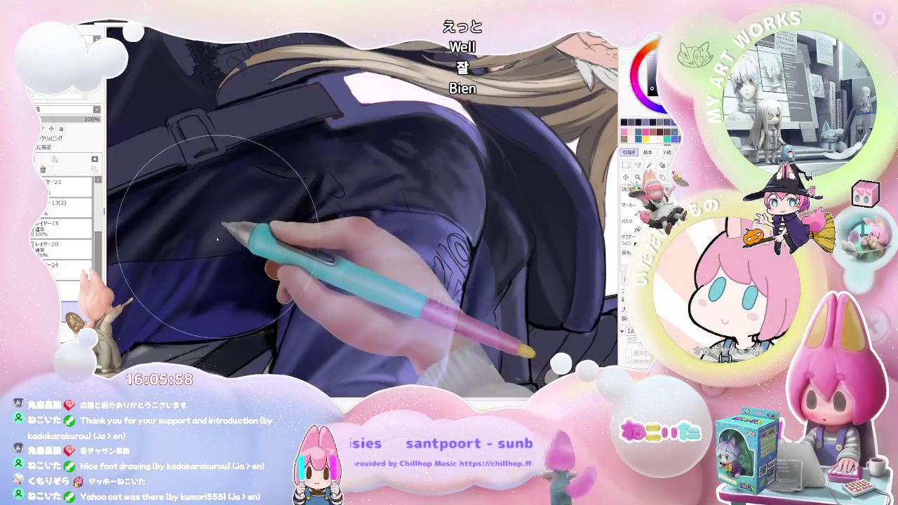
Make the brush much smaller and return the view to upright.
key([)
scroll(235, 220, down, 1)
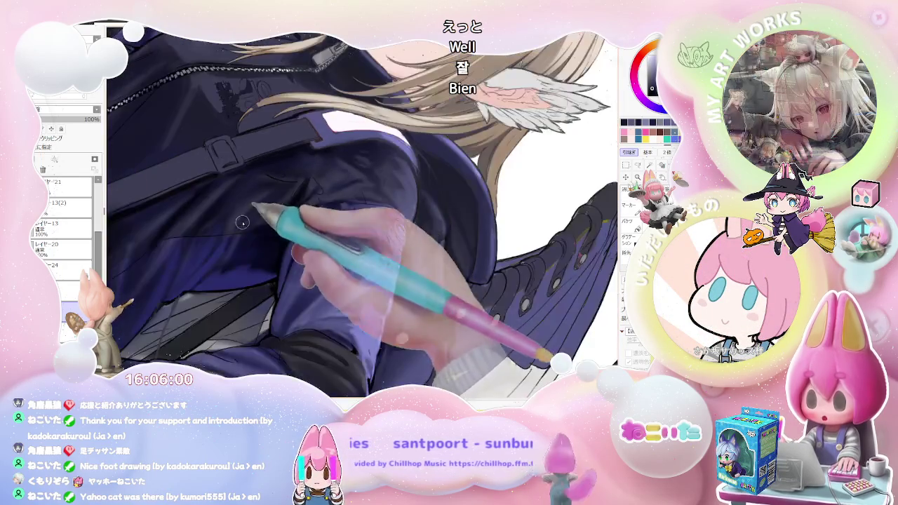
scroll(252, 214, down, 1)
scroll(281, 209, down, 2)
scroll(304, 202, down, 1)
key(Home)
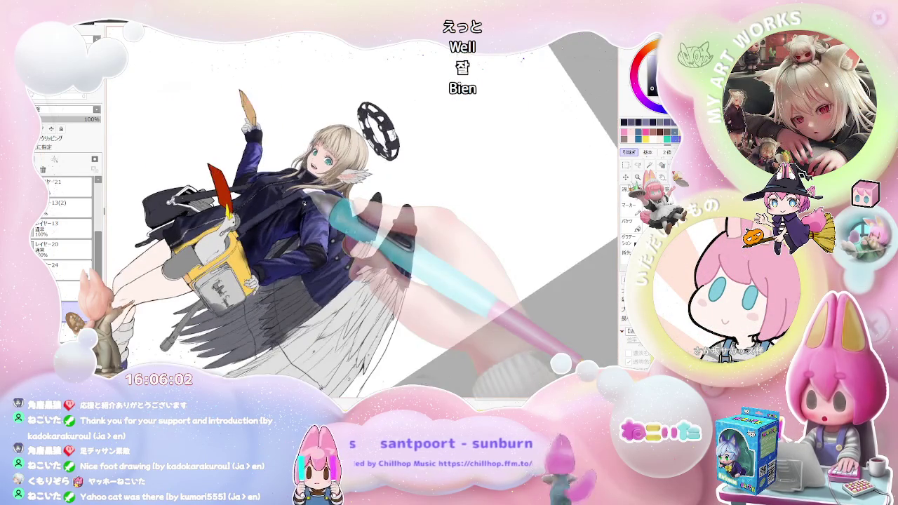
Tilt the canvas view for easier fold strokes under the chest strap.
key(Delete)
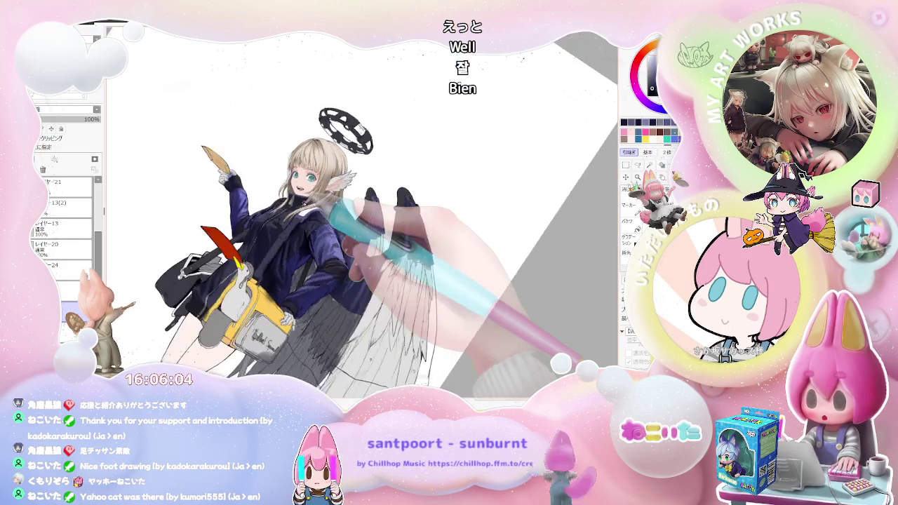
scroll(307, 188, up, 2)
scroll(307, 188, up, 2)
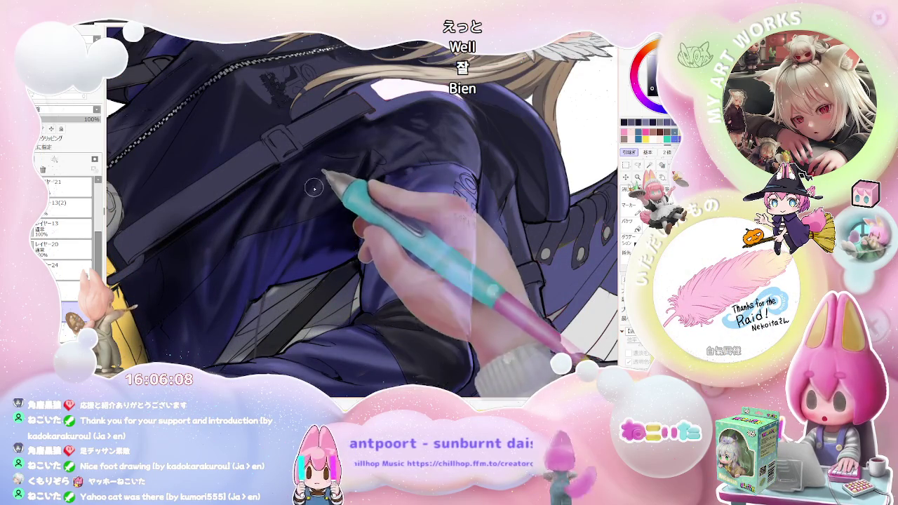
scroll(323, 176, down, 1)
scroll(328, 197, down, 1)
scroll(333, 214, down, 1)
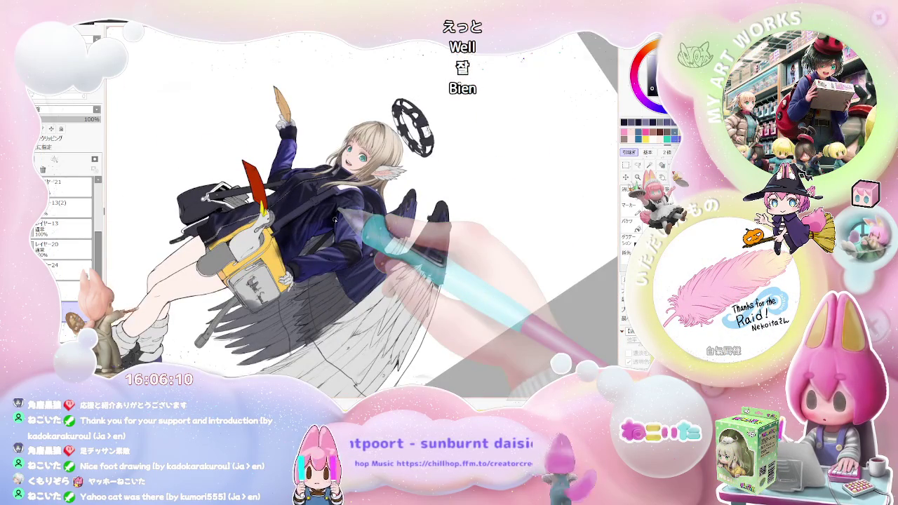
Rotate the view until the figure is nearly horizontal to reach the jacket folds.
key(Delete)
key(Delete)
scroll(329, 204, up, 2)
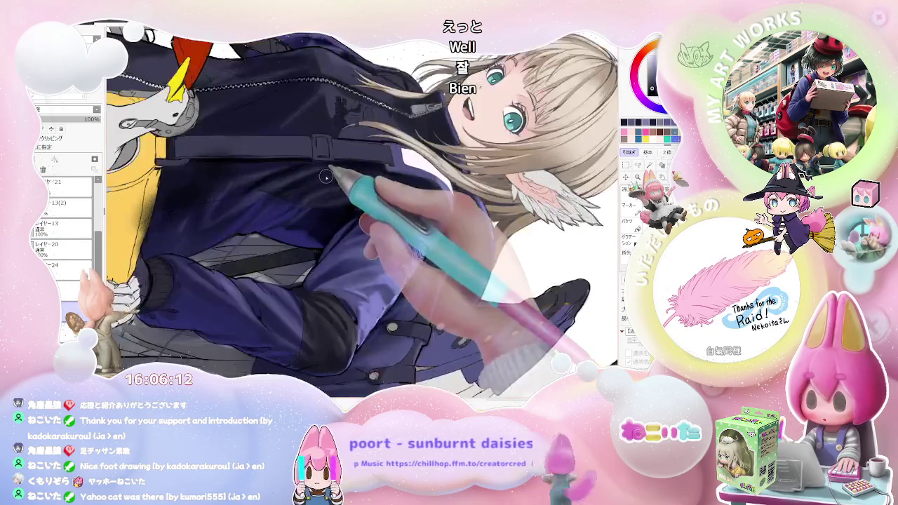
scroll(313, 186, up, 2)
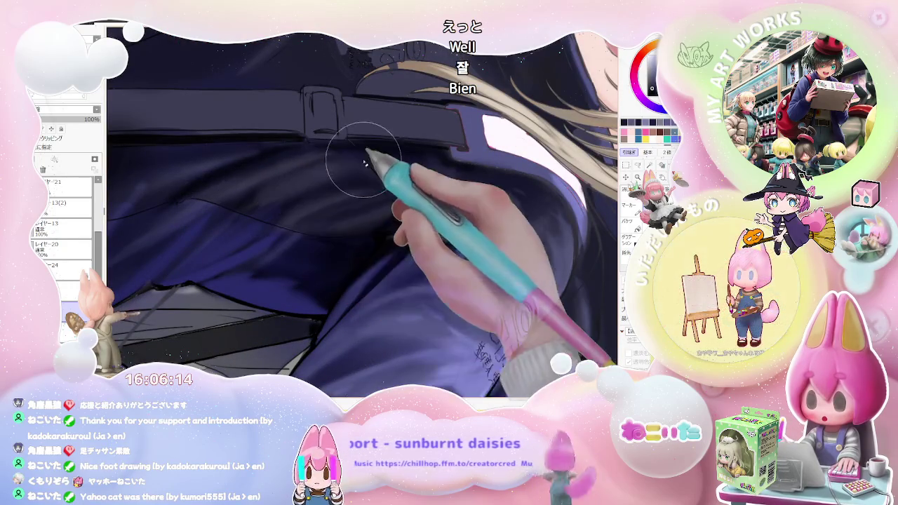
scroll(363, 175, down, 2)
scroll(400, 197, down, 2)
scroll(433, 218, down, 2)
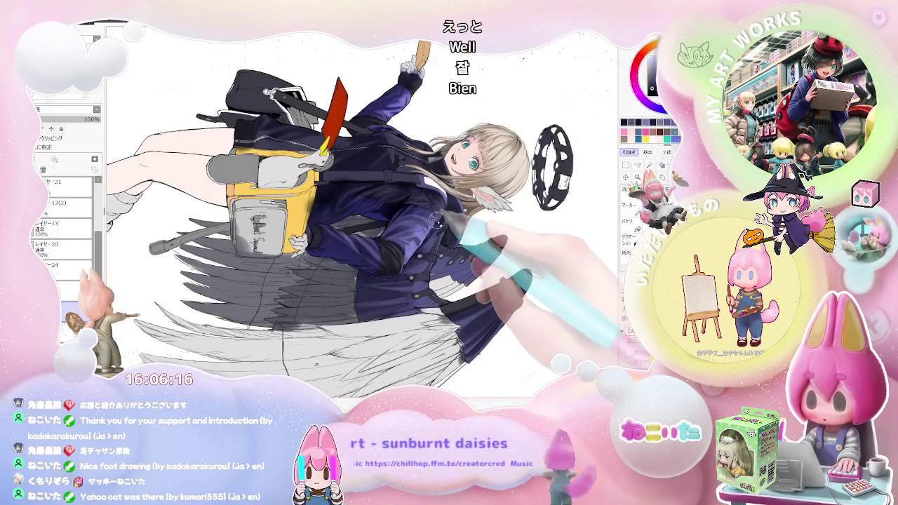
Return the canvas to upright to check the navy jacket shading.
key(Delete)
key(Delete)
key(Delete)
key(Delete)
key(Delete)
key(Delete)
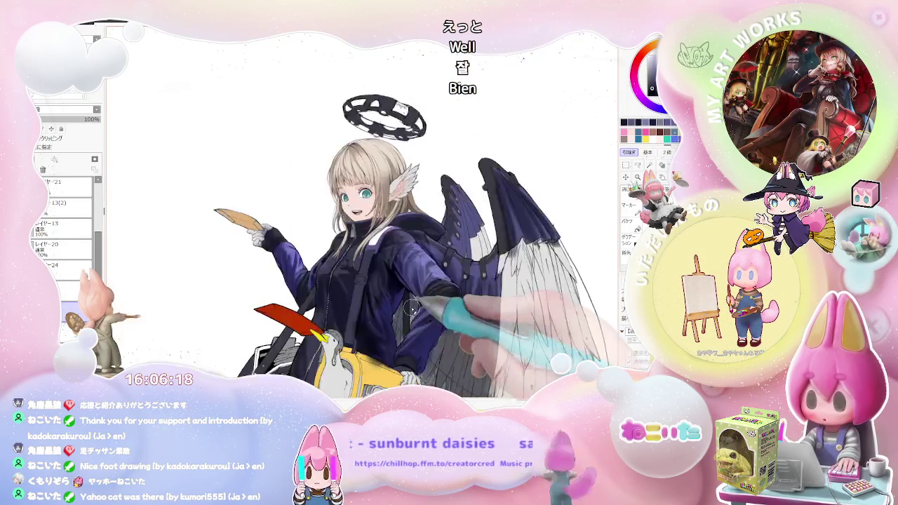
scroll(374, 264, up, 2)
scroll(374, 265, up, 2)
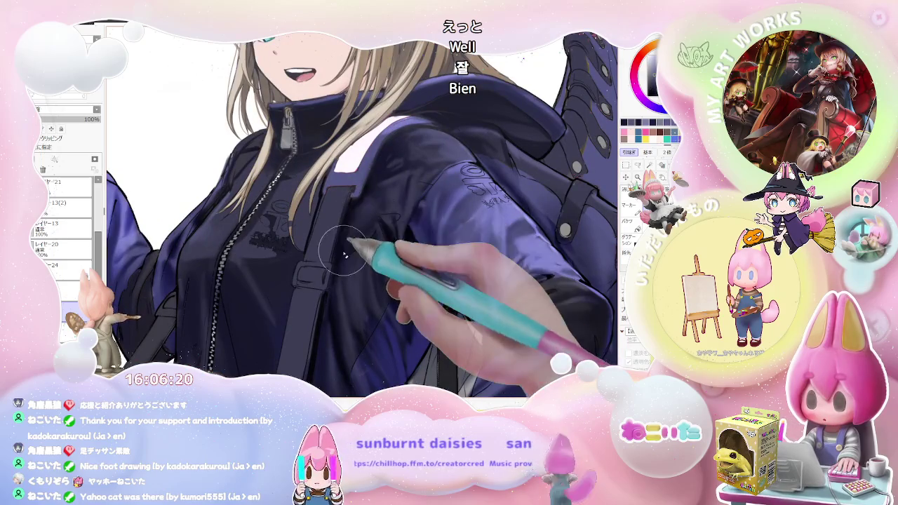
scroll(377, 212, down, 2)
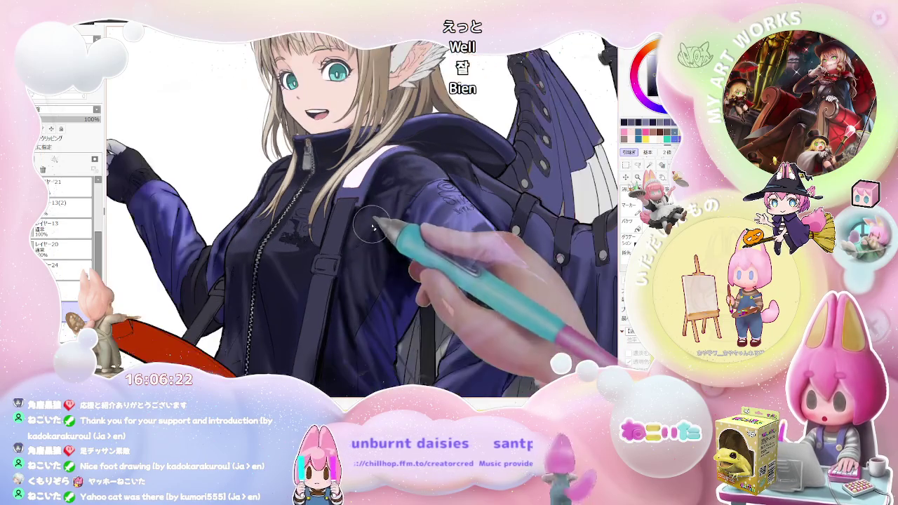
scroll(407, 246, down, 1)
scroll(414, 298, down, 1)
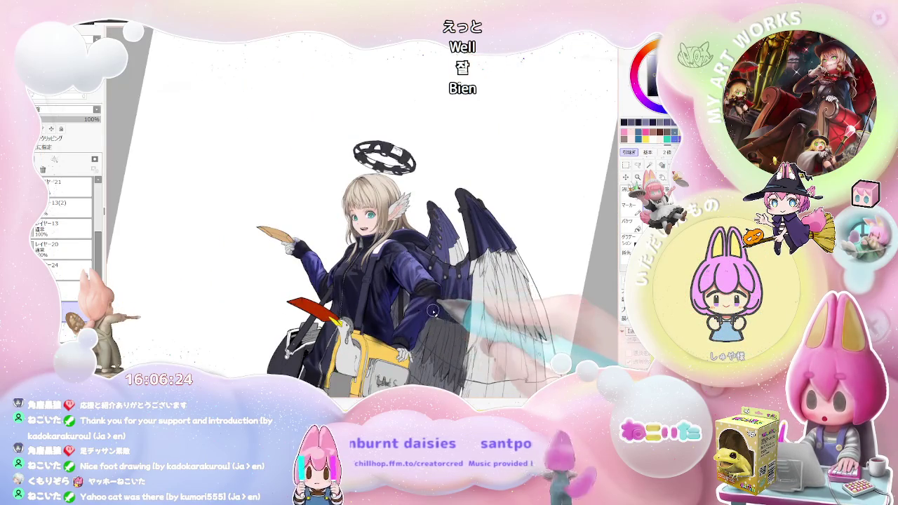
Turn the view sideways again to work on the folds beneath the strap.
key(End)
key(End)
key(End)
scroll(316, 225, up, 1)
scroll(315, 225, up, 1)
scroll(316, 226, up, 1)
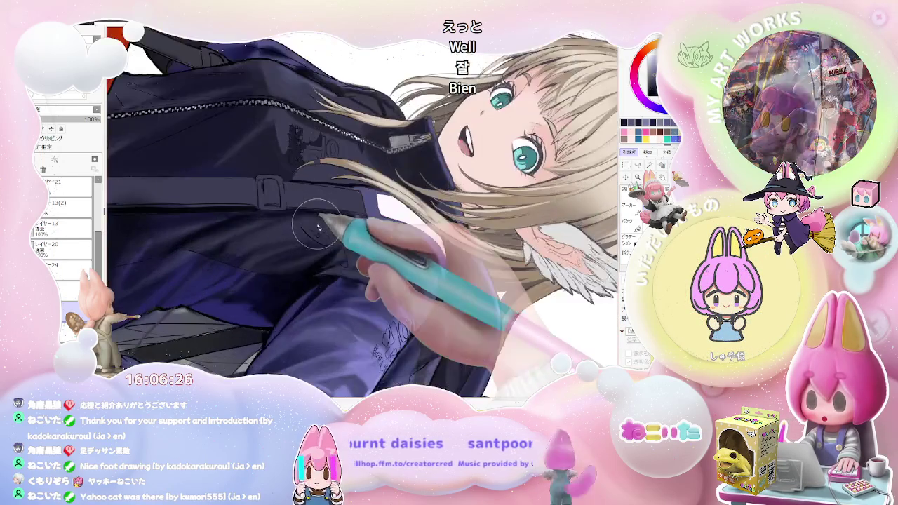
scroll(313, 230, up, 1)
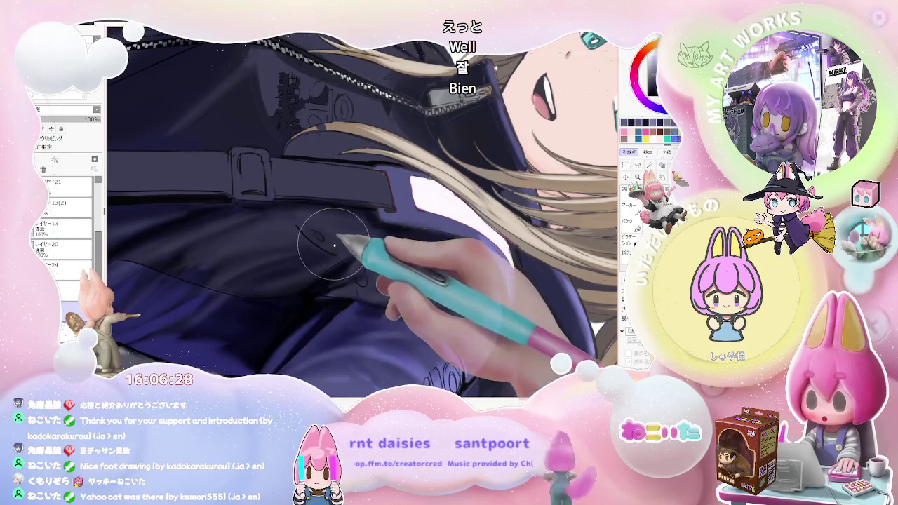
scroll(325, 241, down, 1)
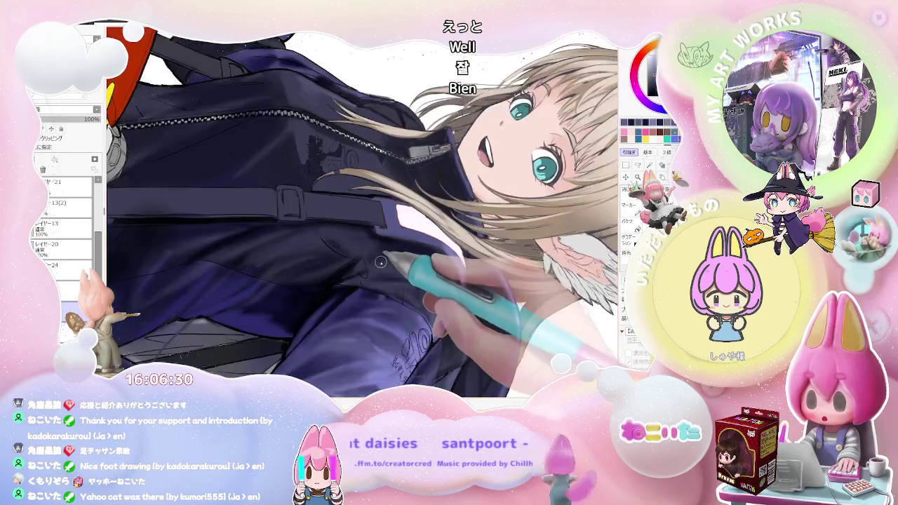
scroll(351, 242, down, 1)
Restore the upright view and zoom out to review the darker folds.
key(Delete)
key(Delete)
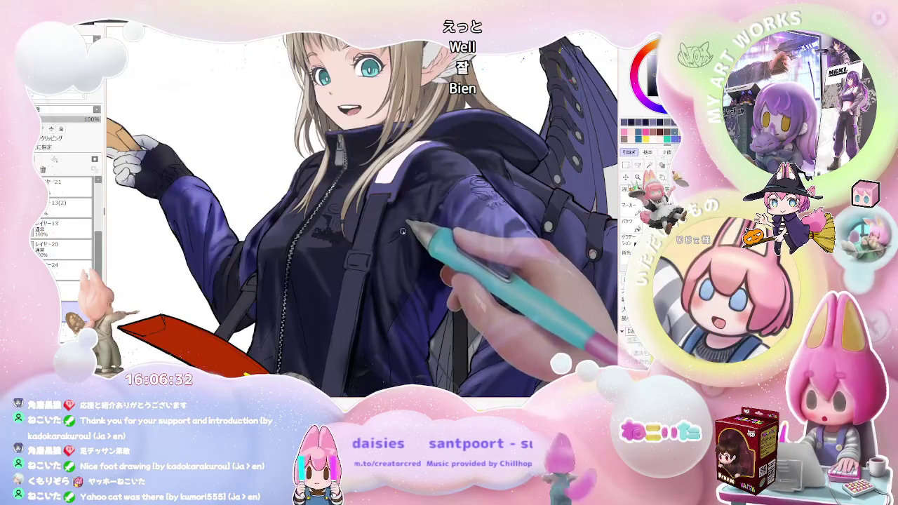
scroll(396, 238, down, 1)
scroll(421, 231, down, 1)
scroll(449, 228, down, 1)
Rotate the view about 90° clockwise for another pass on the jacket folds.
key(End)
key(End)
key(End)
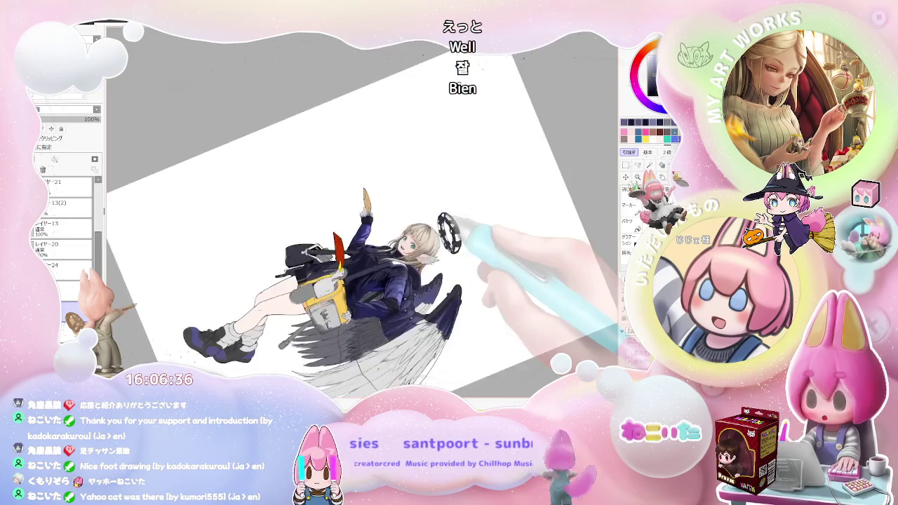
scroll(351, 281, up, 1)
scroll(333, 313, up, 1)
scroll(329, 312, up, 1)
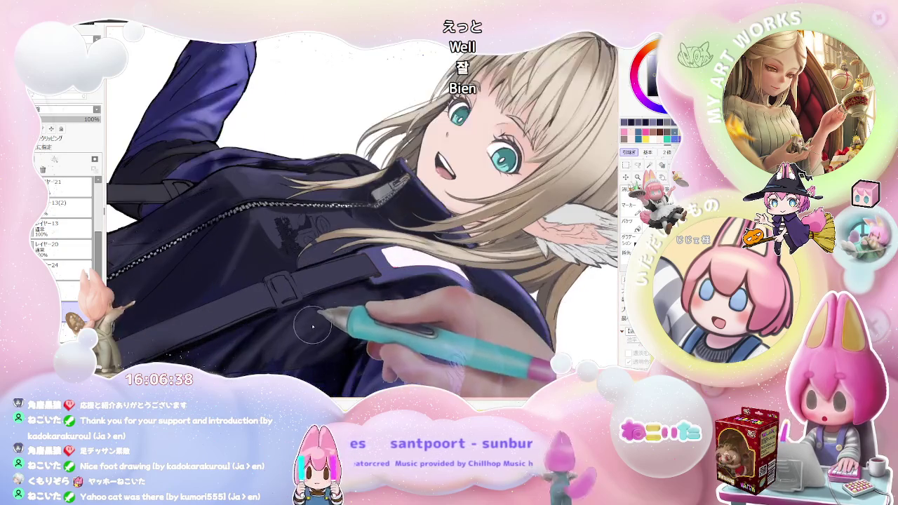
scroll(323, 312, down, 1)
scroll(337, 320, down, 1)
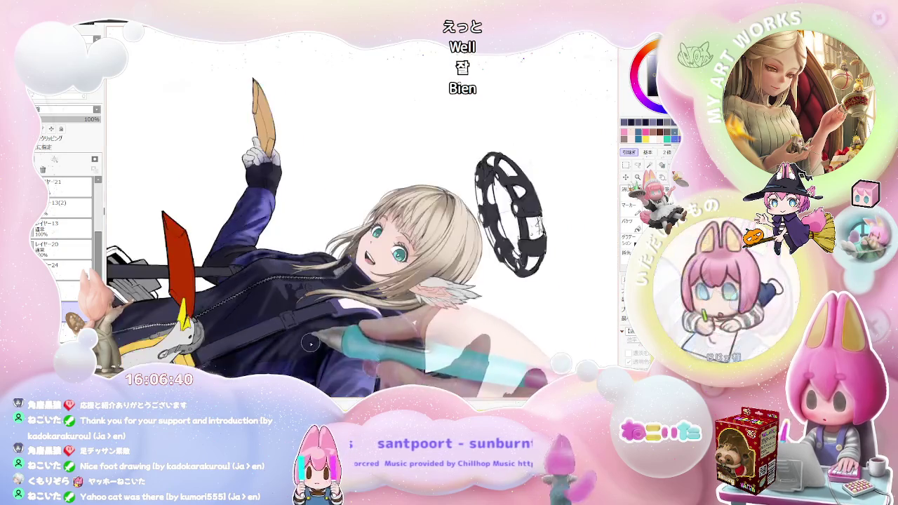
scroll(351, 326, down, 1)
Straighten the view, mirror it horizontally again, and zoom in on the jacket.
key(Delete)
key(Delete)
key(Delete)
key(Delete)
key(Insert)
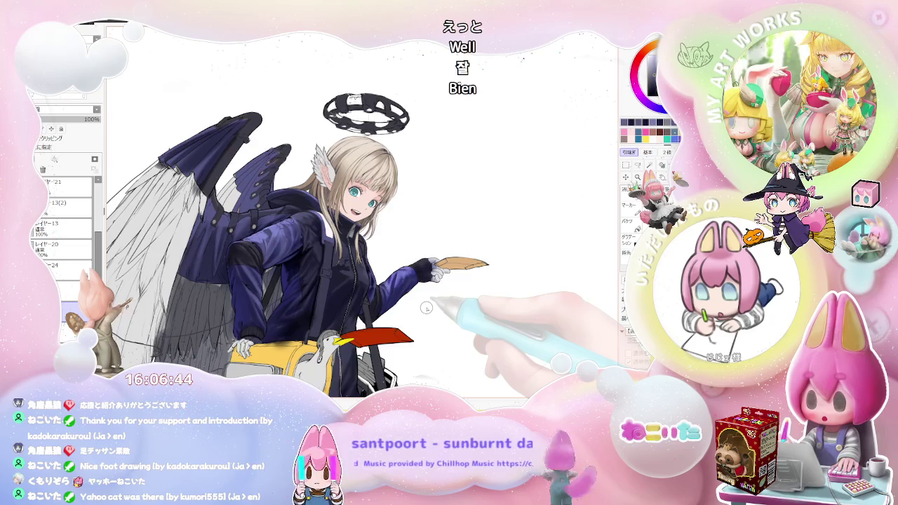
scroll(377, 311, up, 2)
scroll(335, 263, up, 1)
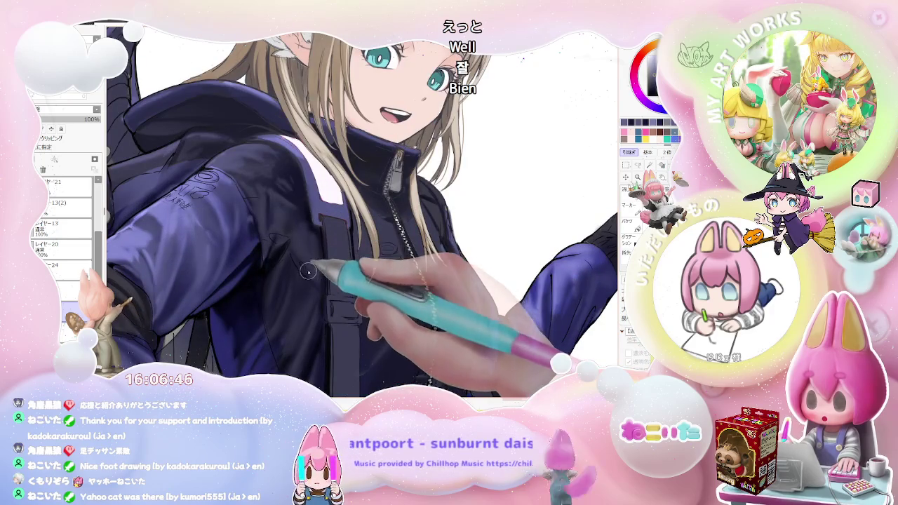